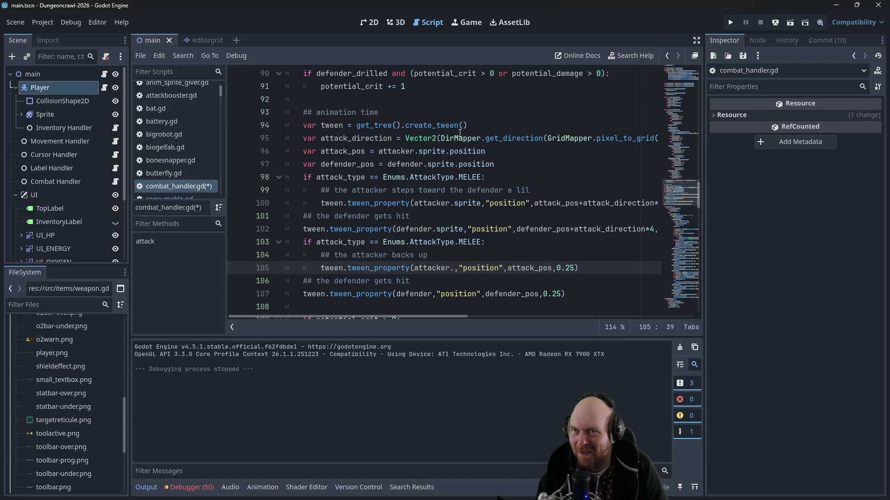
Step: Autocomplete attacker.sprite on line 105 and defender.sprite on line 107, then save combat_handler.gd
key(Down)
key(Down)
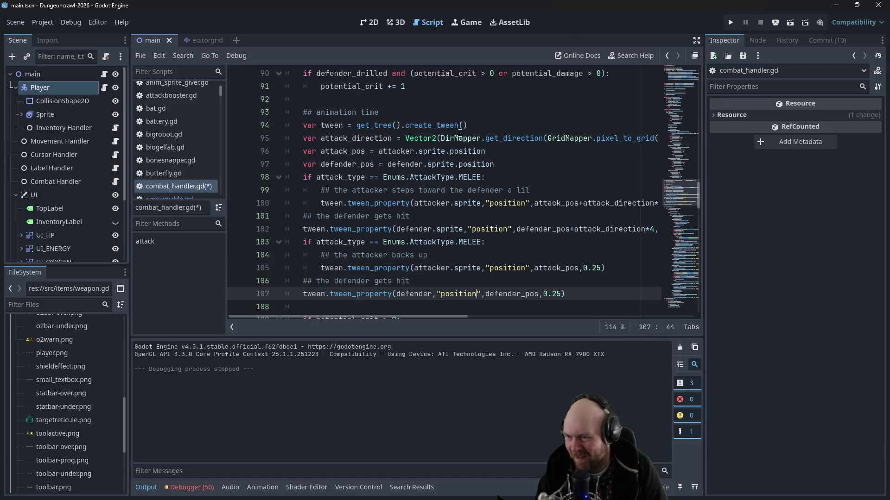
text(.spt)
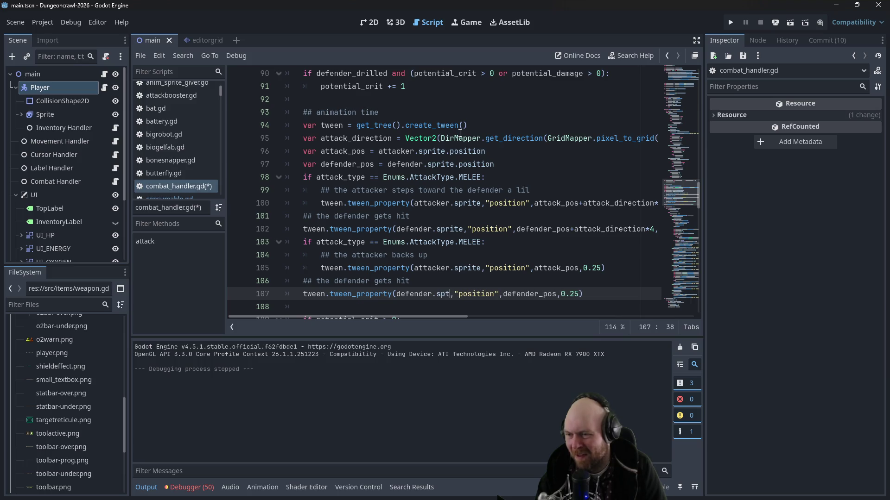
key(BackSpace)
text(rite)
key(ctrl+s)
Step: Run the project to test the sprite tween change
click(491, 121)
scroll(524, 118, down, 1)
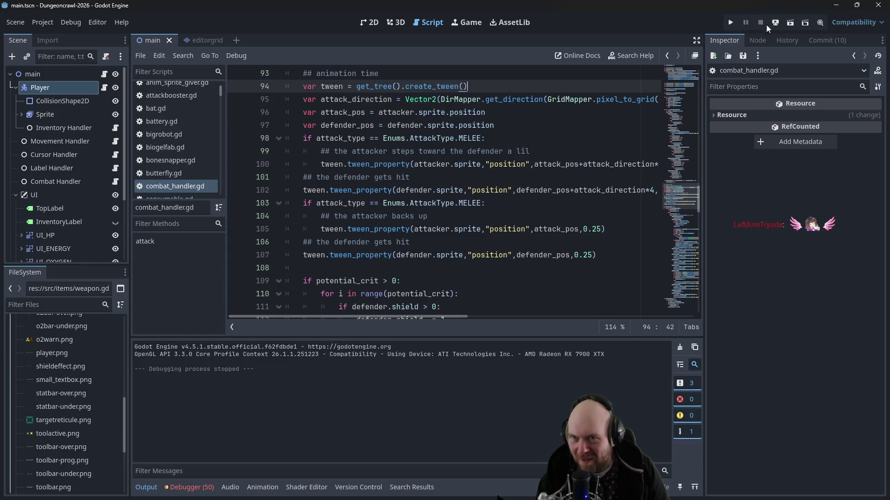
click(731, 23)
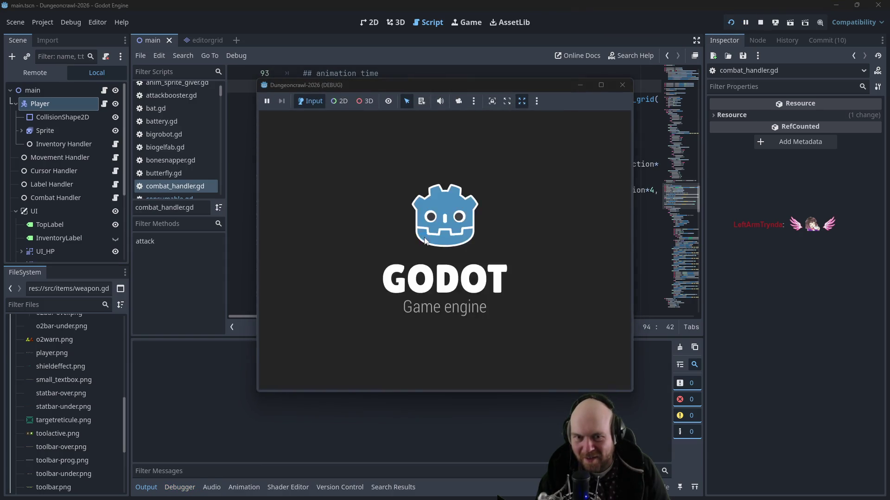
Step: Start a new game, collect the iron, and decline descending at the stairs
click(399, 242)
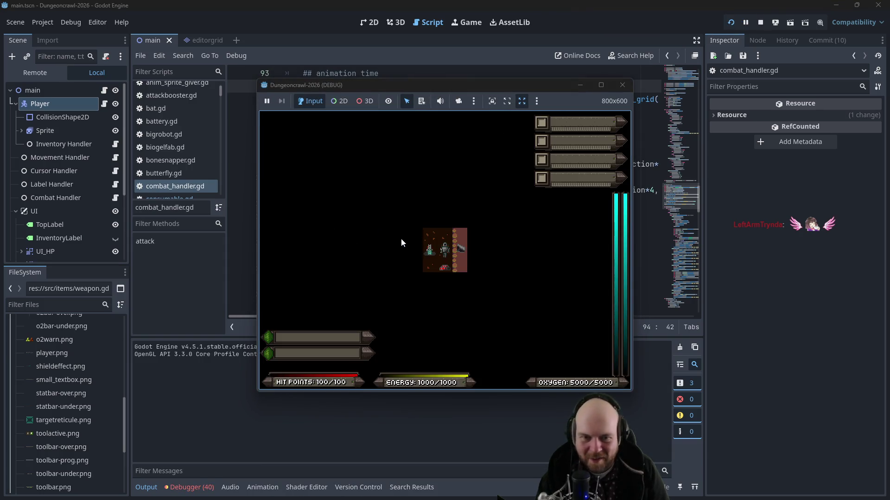
key(Left)
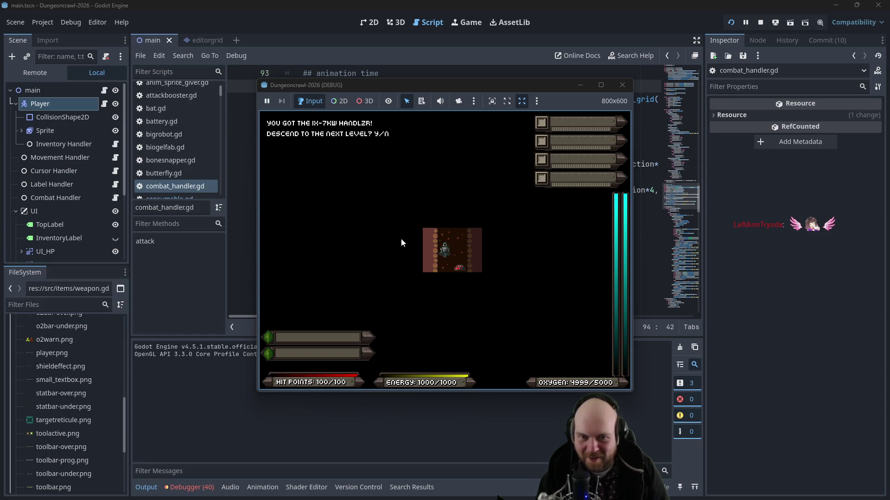
key(Right)
key(Down)
key(Left)
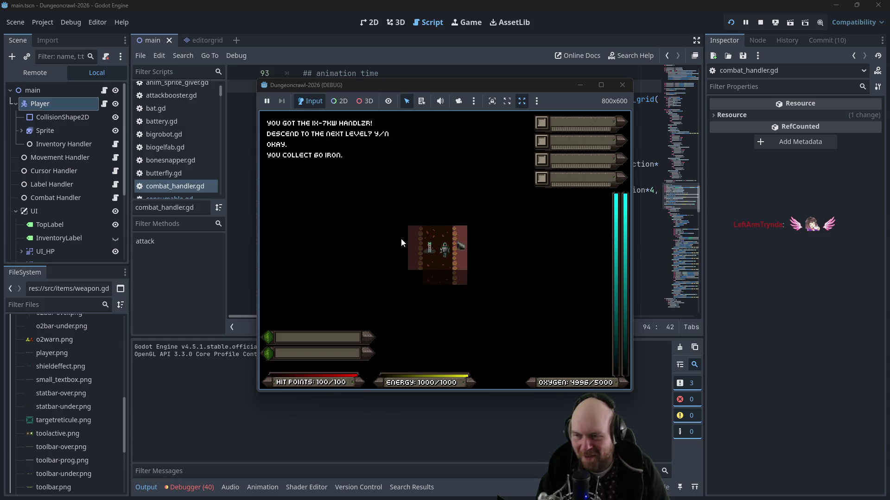
key(Up)
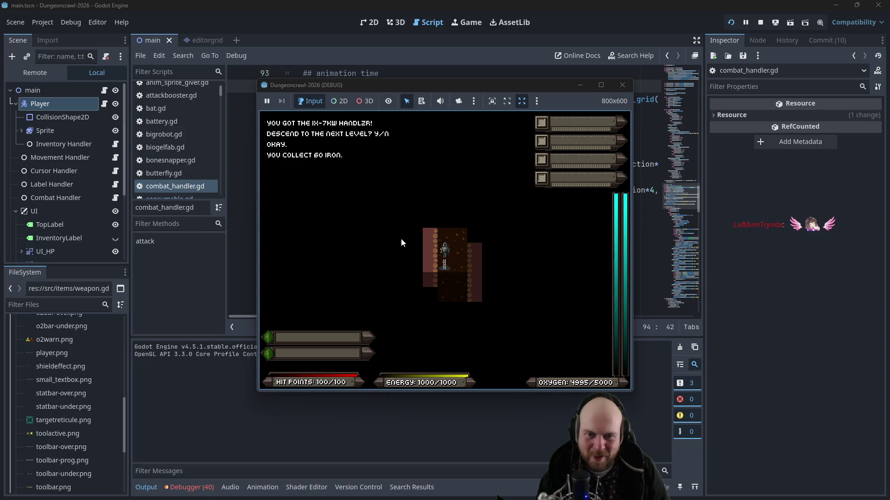
key(Down)
key(n)
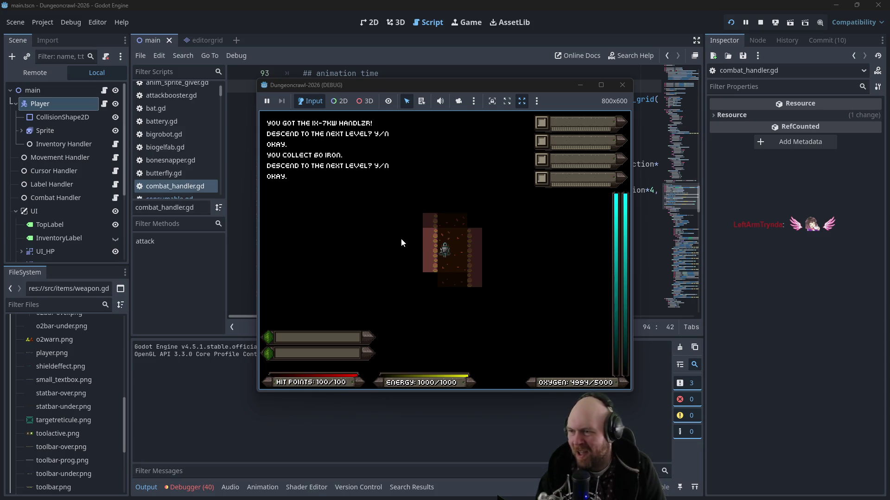
Step: Ready the IX-7KW Handlzr, descend a level, and ready the IX-9KW Griplzr
key(i)
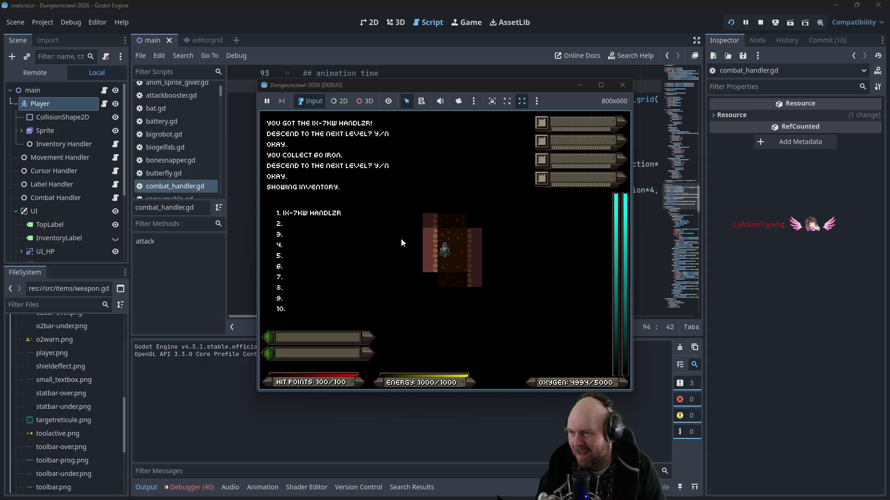
key(i)
key(1)
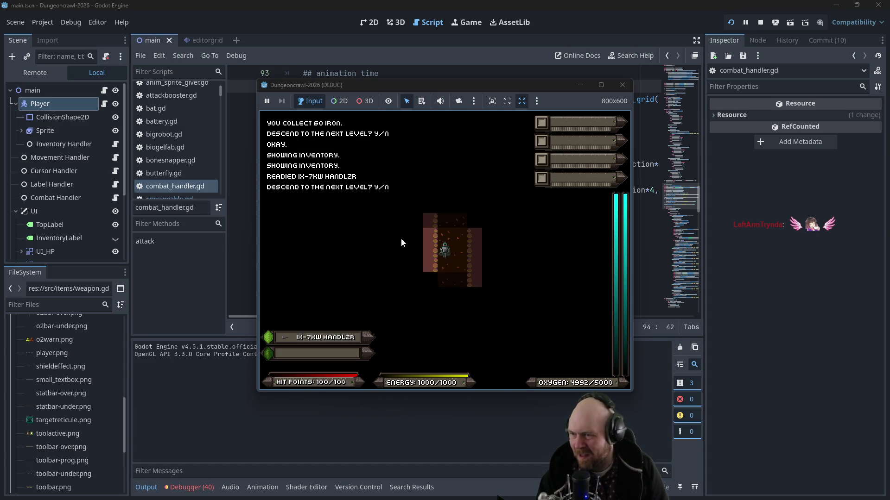
key(y)
key(KP_1)
key(i)
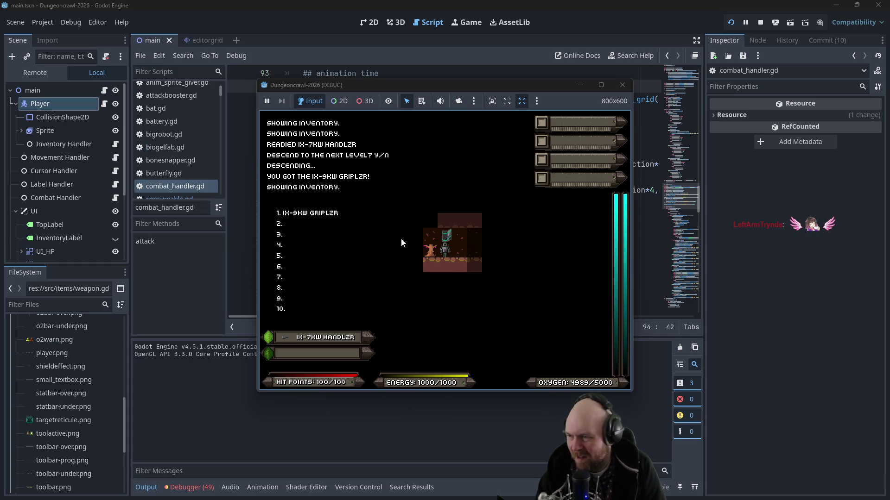
key(1)
Step: Walk past the Mil-Stun Baton up the shaft and attack until the line 97 crash
key(KP_6)
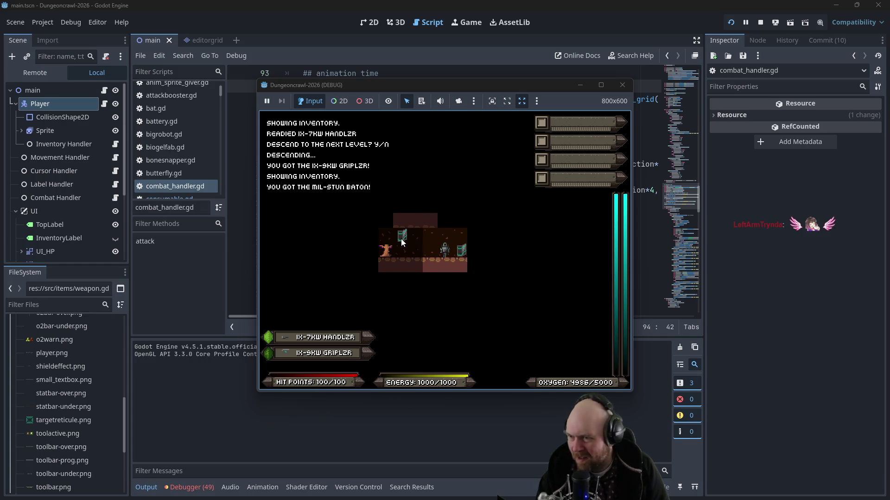
key(KP_6)
key(KP_6)
key(KP_6)
key(KP_8)
key(KP_8)
key(KP_8)
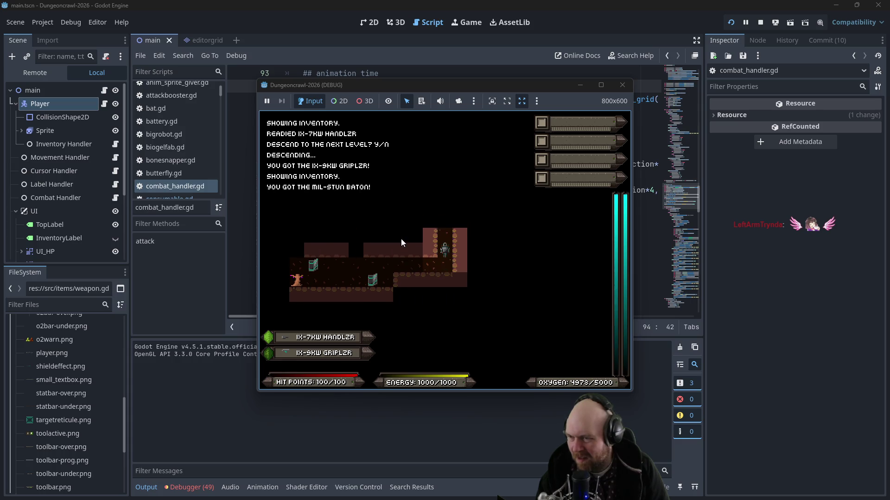
key(KP_8)
key(KP_8)
key(KP_8)
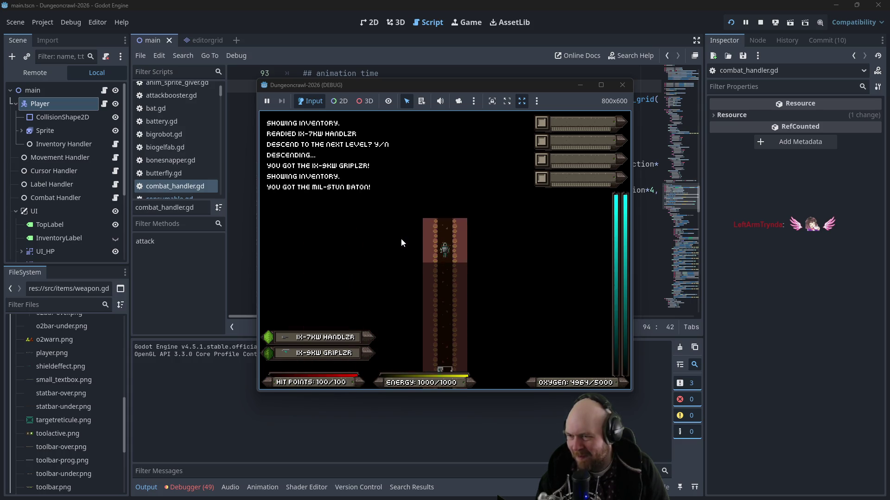
key(KP_8)
key(KP_8)
key(KP_8)
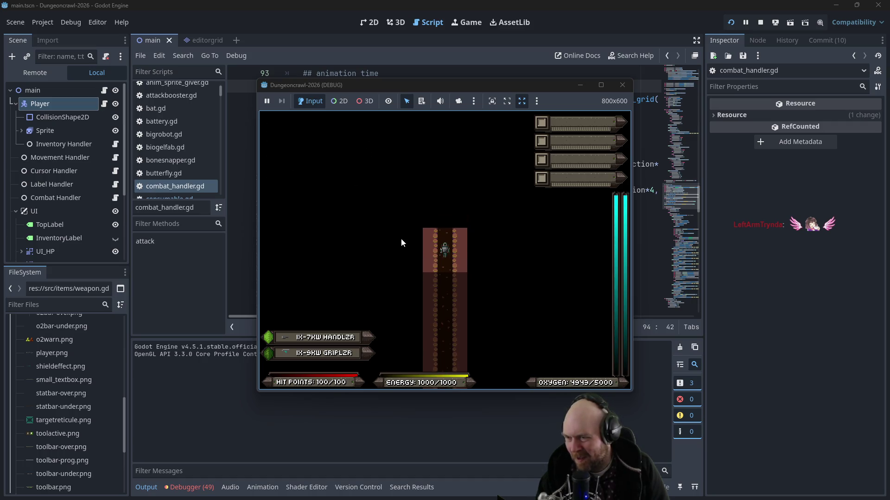
key(KP_8)
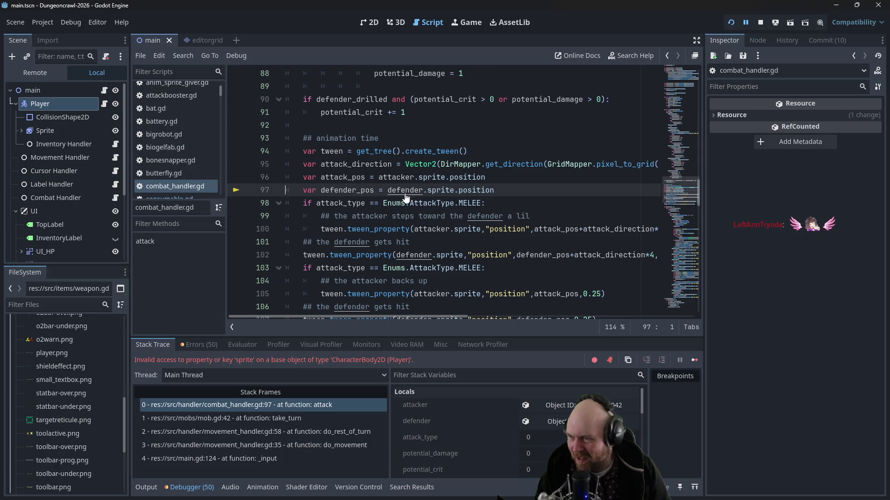
Step: Stop the crashed game and view attackbooster.gd's set_sprite with the funnel texture
click(759, 22)
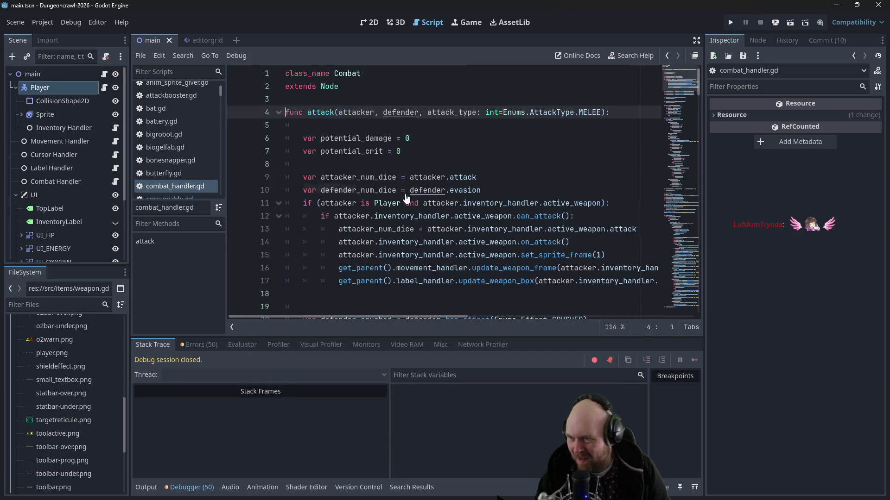
scroll(381, 138, down, 6)
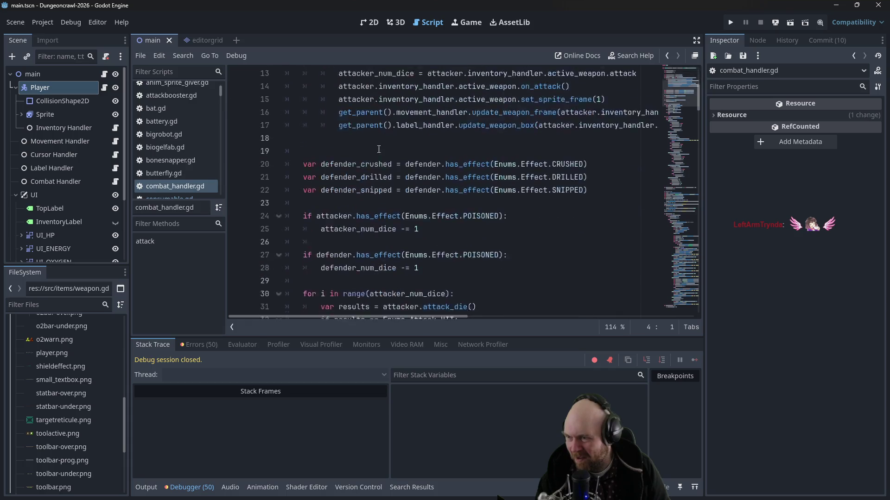
scroll(377, 146, up, 6)
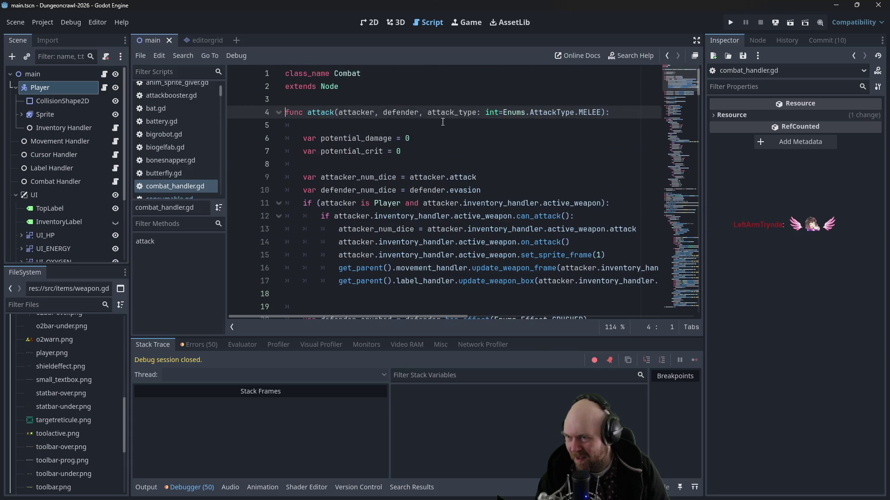
click(209, 95)
mouse_move(221, 93)
mouse_down()
mouse_move(213, 192)
mouse_move(208, 99)
mouse_move(202, 108)
mouse_up()
scroll(171, 155, down, 5)
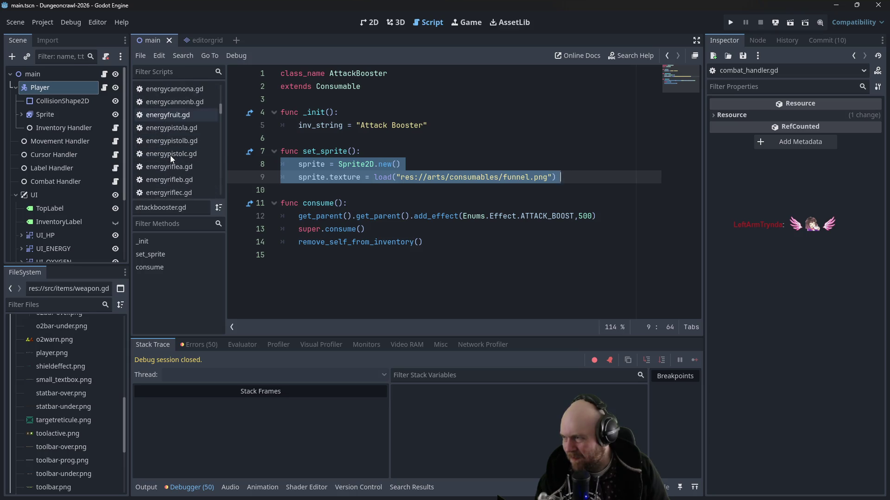
Step: Open entity.gd and scroll through it to its abstract get_sprite
click(177, 148)
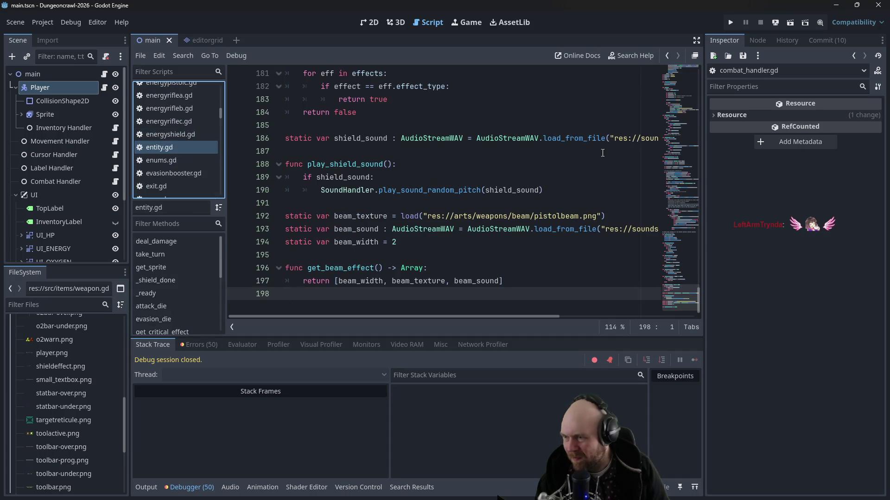
scroll(556, 207, up, 6)
scroll(556, 206, up, 9)
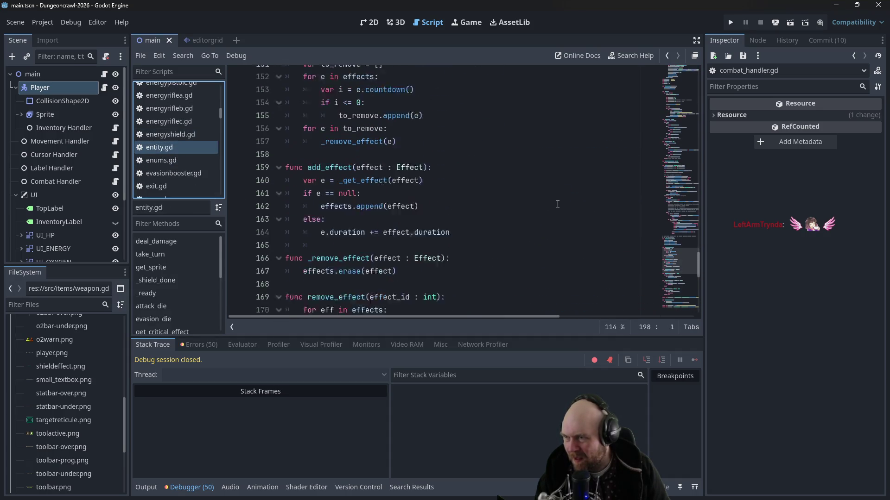
scroll(558, 204, up, 2)
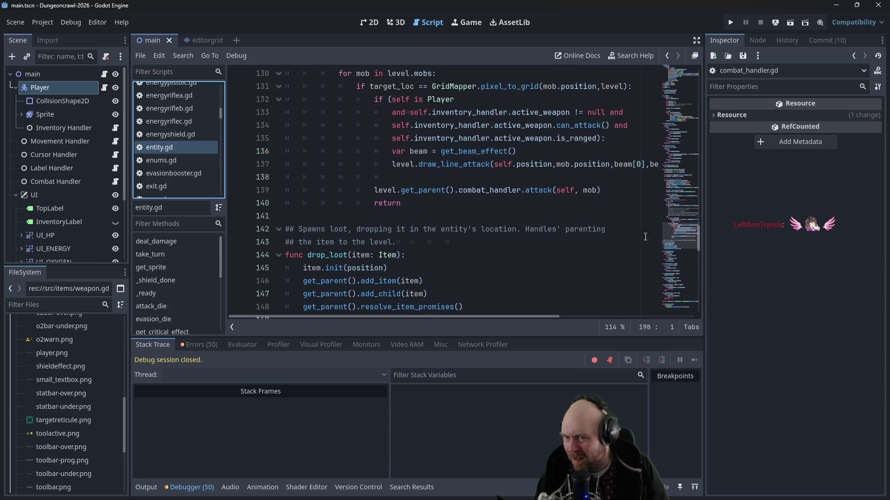
mouse_move(699, 232)
mouse_down()
mouse_move(687, 115)
mouse_move(671, 76)
mouse_up()
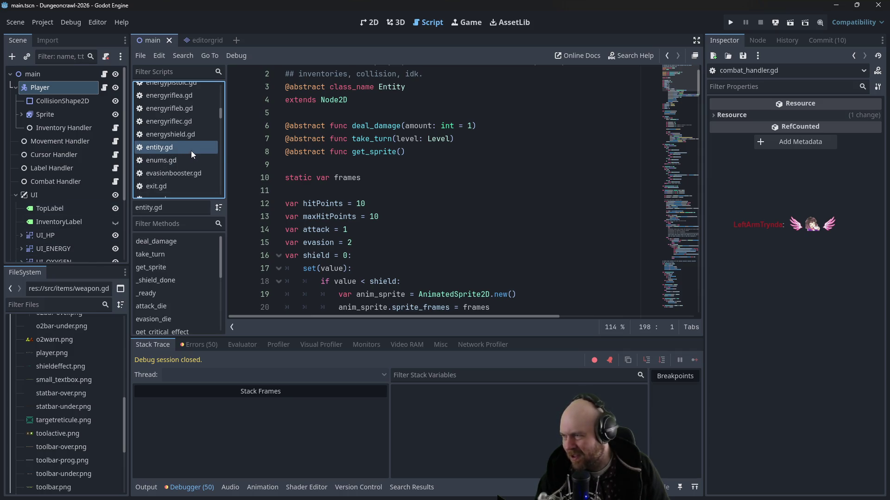
Step: Return to combat_handler.gd and place the caret on line 8
drag(221, 113, 218, 86)
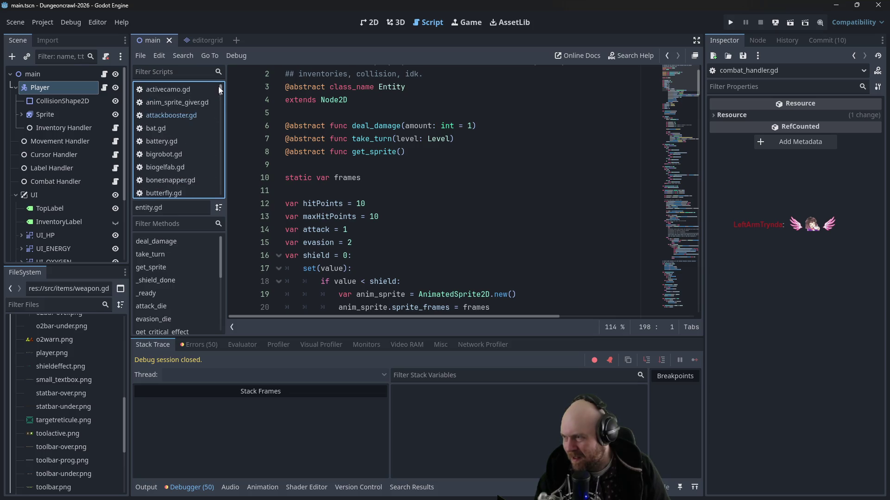
scroll(171, 110, down, 2)
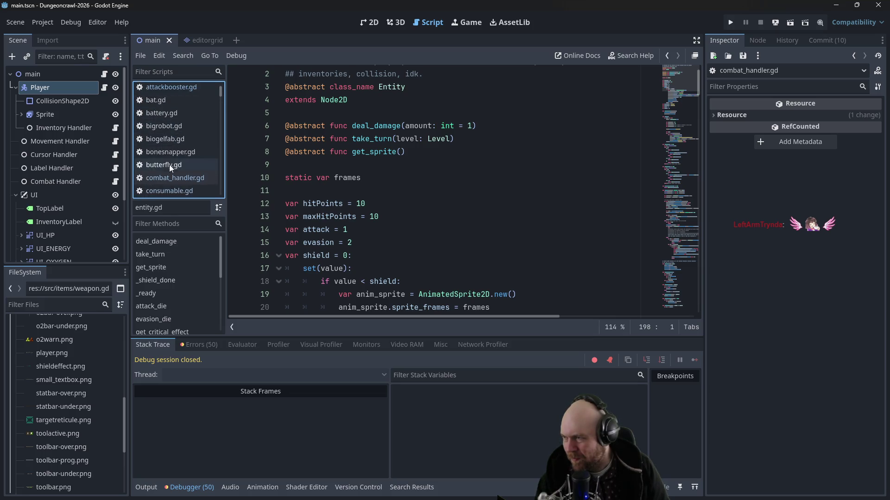
click(170, 178)
click(349, 165)
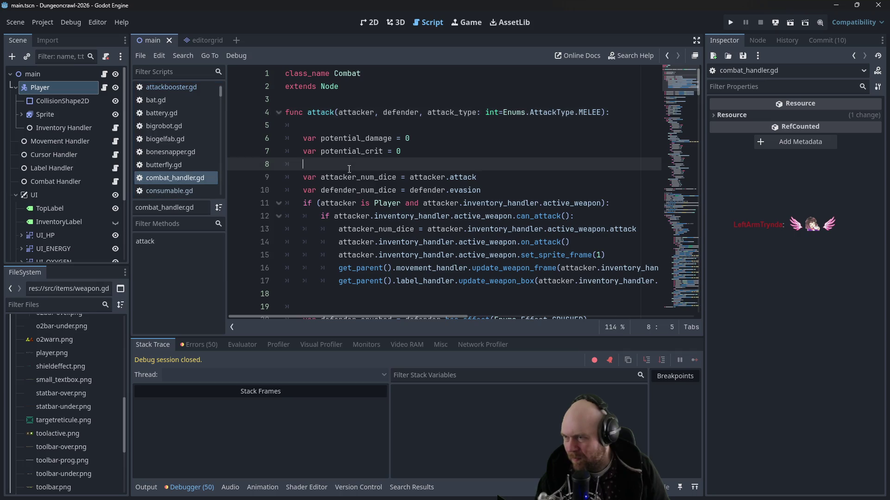
Step: Change line 96's sprite to get_sprite() and copy .get_sprite()
mouse_move(684, 211)
mouse_down()
mouse_move(671, 274)
mouse_move(671, 194)
mouse_up()
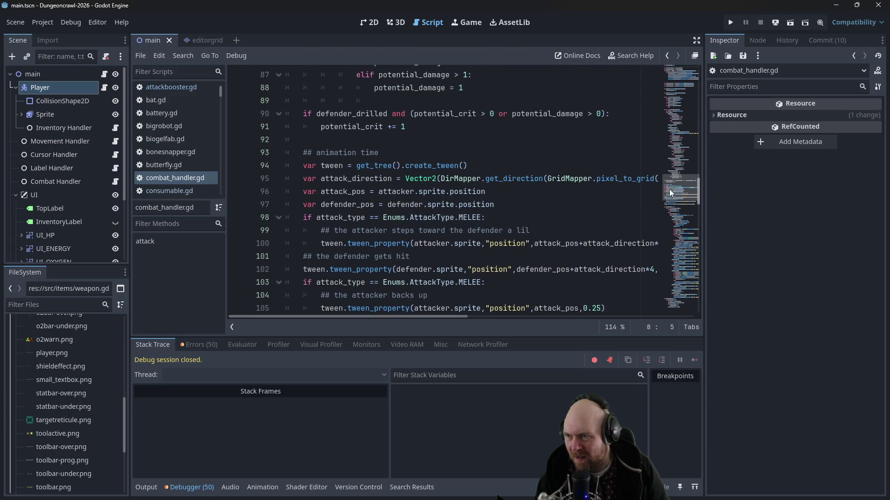
double_click(428, 192)
text(get_sprite)
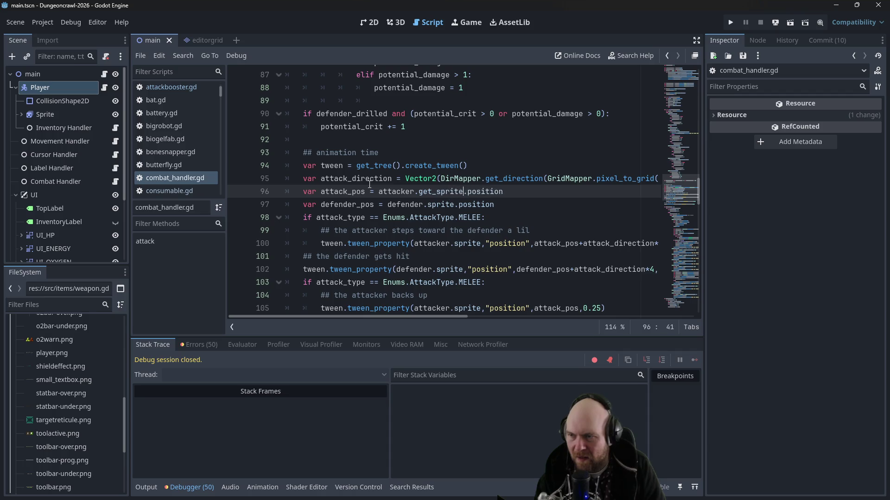
text(())
key(Down)
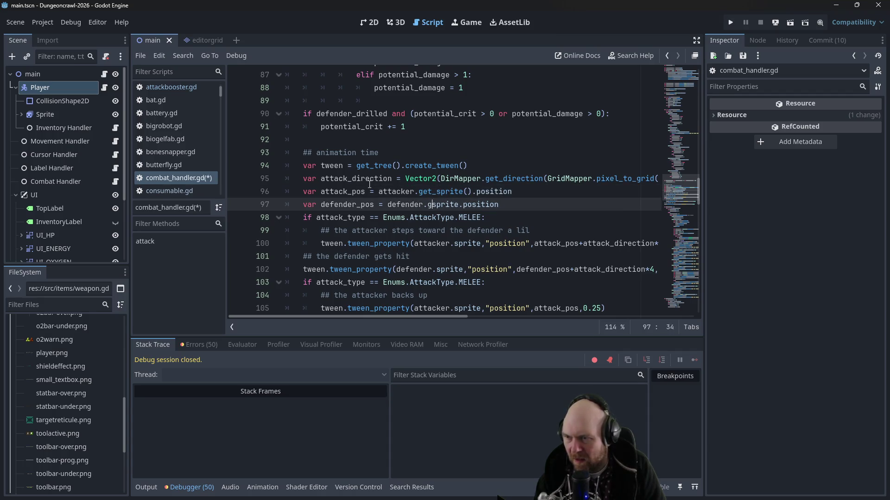
text(())
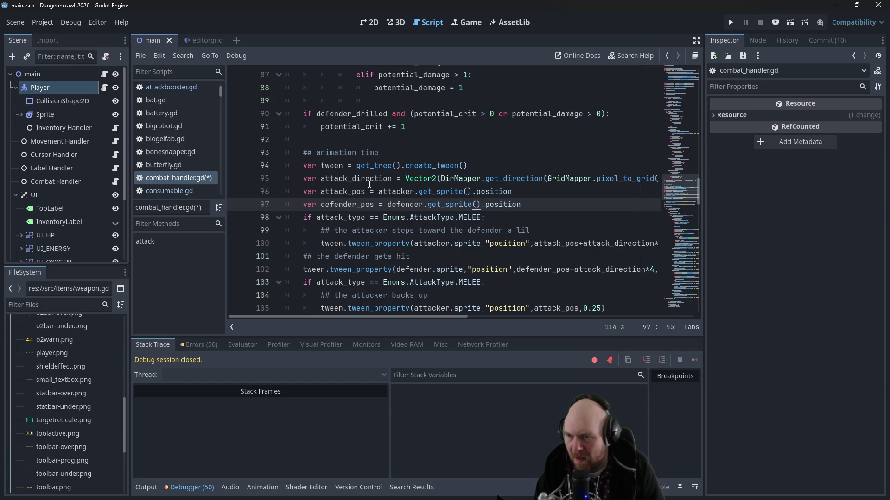
click(418, 191)
drag(418, 192, 471, 192)
key(ctrl+c)
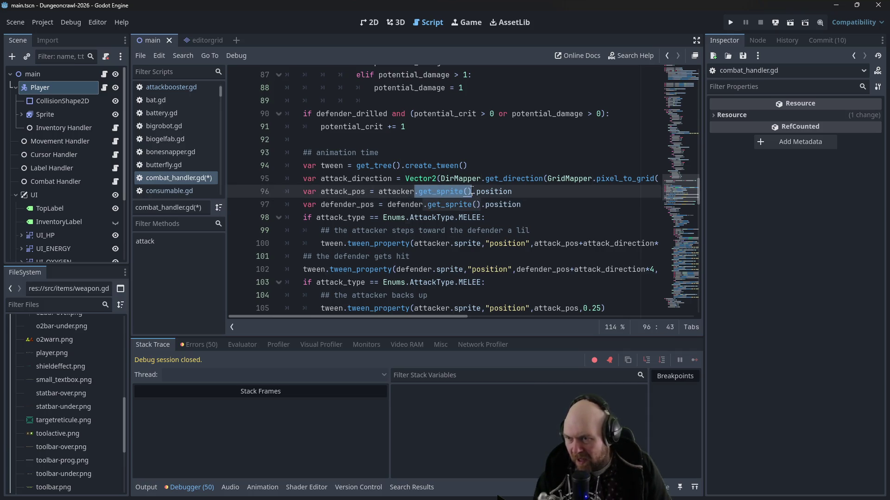
Step: Paste .get_sprite() over .sprite on lines 100, 102, 105 and 107, then run the game
scroll(458, 191, down, 1)
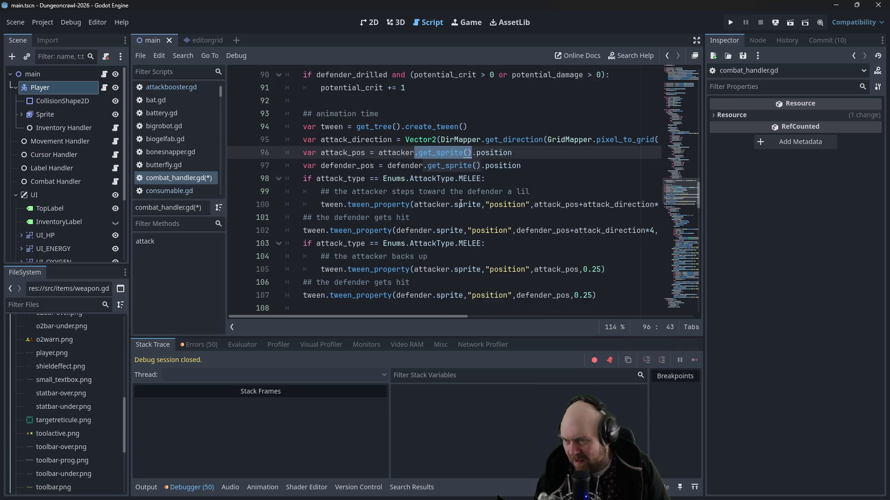
drag(449, 205, 481, 205)
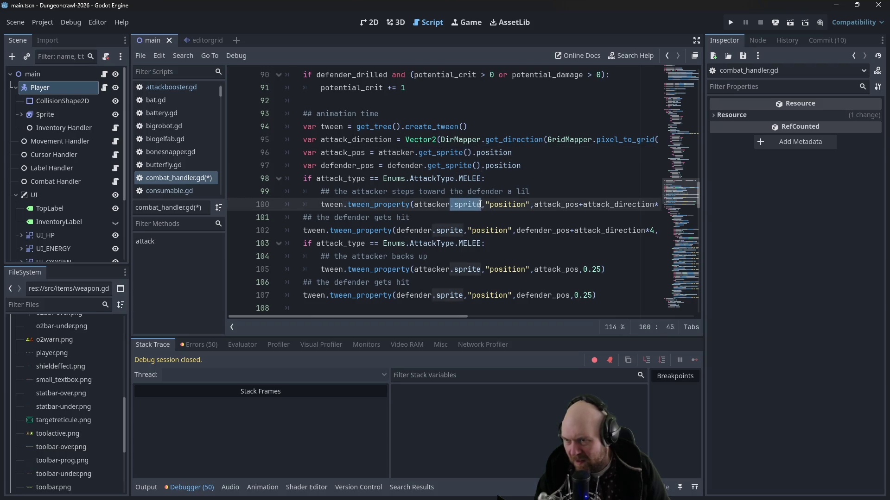
key(ctrl+v)
drag(435, 231, 455, 230)
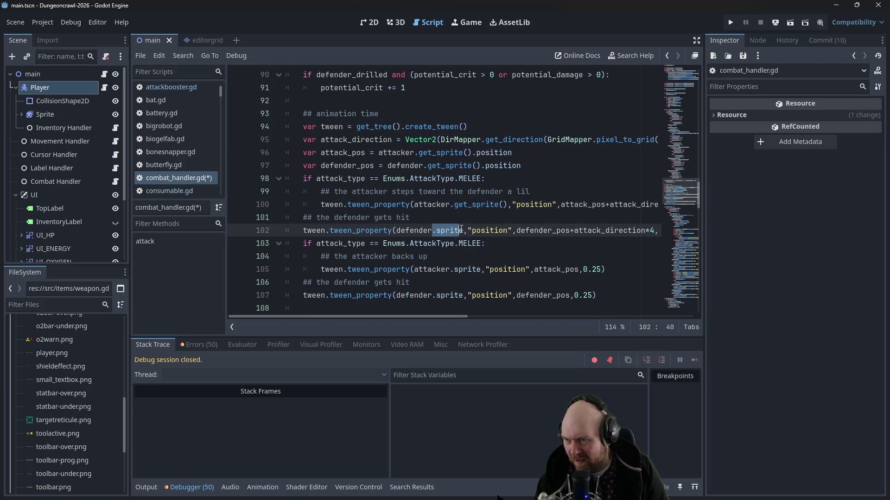
key(ctrl+v)
drag(449, 269, 479, 269)
key(ctrl+v)
drag(432, 295, 435, 298)
click(458, 306)
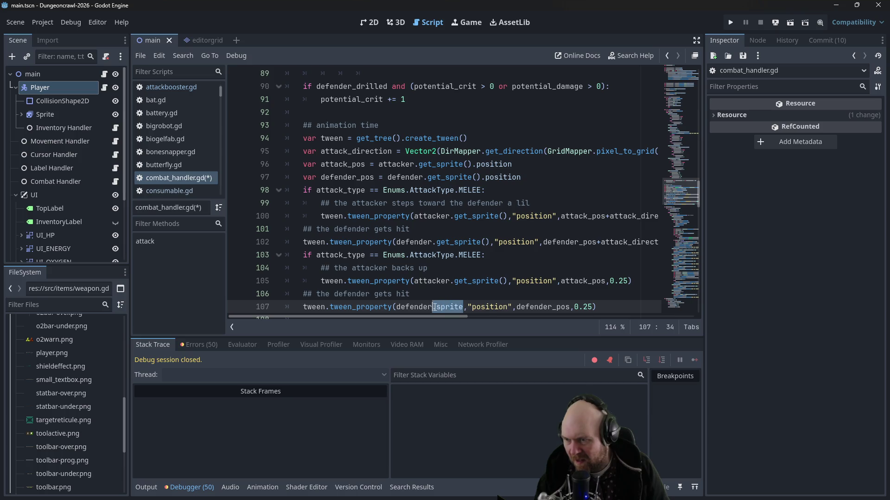
key(ctrl+v)
click(731, 23)
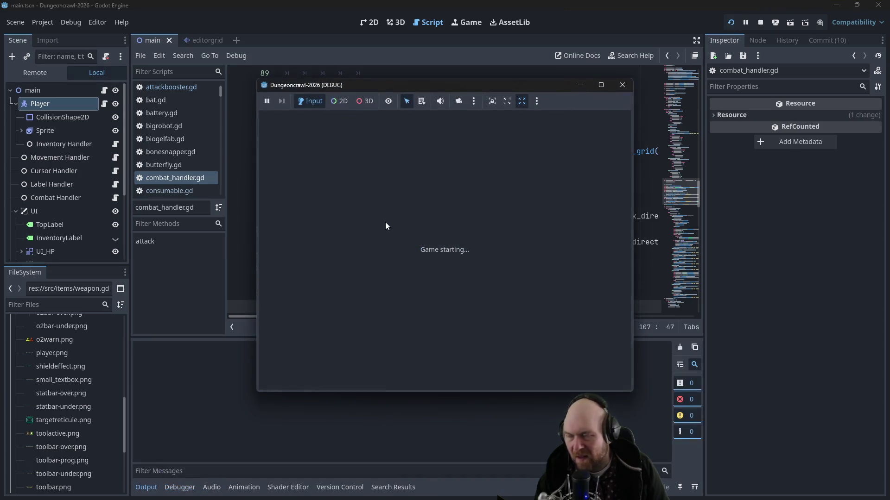
Step: Start a new game, ready items 1 and 2, turn on the floodlight, and descend
click(384, 239)
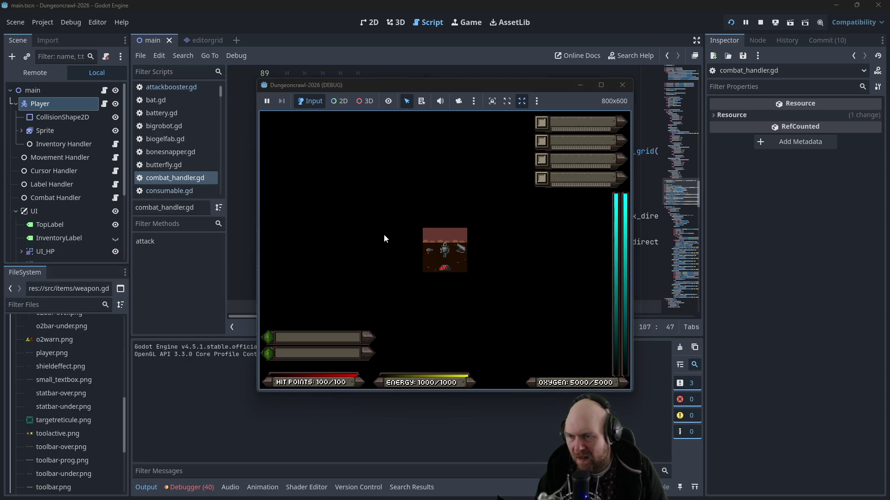
key(i)
key(1)
key(2)
key(i)
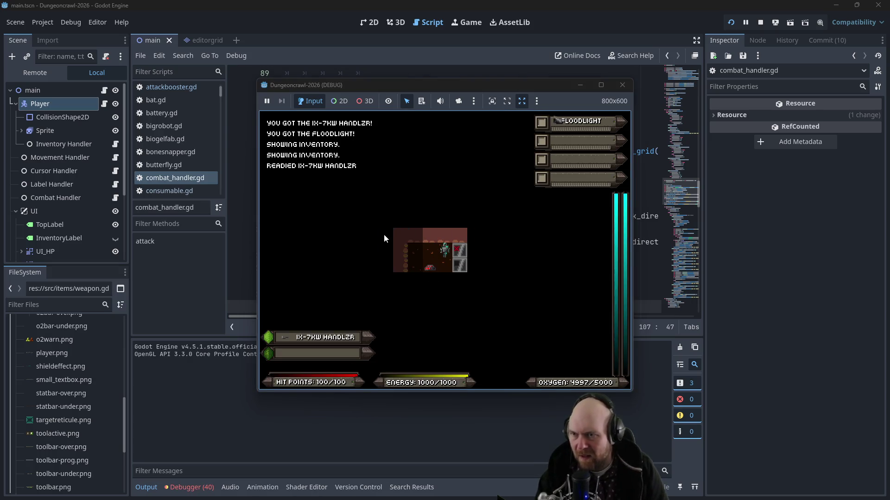
key(f)
key(Down)
key(Down)
key(Right)
key(y)
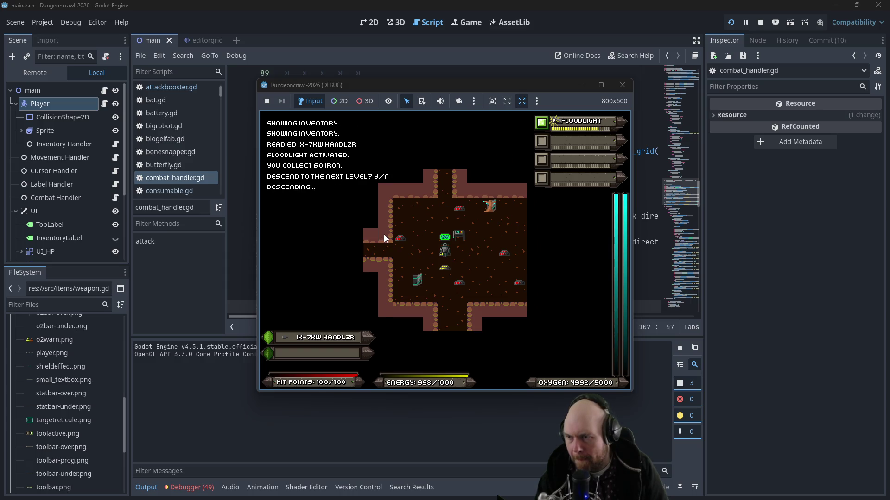
Step: Walk through the new level collecting gold and iron toward the enemies
key(Down)
key(Down)
key(Up)
key(Up)
key(Up)
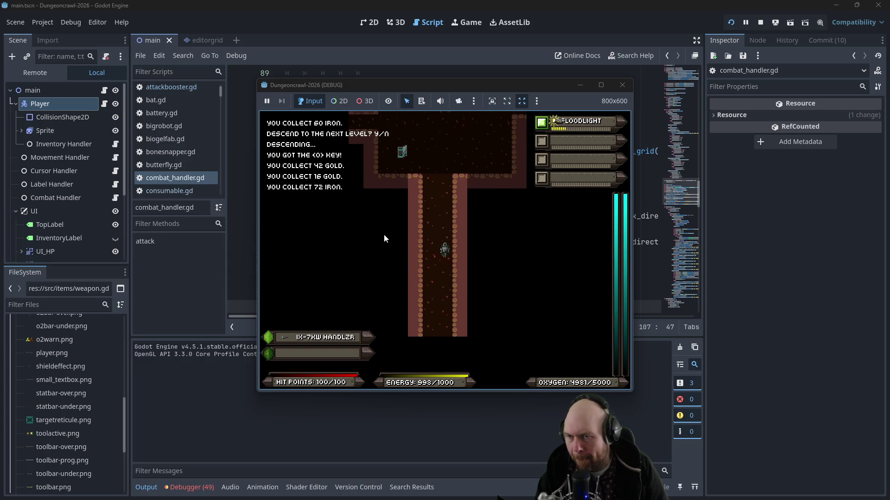
key(Down)
key(Down)
key(Down)
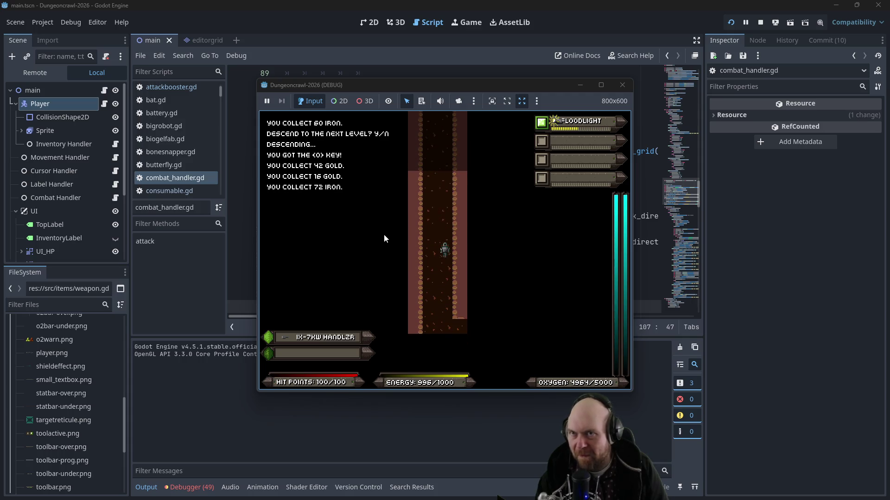
key(Down)
key(Right)
key(Right)
key(Right)
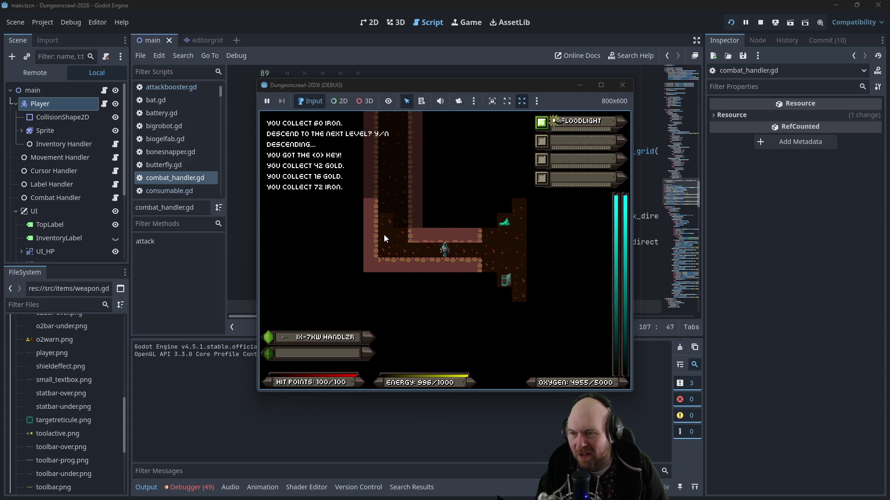
key(Right)
key(Right)
key(Right)
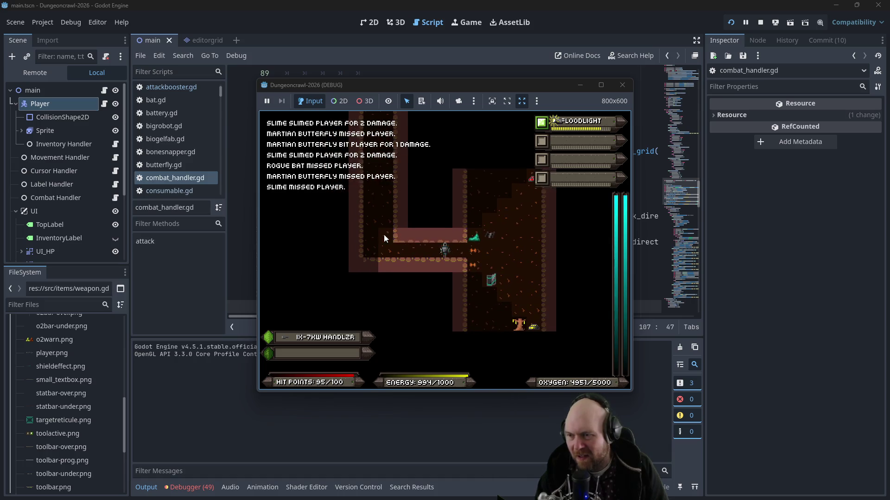
Step: Punch the Martian butterfly, kill a slime, and hit the rogue bat
key(Left)
key(Left)
key(Up)
key(Up)
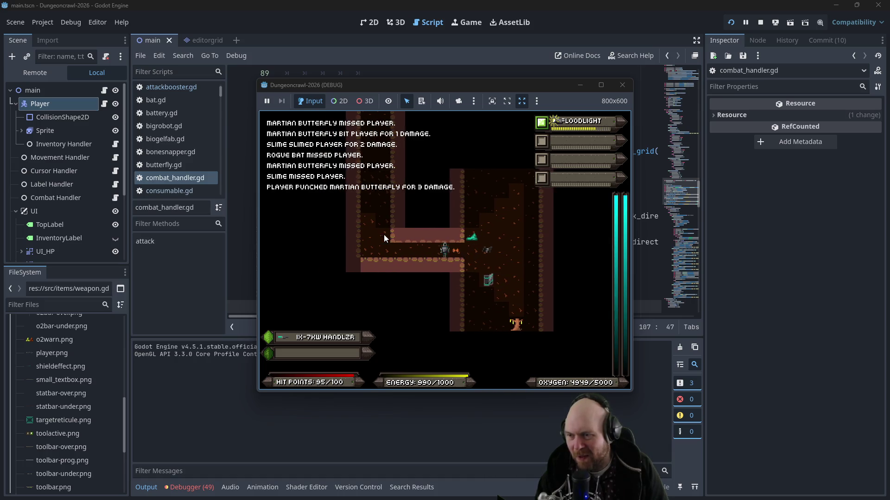
key(Right)
key(Left)
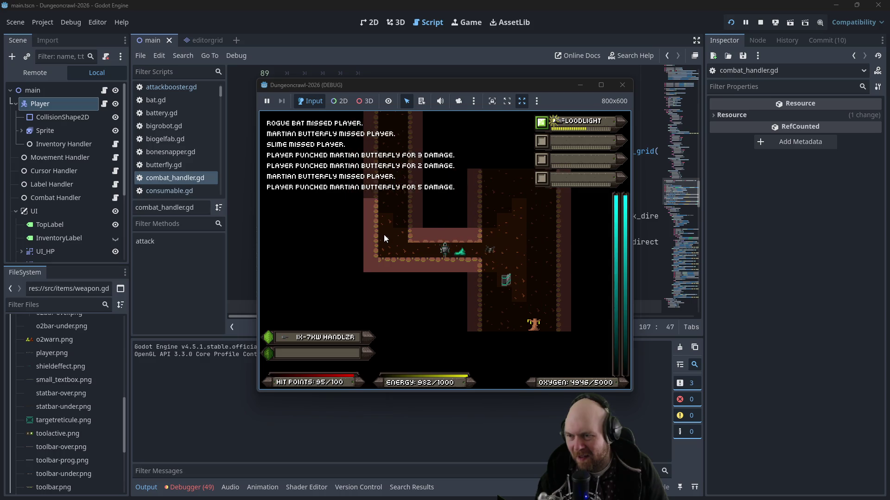
key(Right)
key(Right)
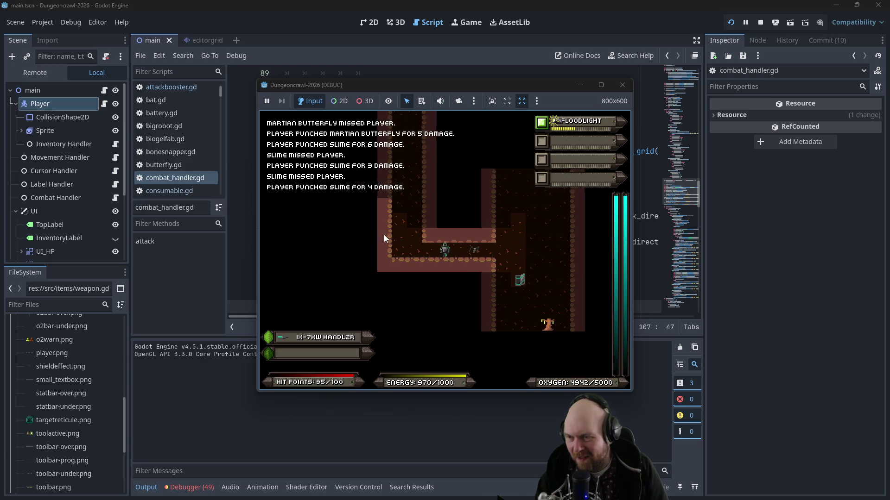
key(Right)
key(Right)
key(Right)
key(Right)
key(Right)
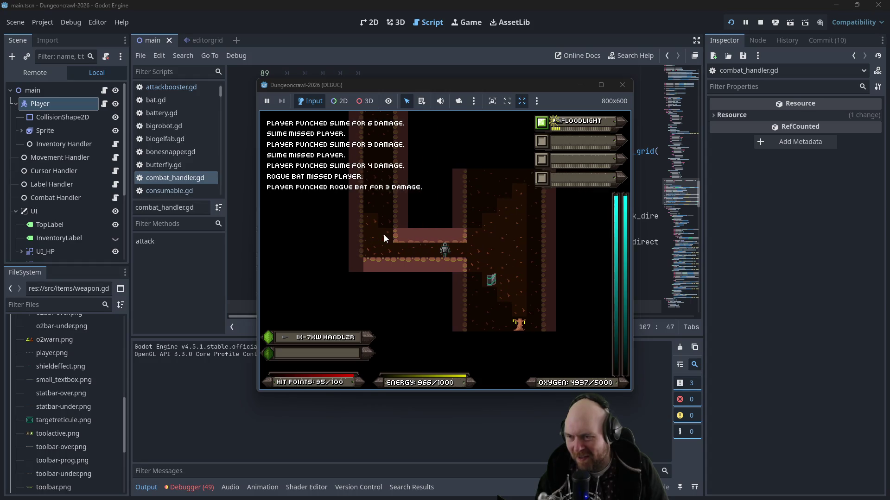
key(Up)
key(Up)
key(Up)
key(Right)
key(Right)
key(Right)
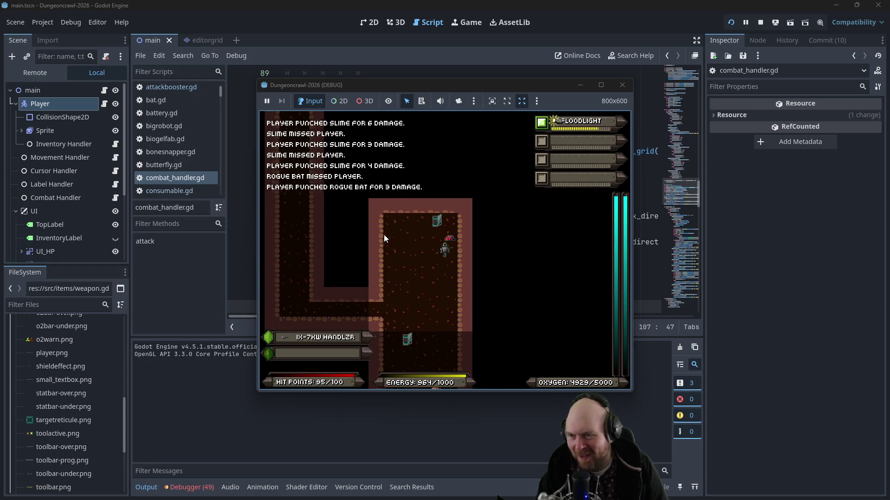
Step: Walk through the corridors and rooms, collecting gold, north to a new room
key(Down)
key(Down)
key(Down)
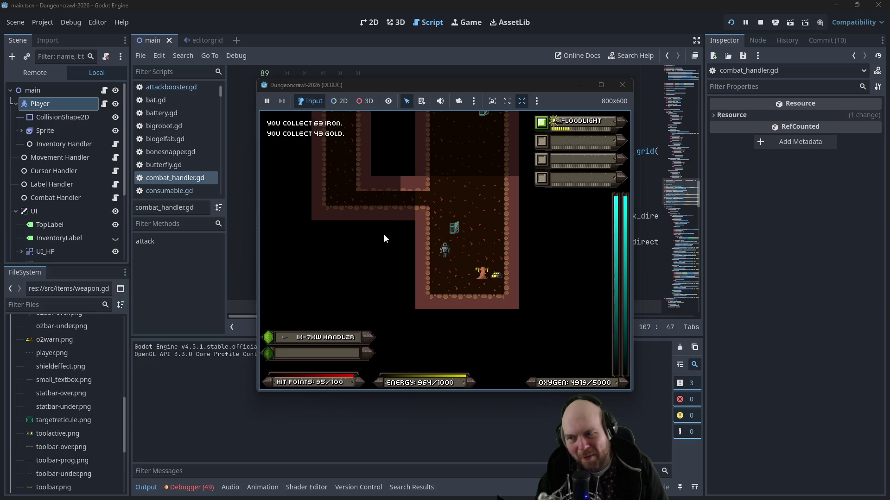
key(Right)
key(Right)
key(Right)
key(Down)
key(Down)
key(Left)
key(Left)
key(Left)
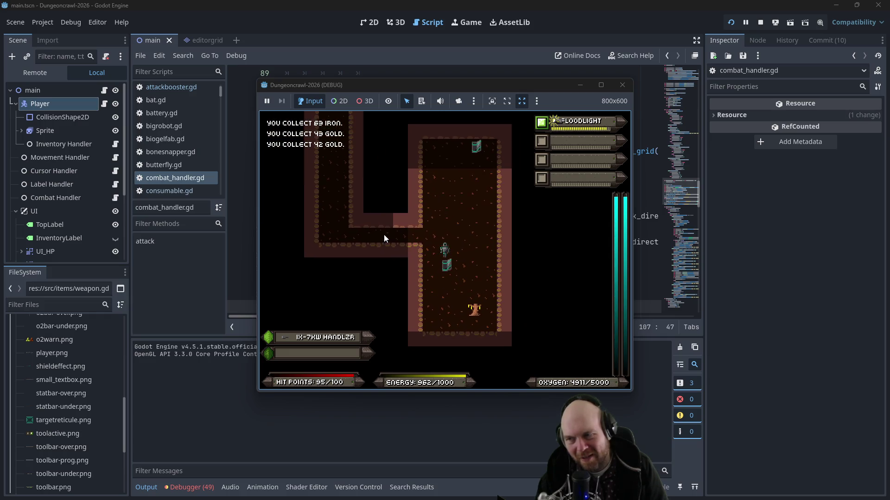
key(Up)
key(Up)
key(Up)
key(Left)
key(Left)
key(Left)
key(Up)
key(Up)
key(Up)
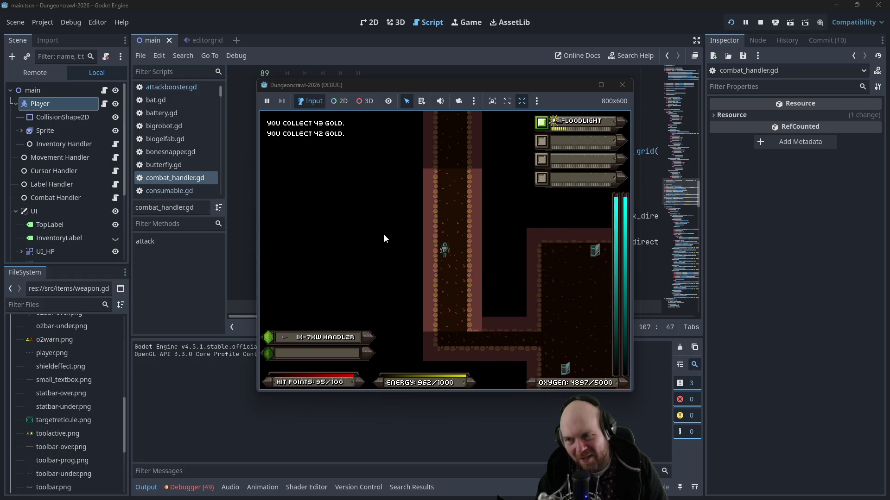
key(Up)
key(Up)
key(Up)
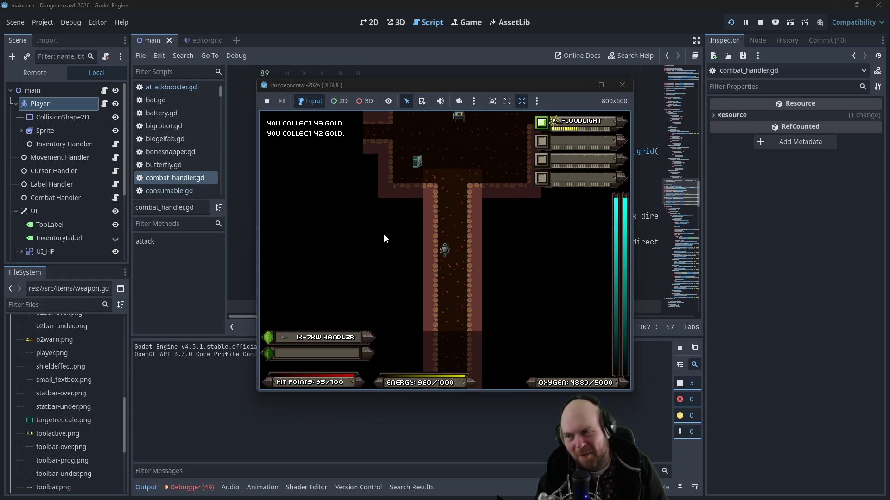
key(Up)
key(Up)
key(Up)
key(Left)
key(Left)
key(Left)
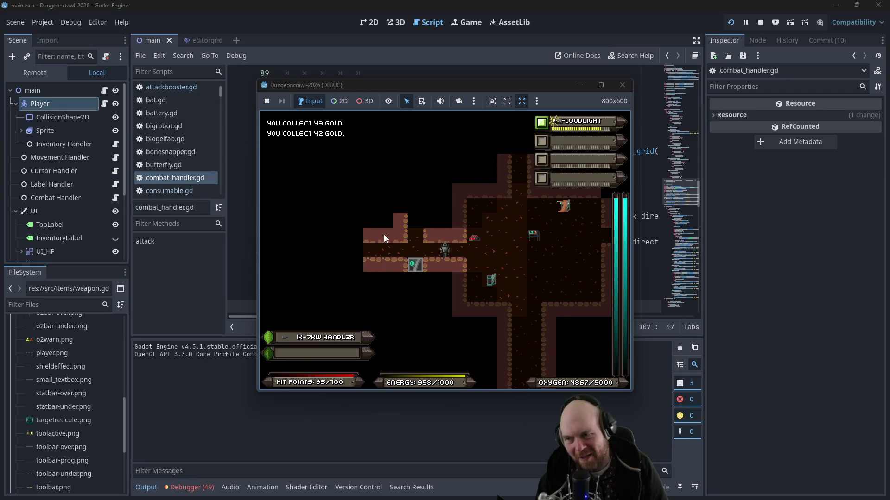
key(Down)
key(Down)
key(Down)
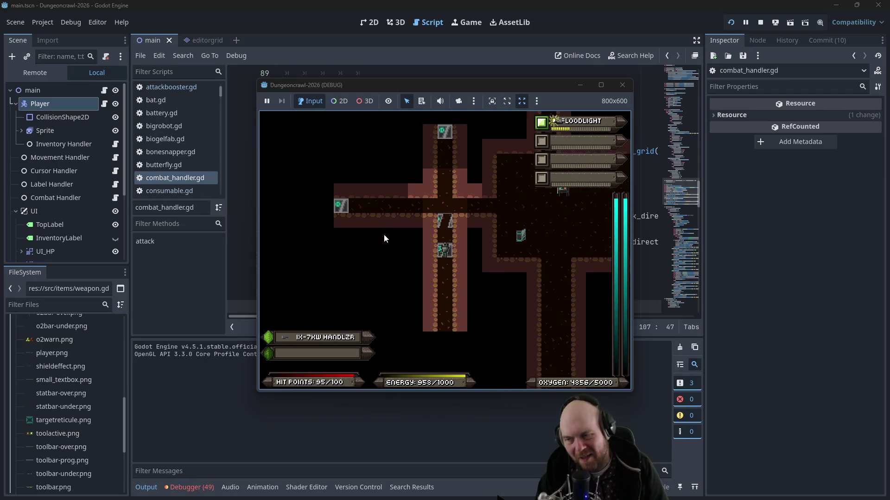
key(Down)
key(Down)
key(Down)
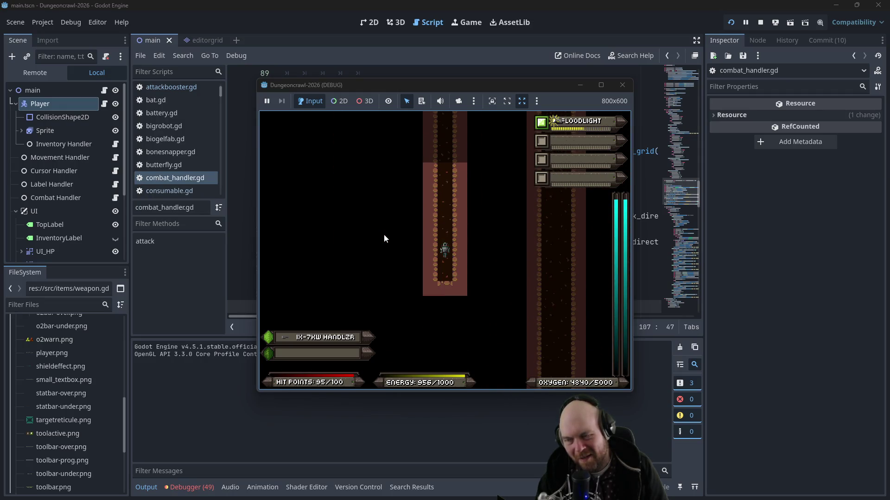
key(Up)
key(Up)
key(Up)
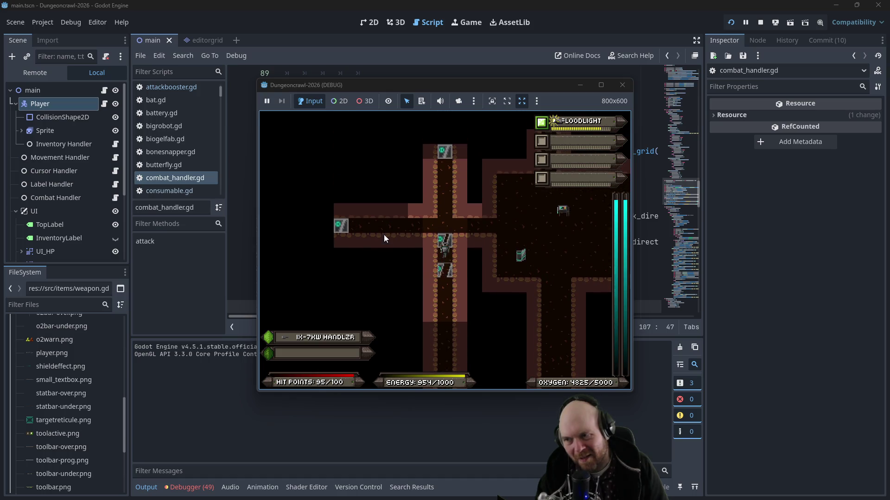
key(Up)
key(Up)
key(Up)
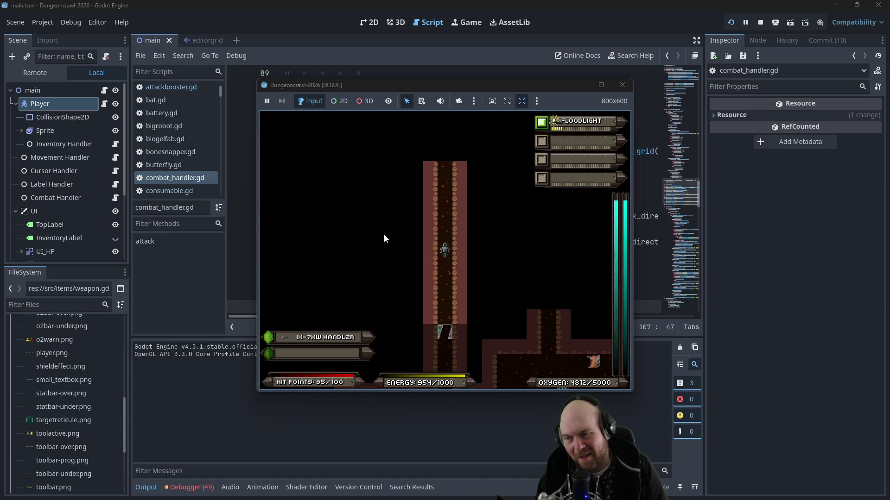
Step: Punch the slimes and the rogue bat repeatedly to check the melee animation
key(f)
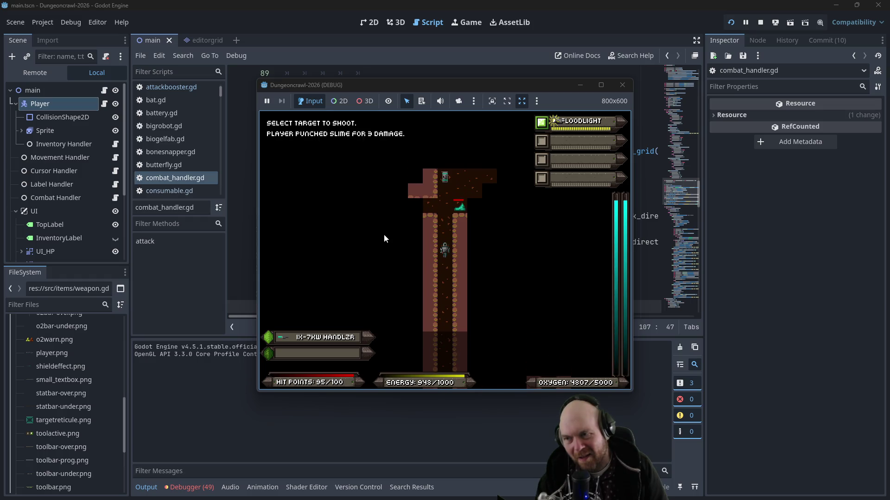
key(f)
key(f)
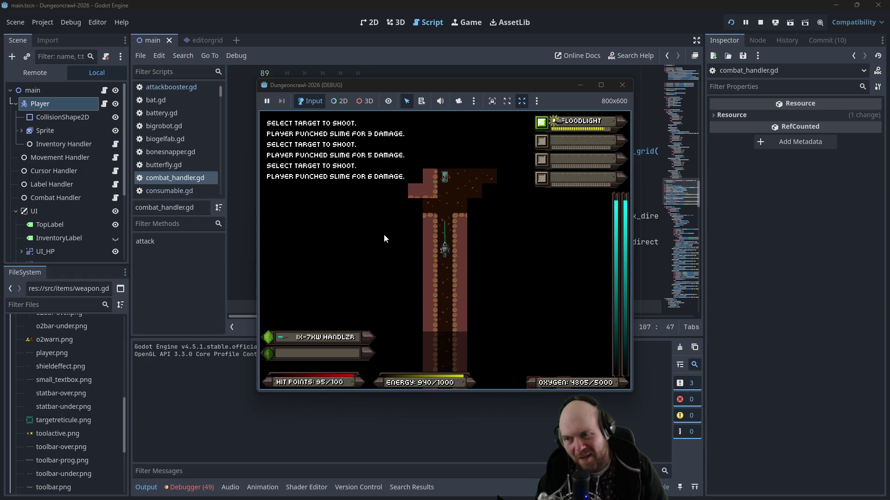
key(Up)
key(f)
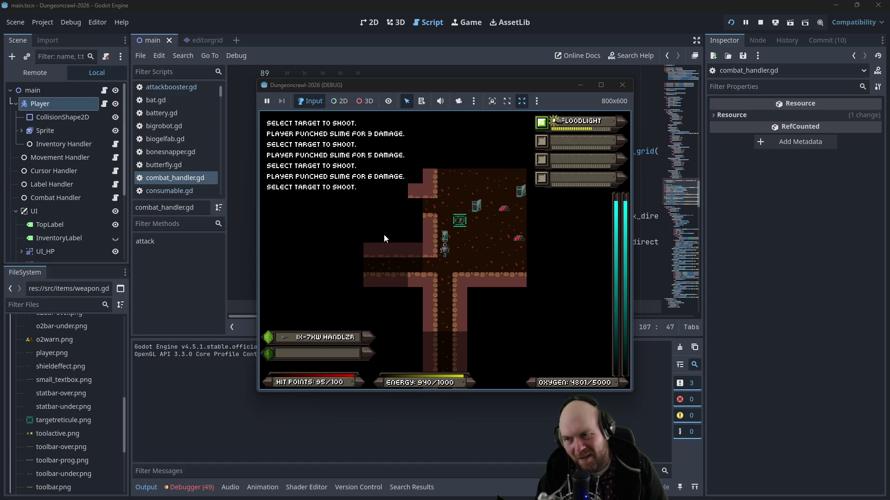
key(f)
key(Up)
key(Up)
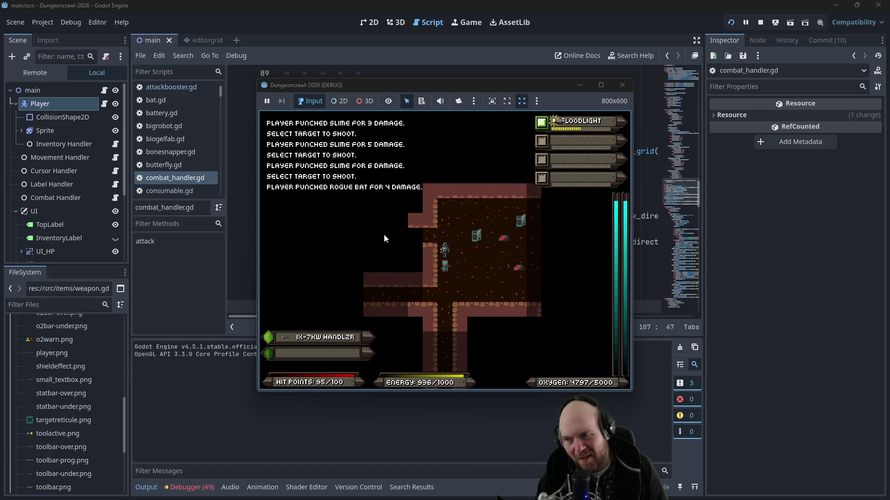
key(Up)
key(Up)
key(Right)
key(Left)
key(Left)
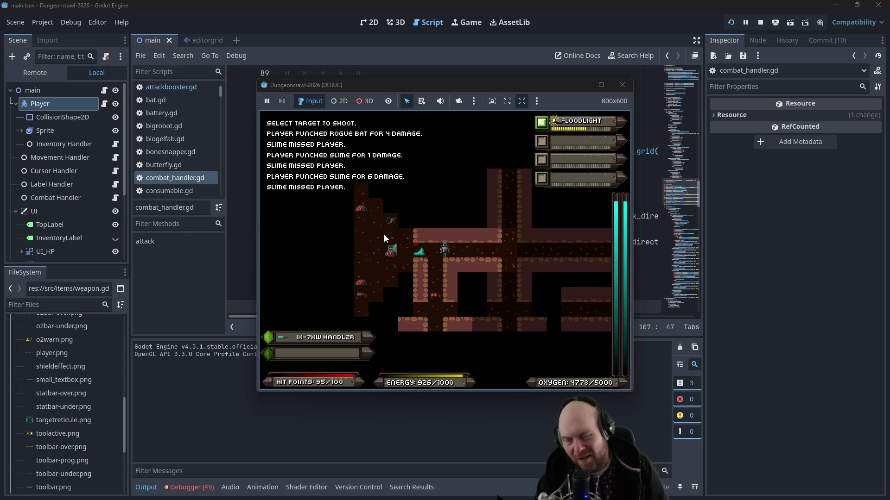
Step: Select Camera2D under Sprite, switch to the 2D workspace, and stop the game
click(23, 132)
click(24, 135)
click(41, 143)
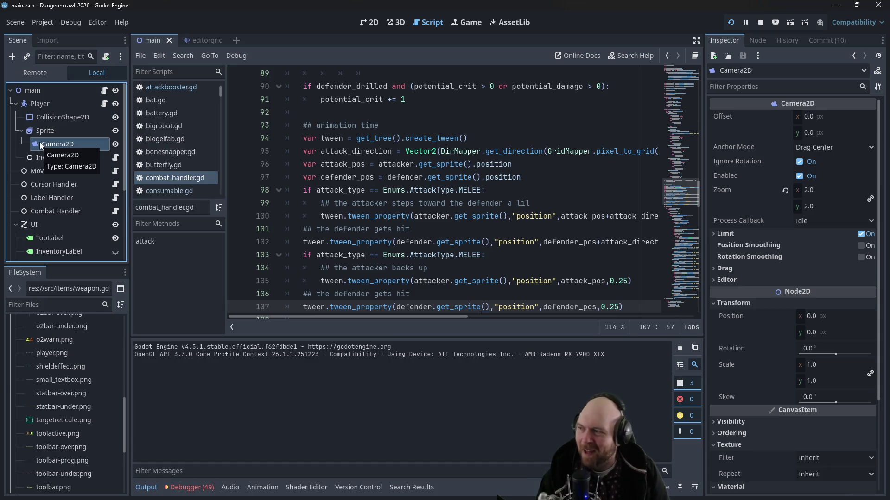
click(369, 23)
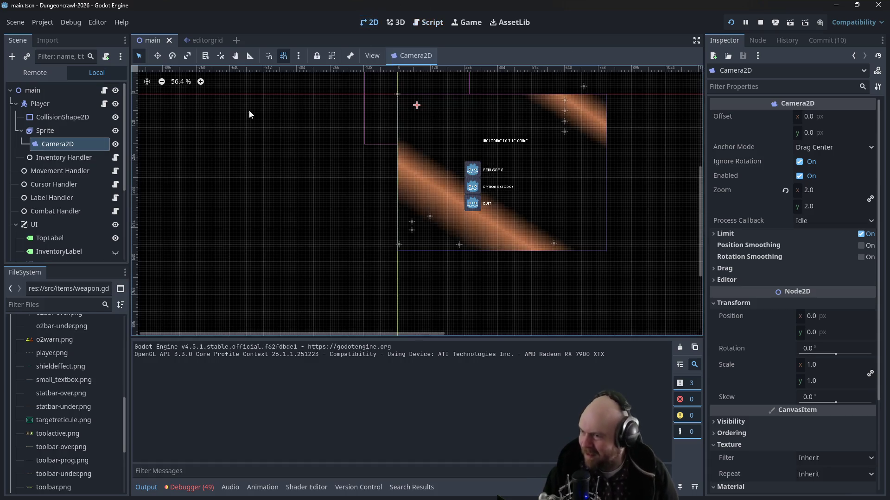
click(764, 23)
Step: Reparent Camera2D directly under Player and relaunch the game
click(34, 132)
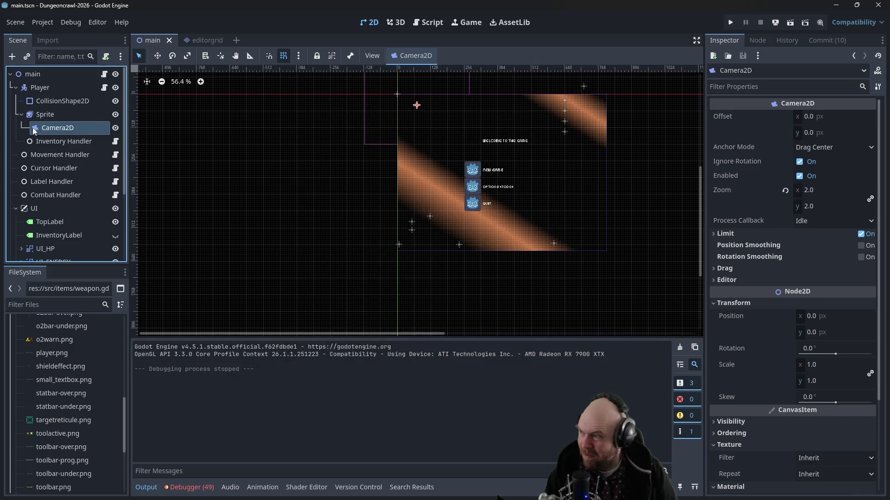
drag(32, 129, 30, 88)
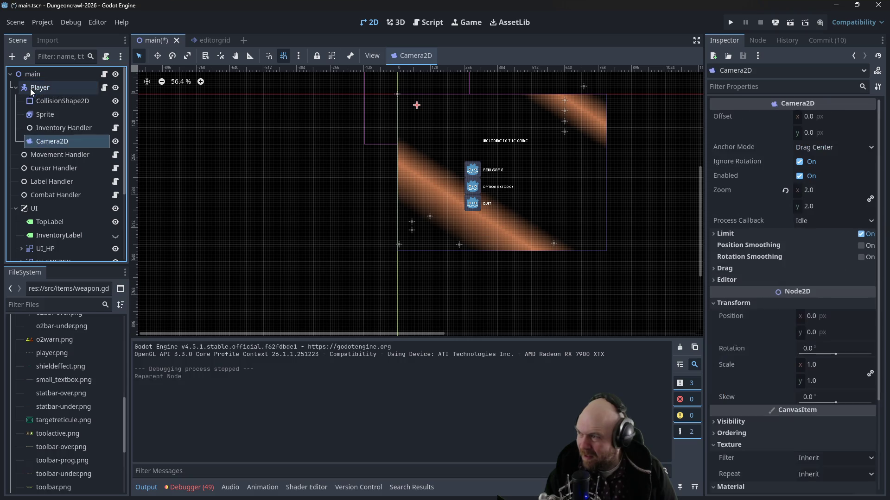
click(730, 22)
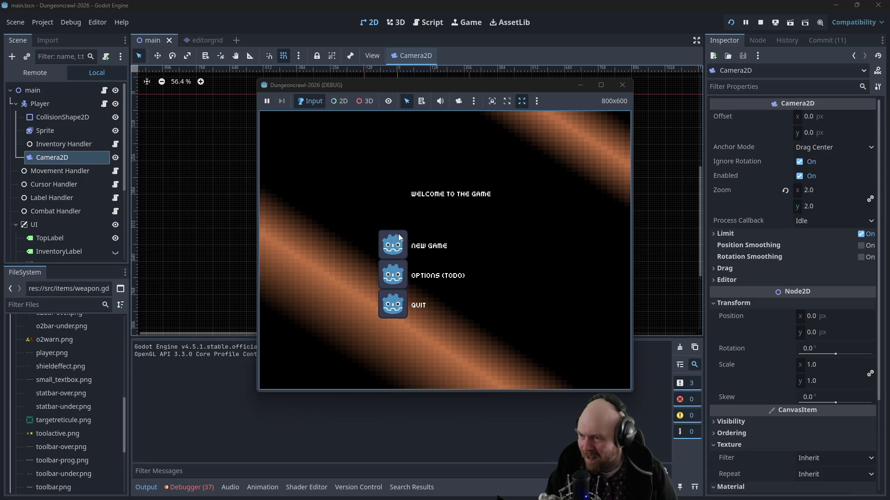
Step: Start a new game, walk onto the iron pickup, then close the game window
click(395, 236)
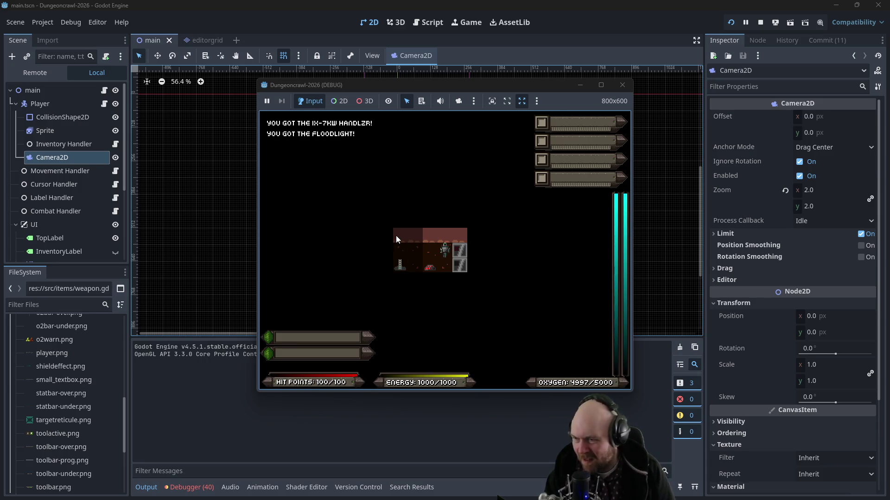
key(Left)
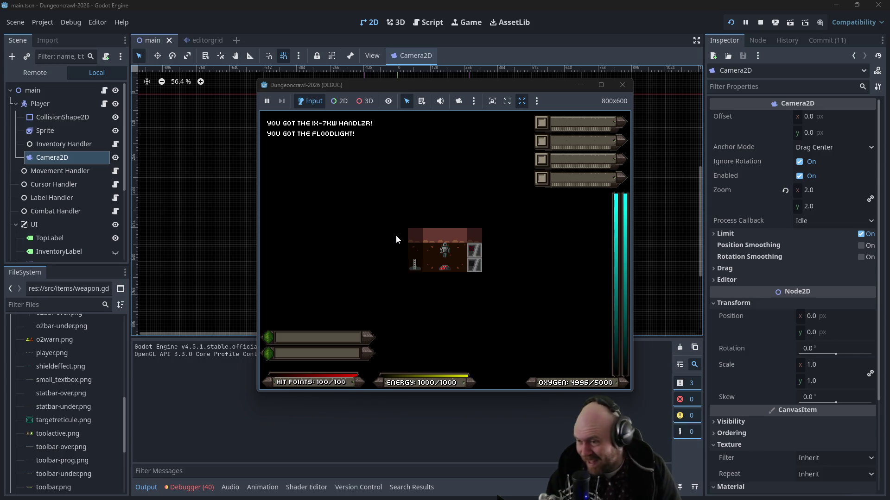
key(Down)
key(Left)
key(Left)
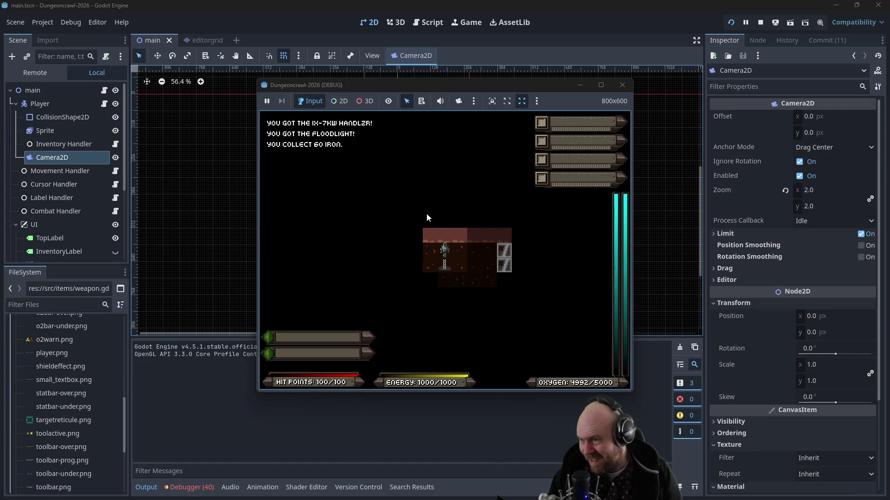
click(622, 85)
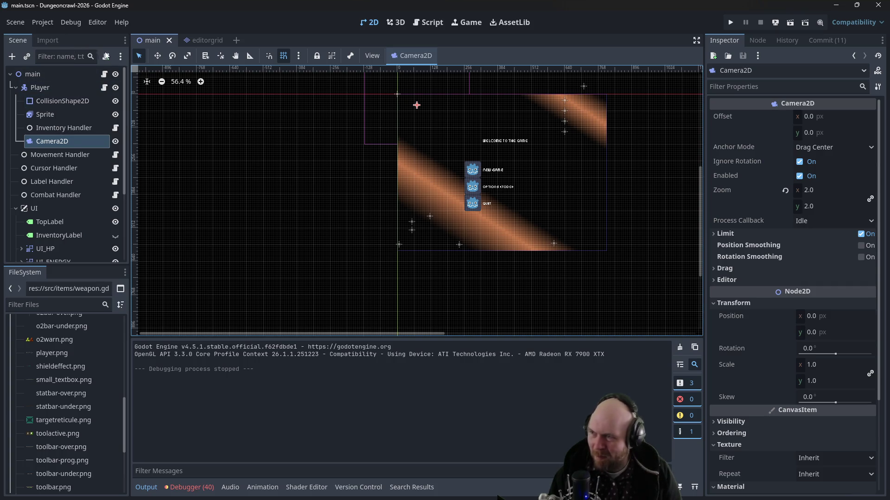
Step: Open the Movement Handler's script and search it for "tween"
double_click(62, 155)
click(115, 155)
scroll(448, 245, up, 6)
scroll(448, 244, up, 2)
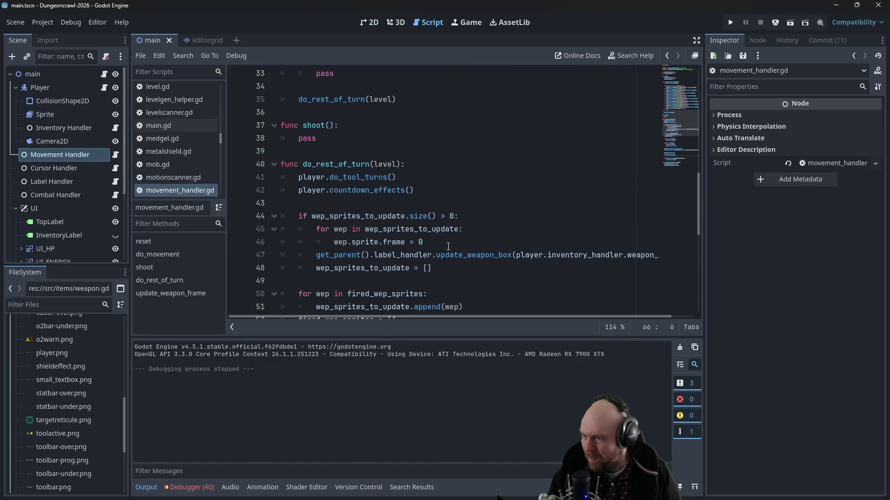
scroll(458, 227, up, 2)
click(464, 216)
key(ctrl+f)
text(tween)
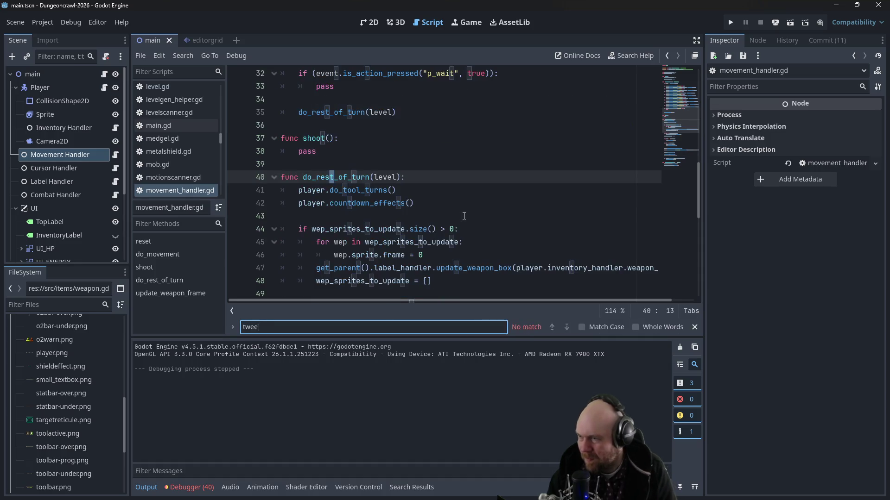
scroll(421, 227, up, 10)
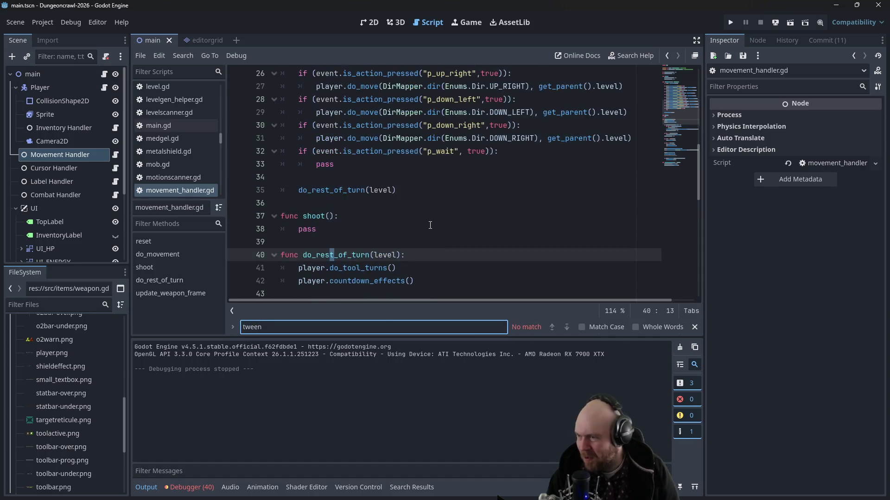
click(439, 229)
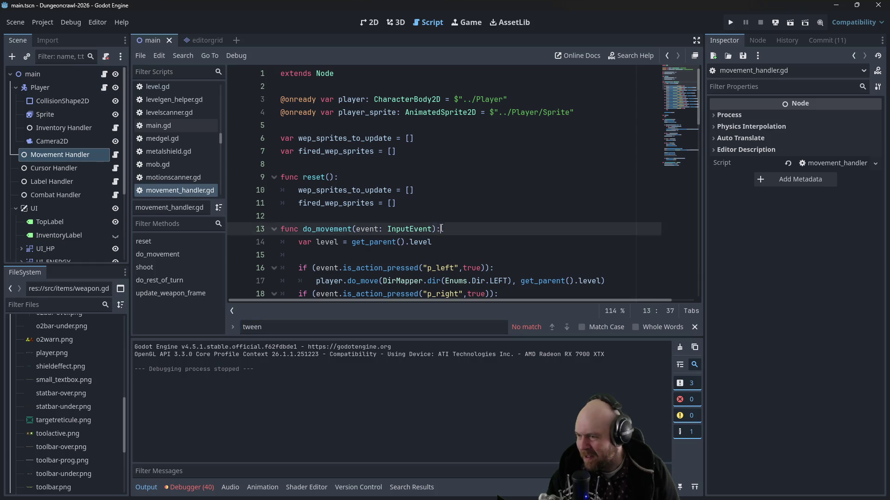
key(Down)
Step: Find "tween" in all project files and open the entity.gd match at line 106
click(42, 22)
click(54, 50)
text(tween)
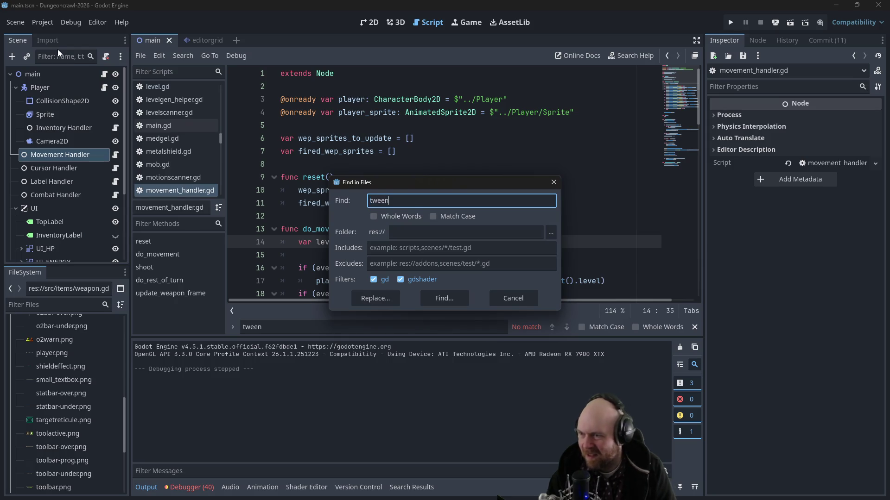
key(Return)
scroll(239, 379, down, 3)
scroll(240, 392, up, 3)
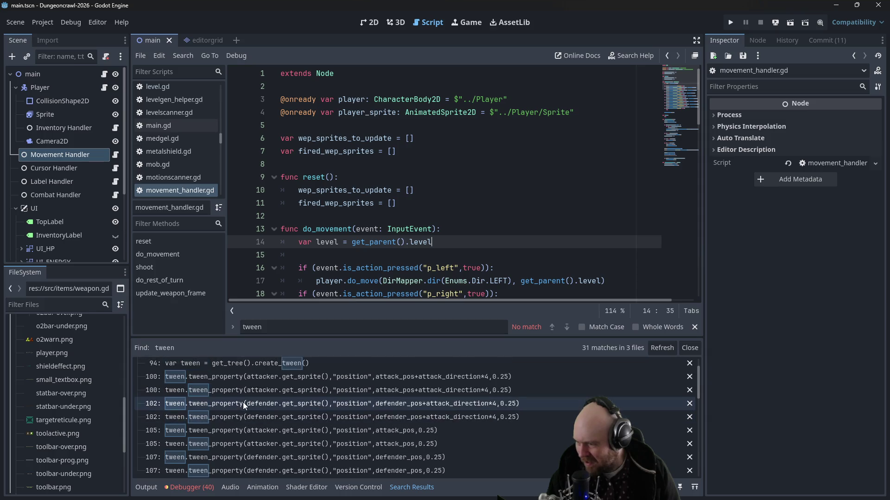
scroll(239, 394, down, 5)
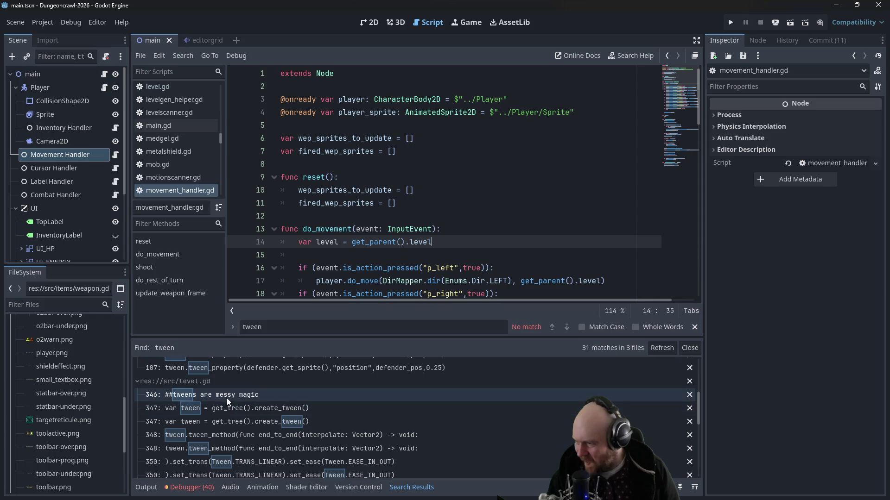
scroll(252, 401, down, 3)
scroll(262, 416, down, 5)
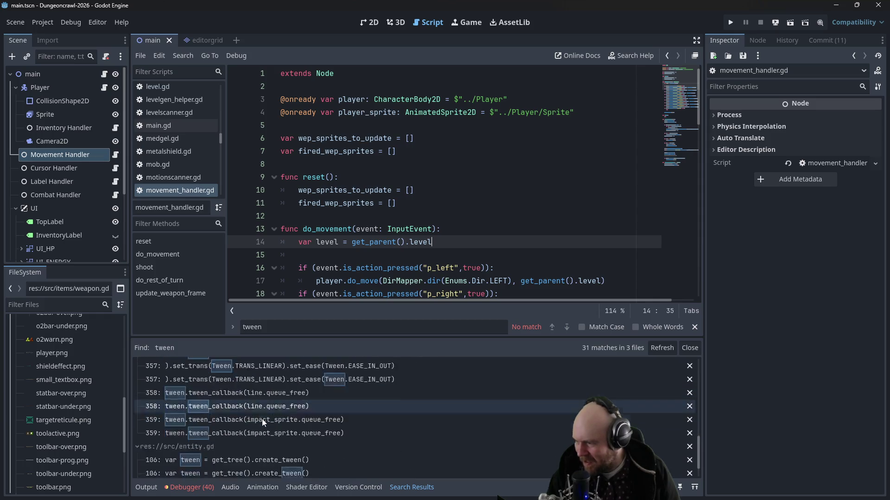
click(249, 427)
click(367, 242)
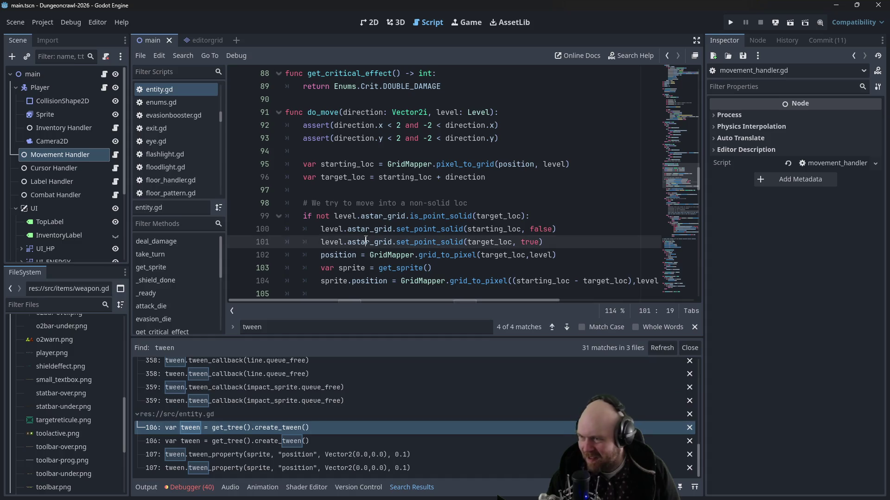
Step: Add an 'if self is Player:' block tweening the Camera2D position to Vector2(0.0,0.0) over 0.1
scroll(371, 250, down, 4)
scroll(371, 252, up, 1)
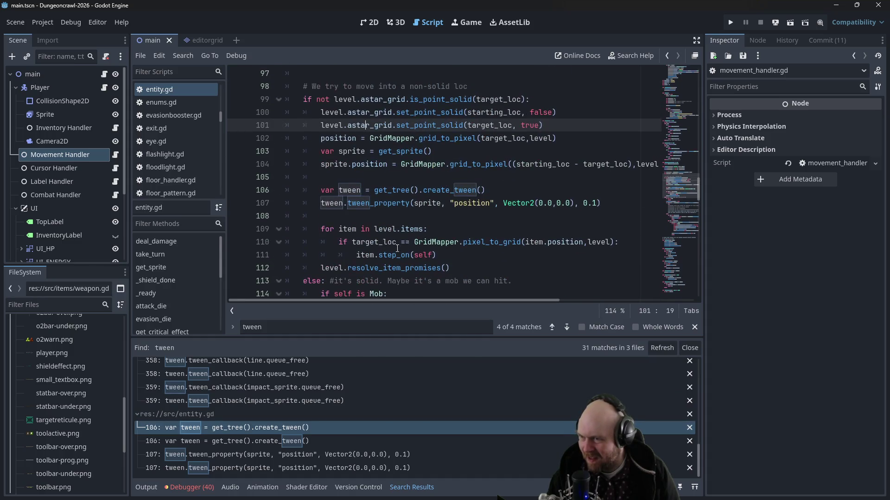
click(599, 191)
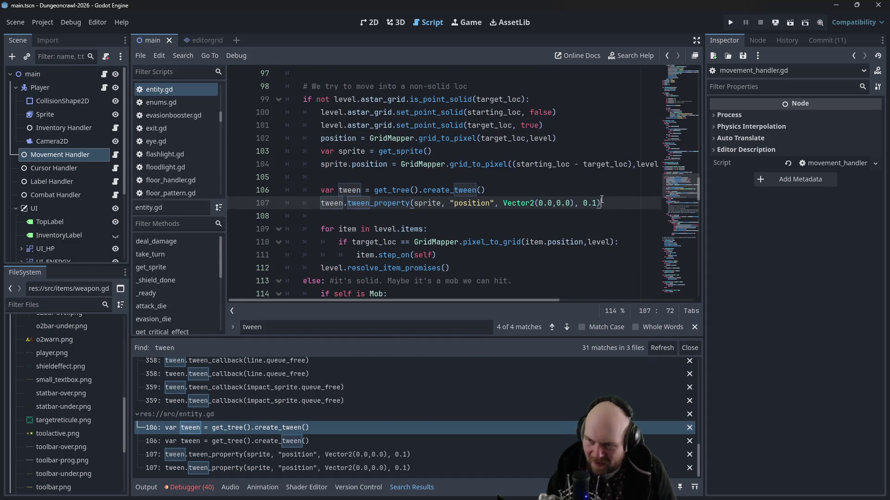
key(ctrl+shift+Return)
key(ctrl+shift+Return)
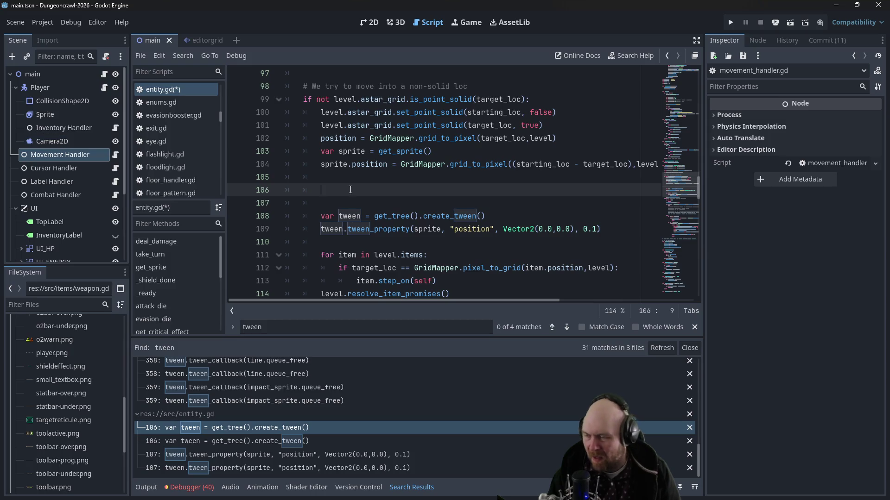
key(Down)
key(Down)
key(Down)
key(Down)
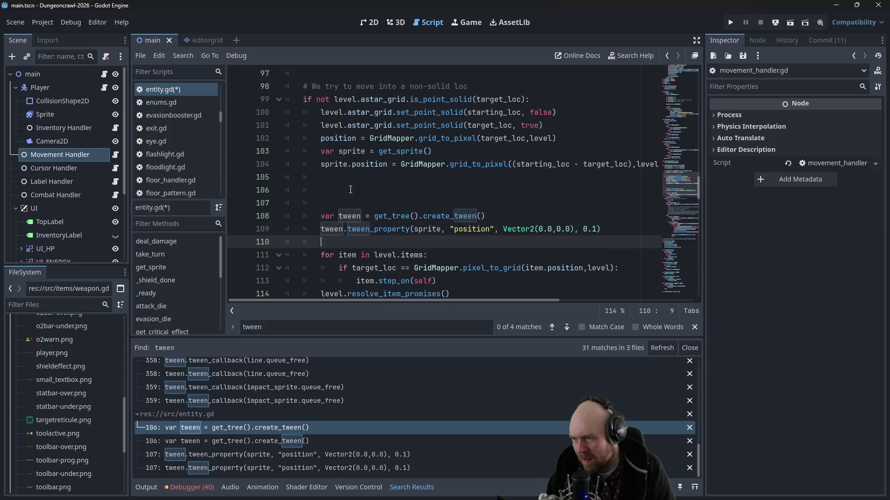
key(Return)
key(Up)
text(if )
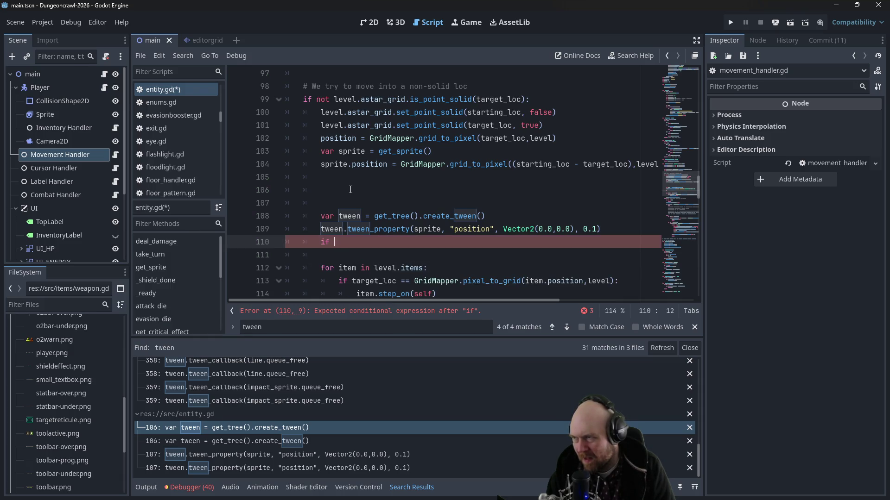
text(self is Play)
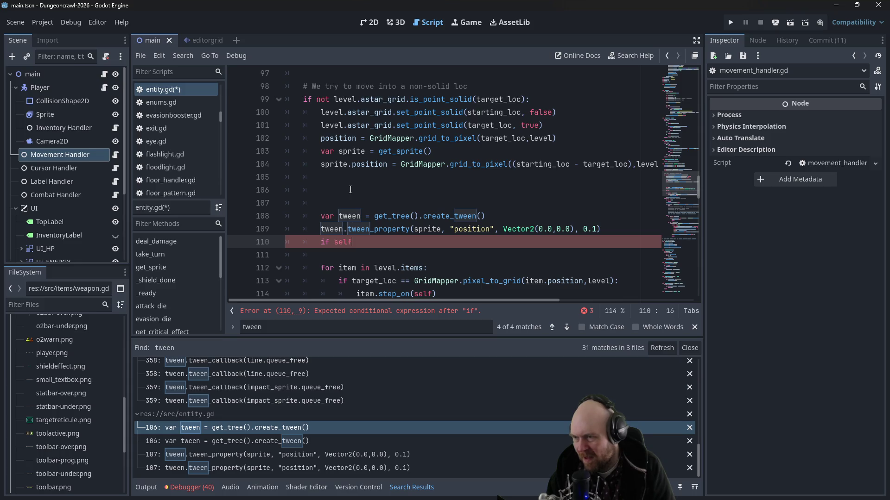
key(Return)
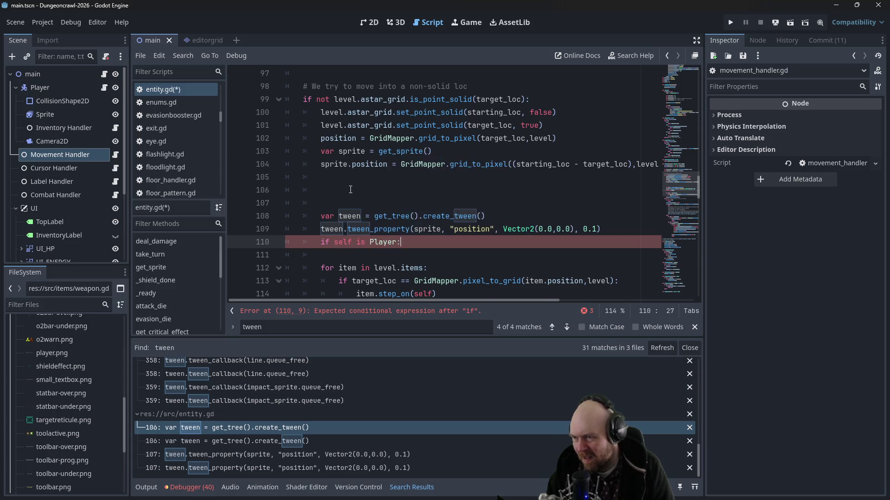
text(:)
key(Return)
text(tween.)
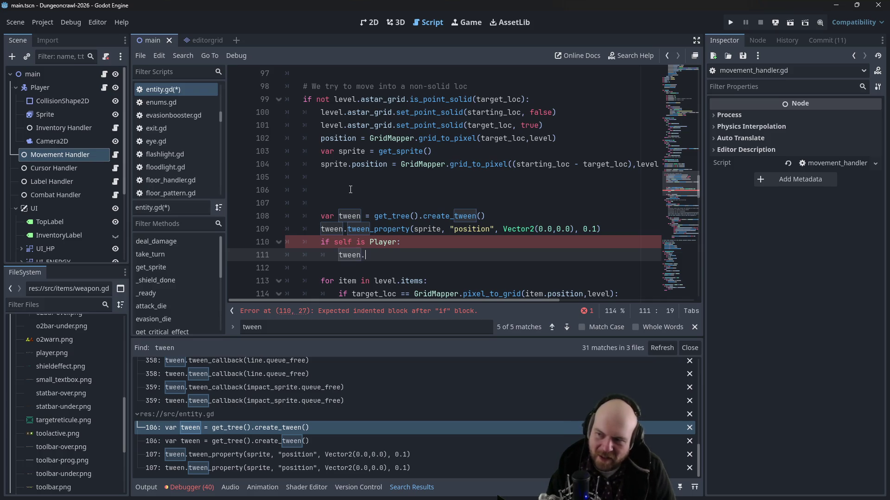
text(tween_property()
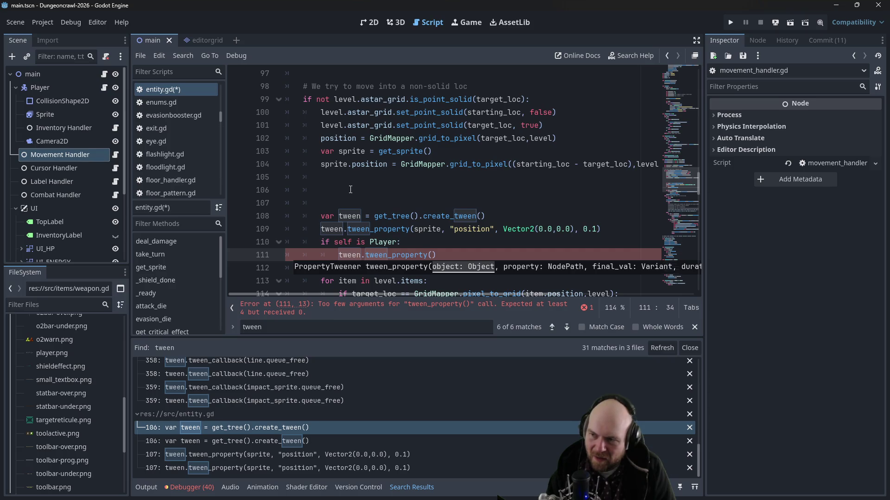
text(self.$C)
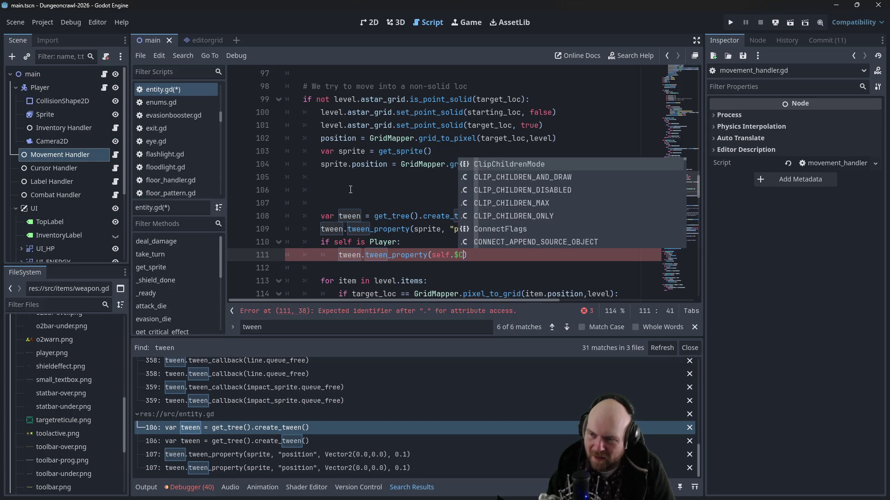
text(amera2D, "position)
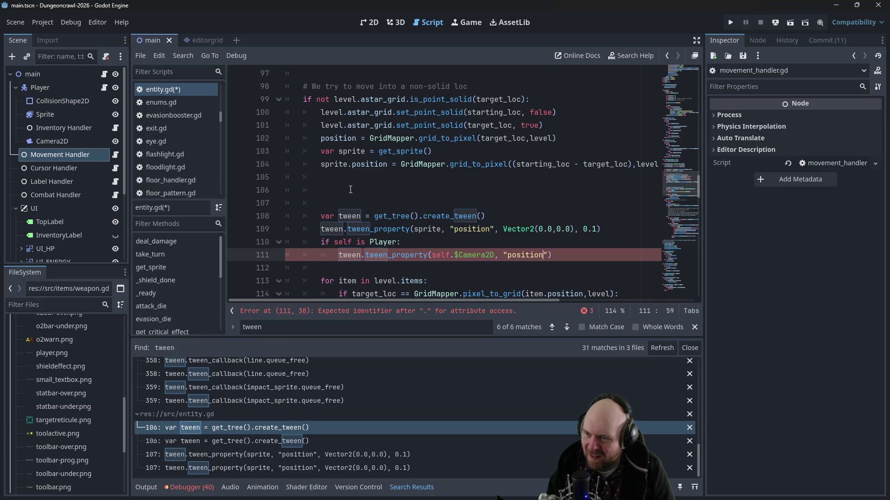
text(", Vector2)
text((0.0,0.0)
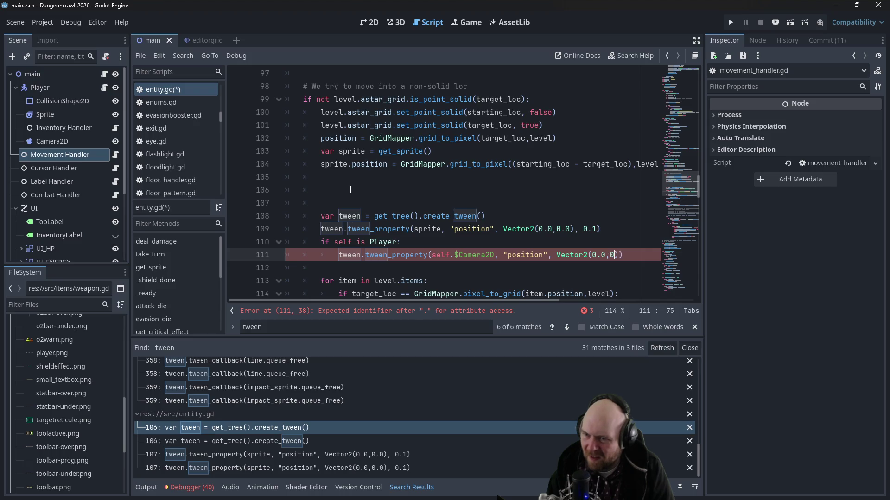
text(, 0.1)
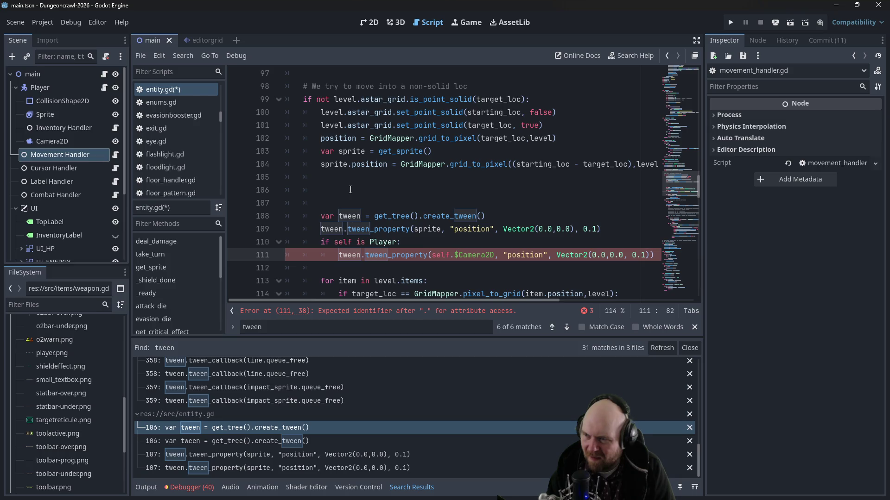
Step: Replace self.$Camera2D on line 111 with $"./Camera2D"
scroll(347, 184, up, 1)
scroll(344, 179, down, 1)
click(415, 229)
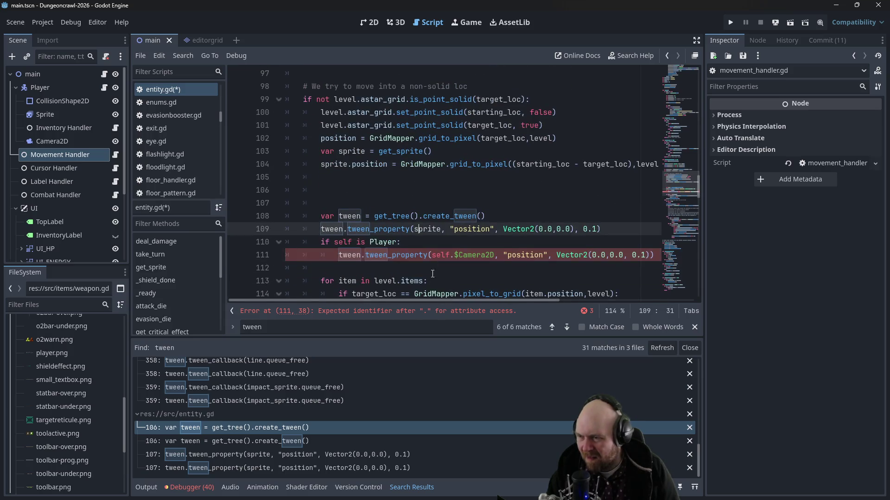
mouse_move(443, 300)
mouse_down()
mouse_move(507, 301)
mouse_move(443, 300)
mouse_up()
click(455, 255)
key(BackSpace)
key(BackSpace)
key(BackSpace)
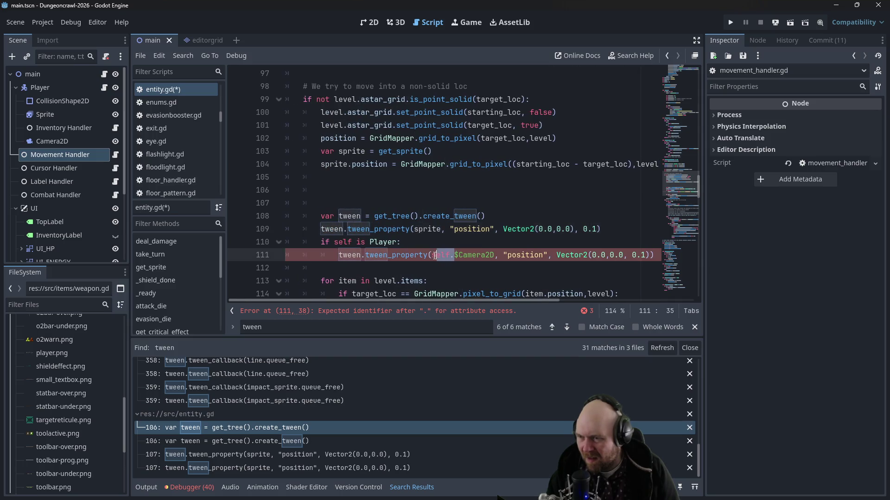
click(438, 255)
text(../)
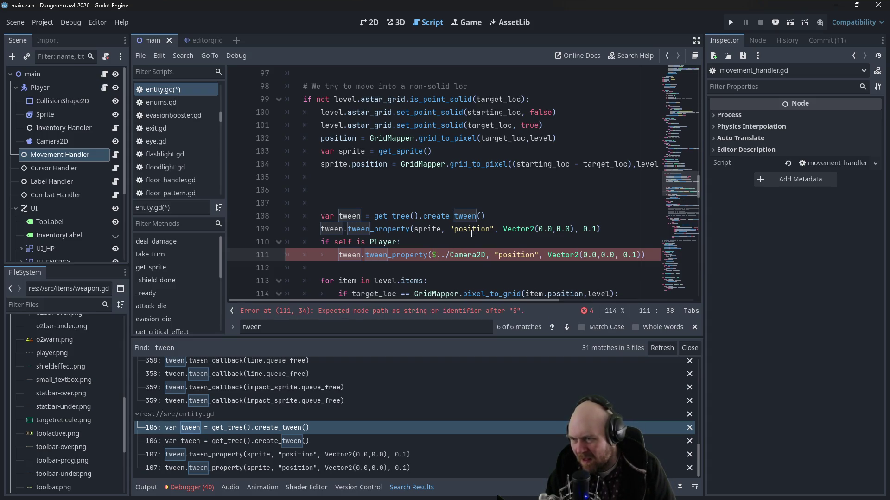
key(Delete)
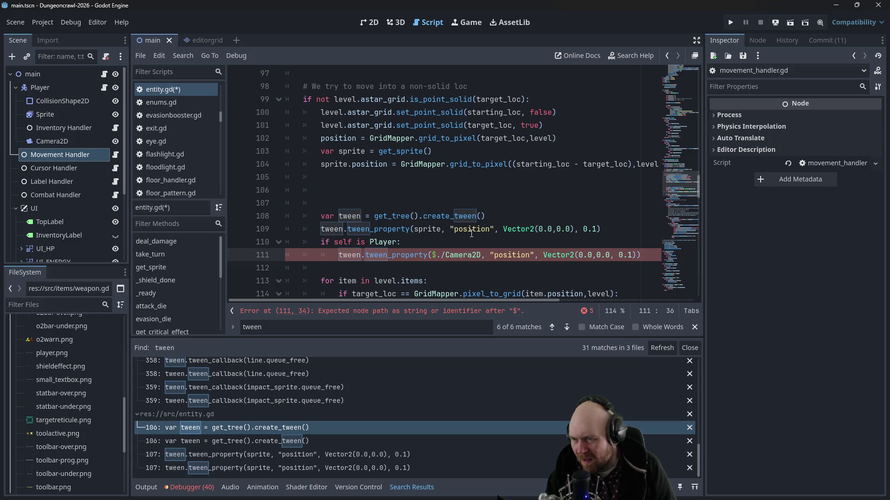
text(", )
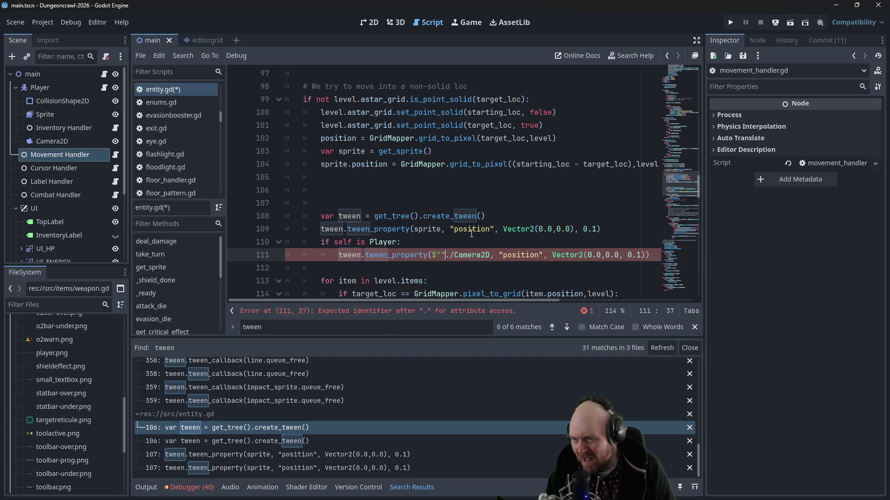
text(")
key(ctrl+Right)
text(")
Step: Close the Vector2(0.0,0.0) call with a parenthesis and save entity.gd
key(Right)
key(Right)
key(Right)
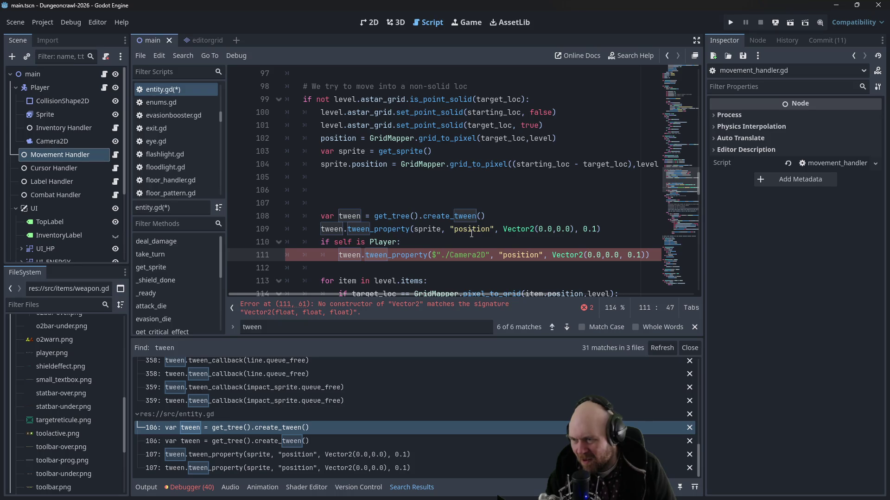
key(Right)
key(Right)
key(Right)
key(Left)
key(BackSpace)
text())
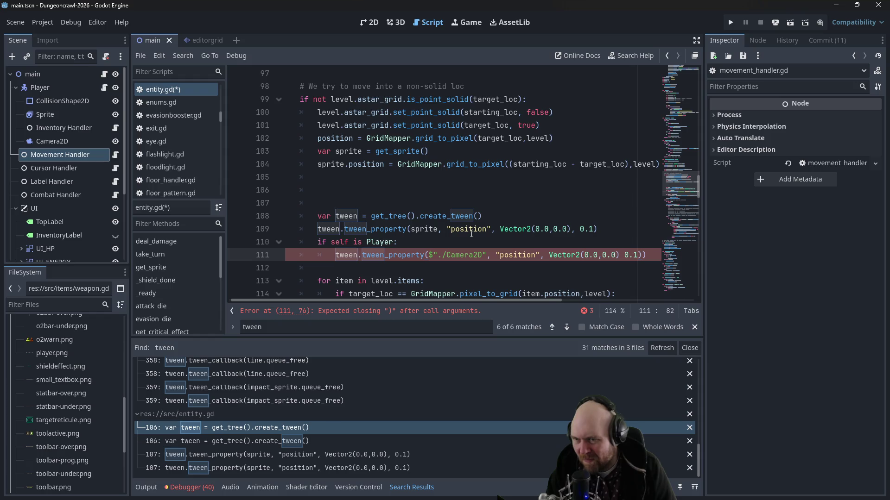
key(Right)
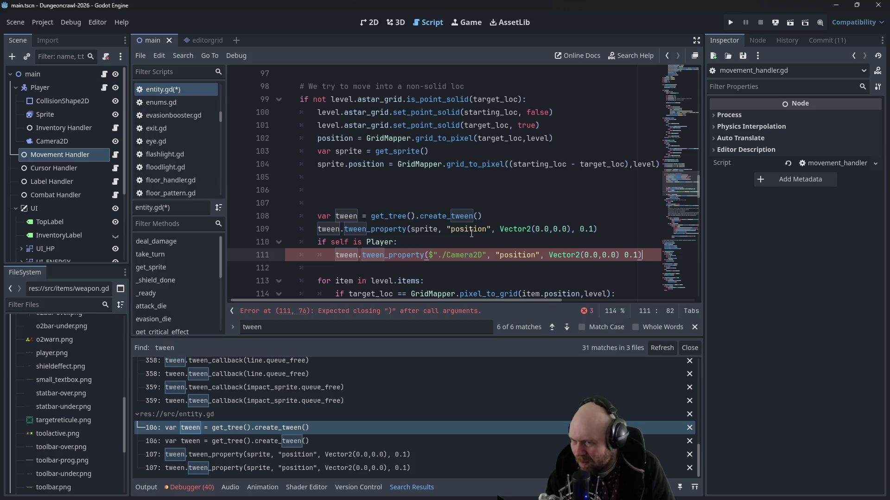
key(ctrl+s)
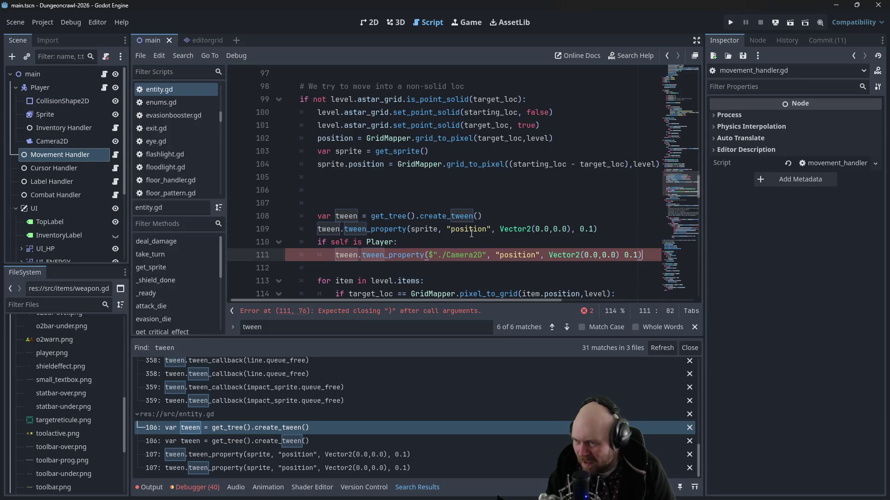
Step: Insert the missing comma before the 0.1 duration and run the project
click(490, 255)
click(550, 254)
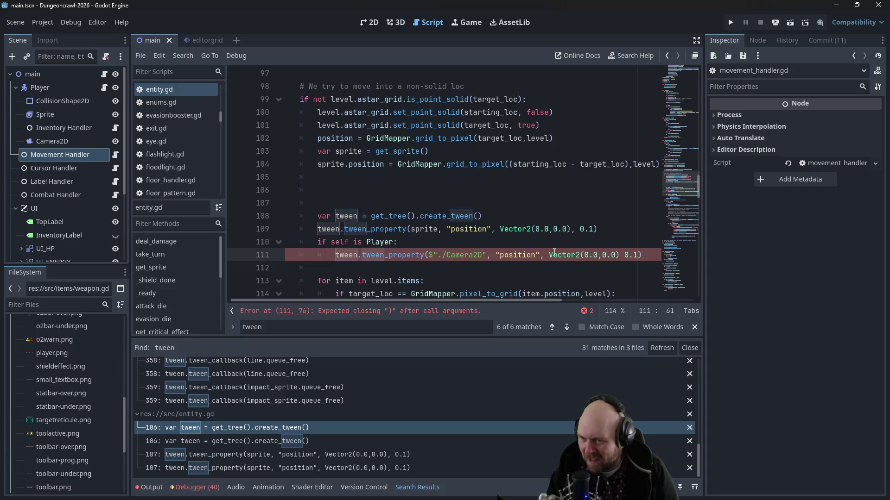
click(621, 255)
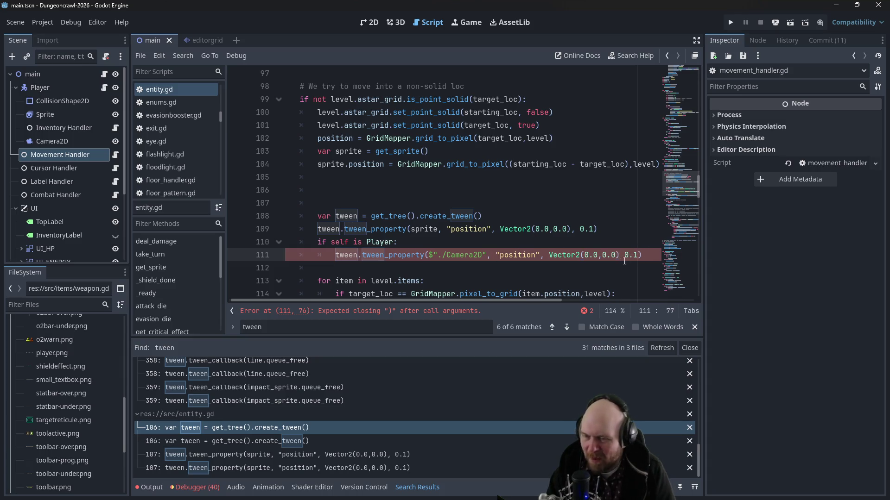
text(,)
click(431, 167)
key(F5)
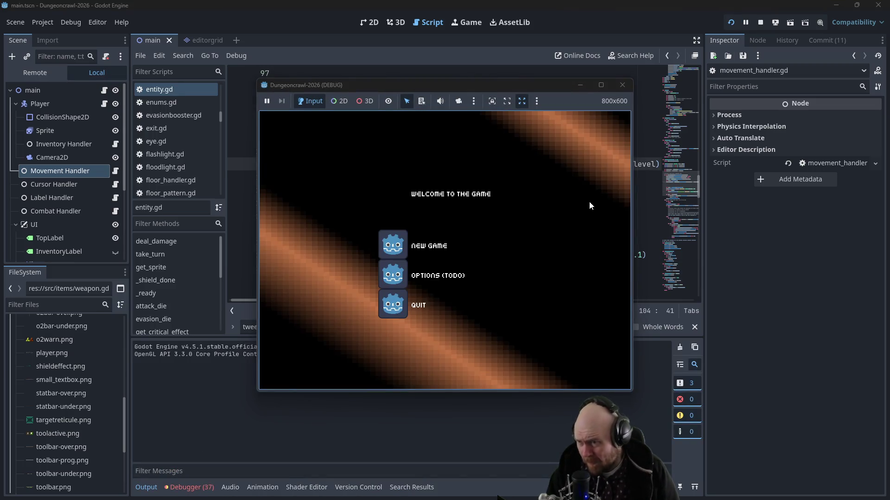
Step: Start a New Game, move the player right and up one tile, then close the game
click(402, 250)
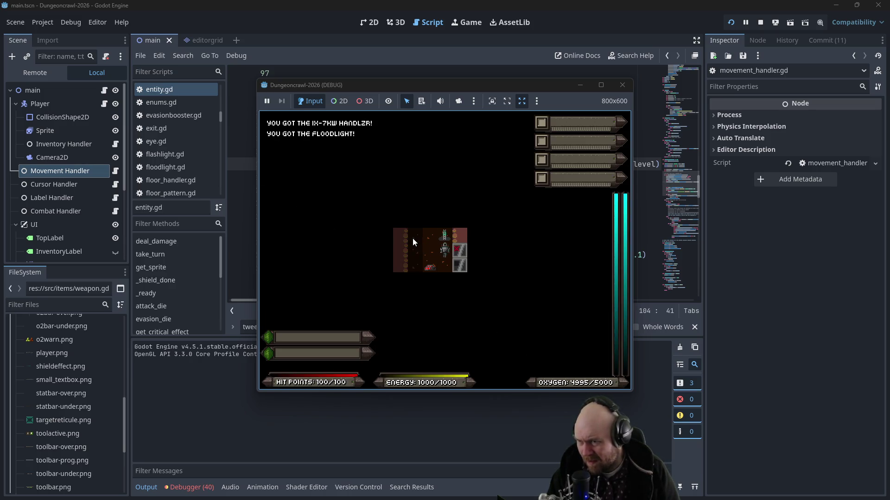
key(Right)
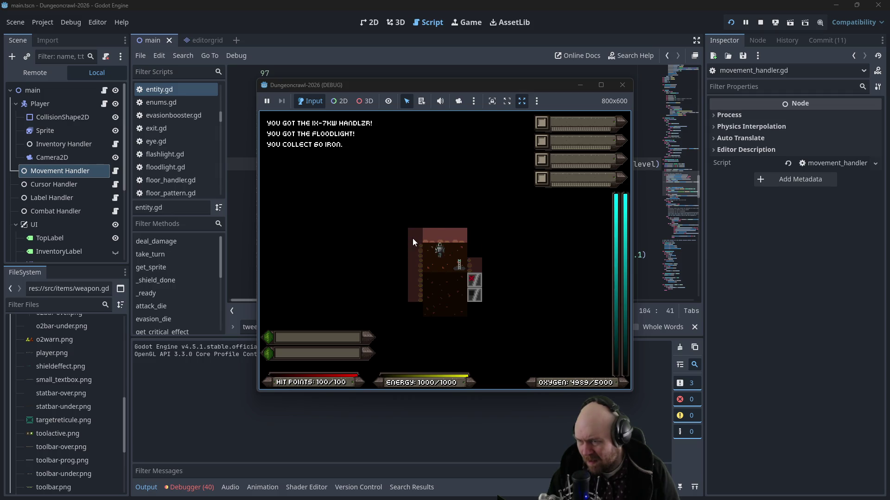
key(Up)
click(622, 85)
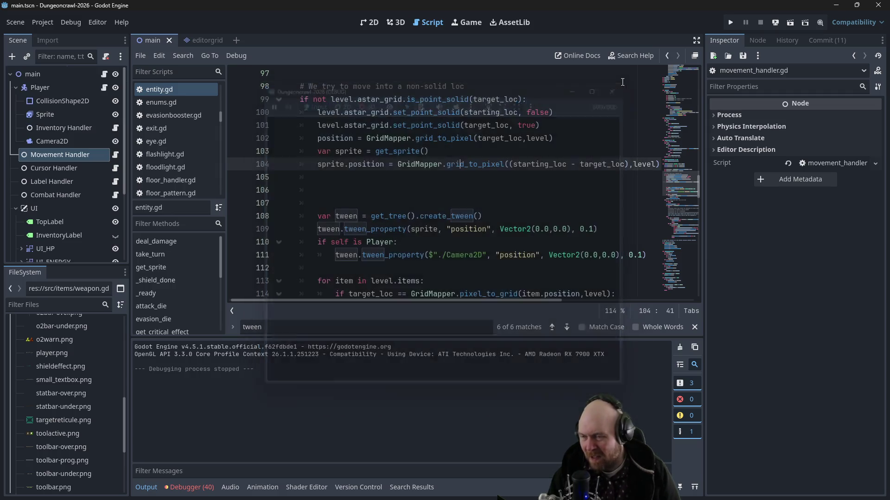
Step: Type $"./Camera2D".position = on the empty line 105
click(423, 183)
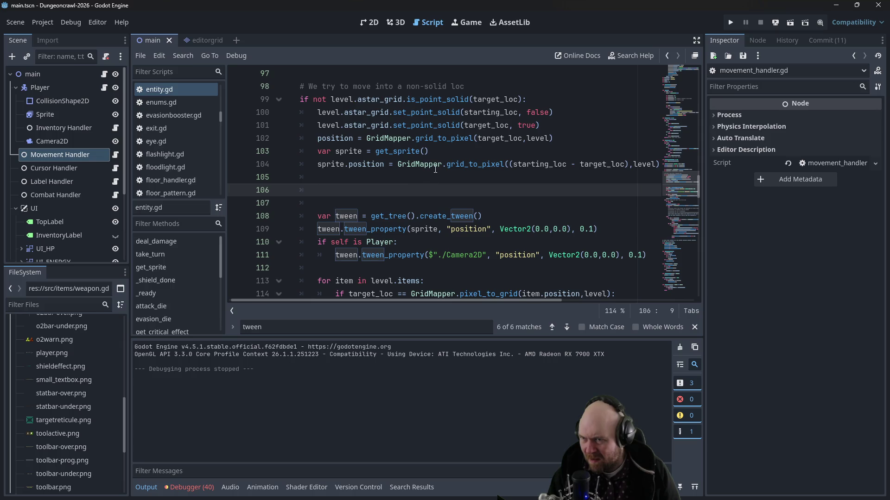
click(329, 174)
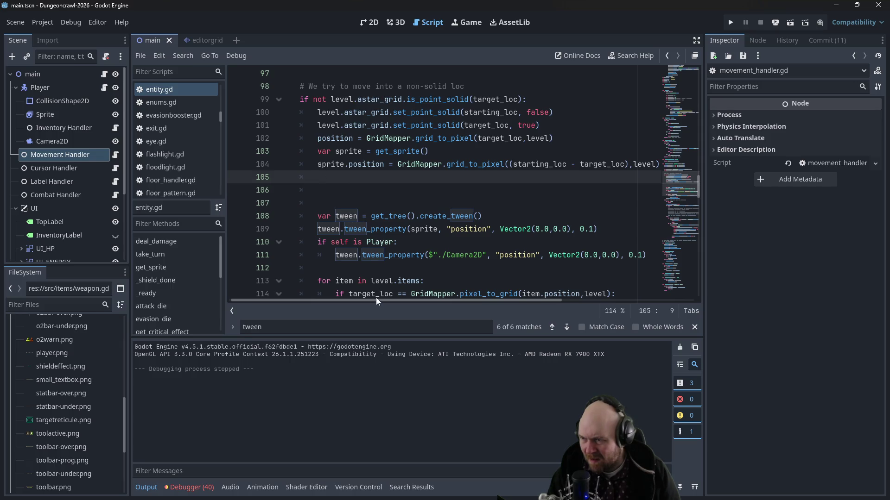
mouse_move(374, 301)
mouse_down()
mouse_move(472, 296)
mouse_move(369, 294)
mouse_move(378, 289)
mouse_up()
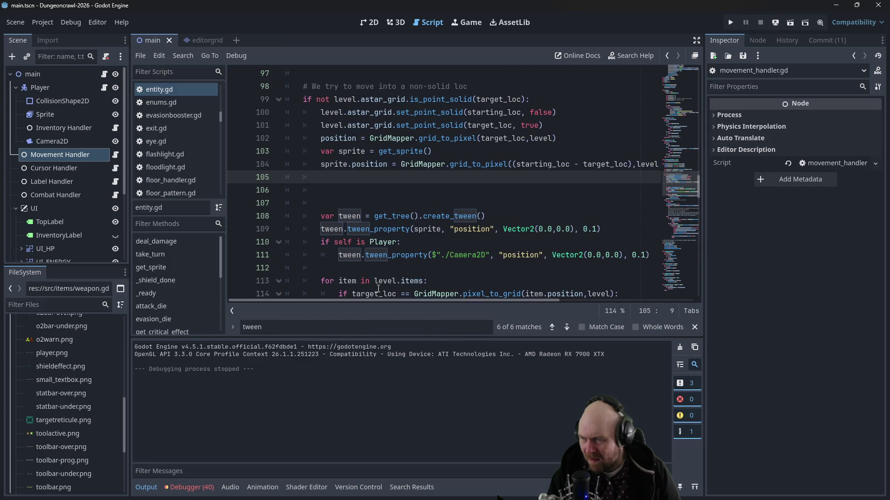
text($)
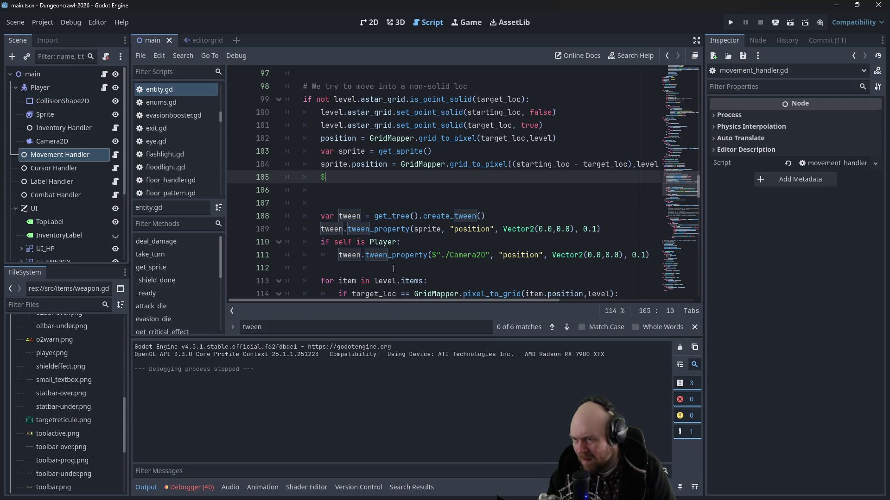
text("./C)
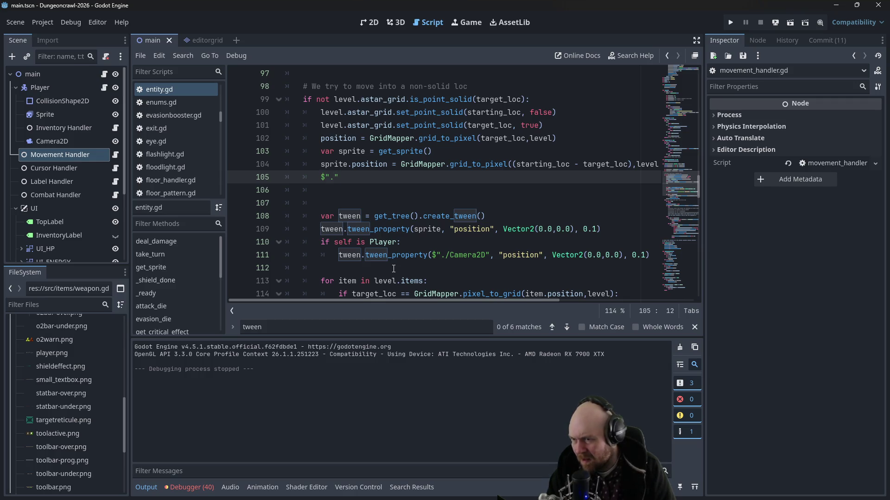
text(amera2D")
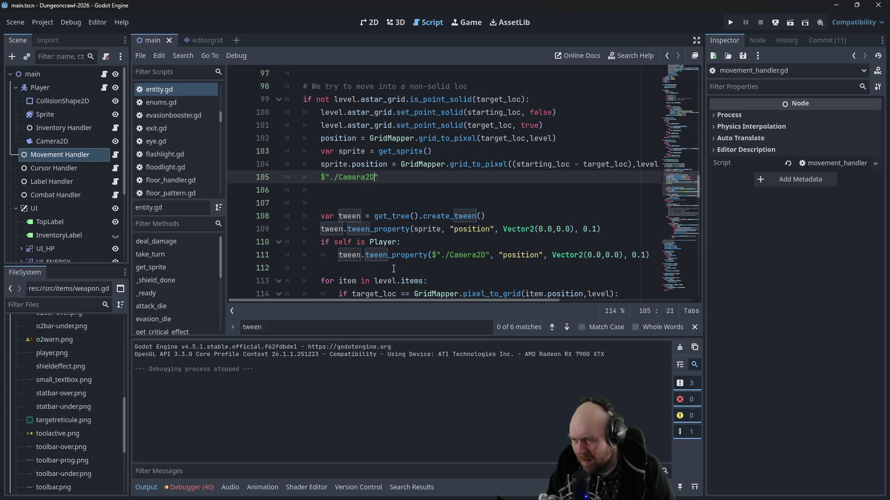
text(.posi)
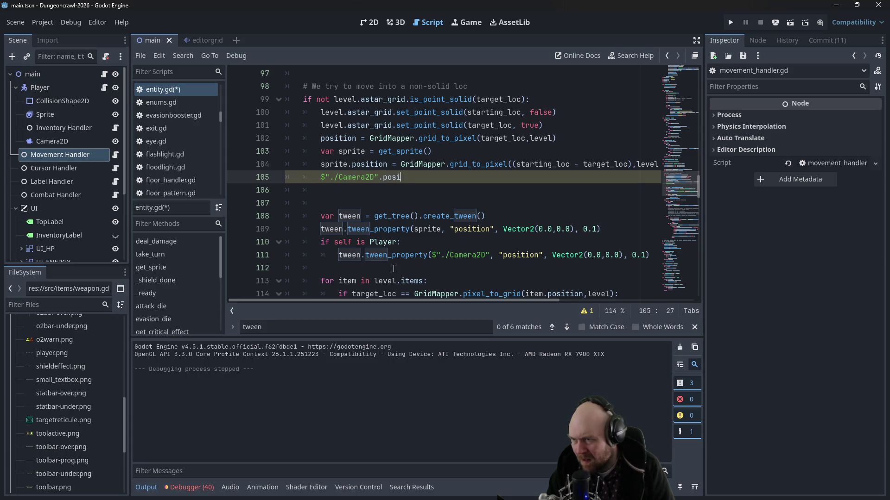
text(tion =)
Step: Paste line 104's GridMapper.grid_to_pixel expression after the = and run the game
drag(401, 165, 658, 164)
key(ctrl+c)
click(334, 177)
key(ctrl+v)
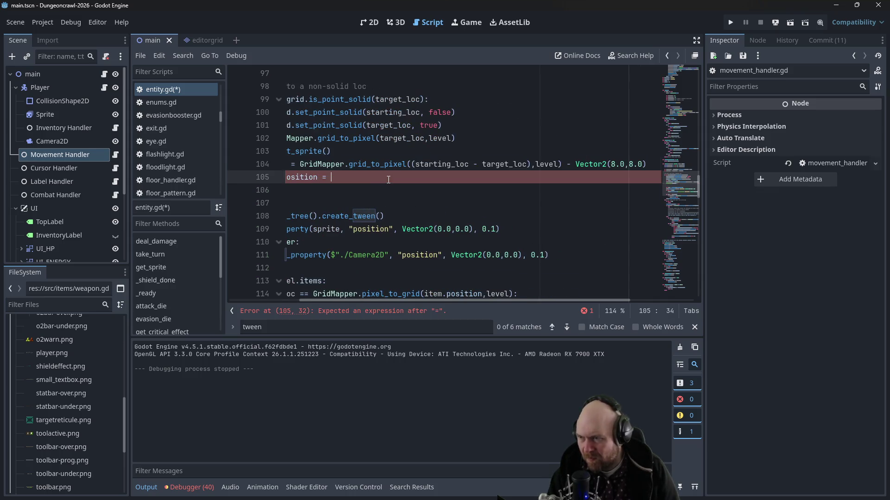
scroll(361, 306, left, 5)
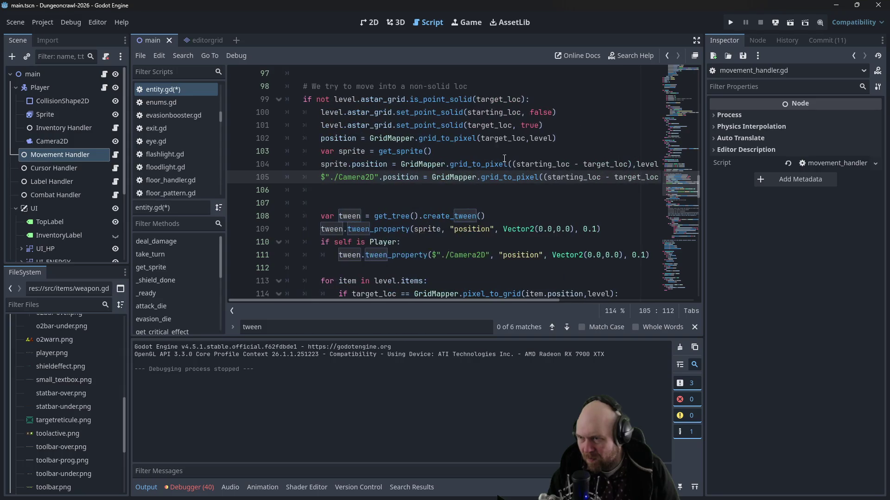
click(730, 22)
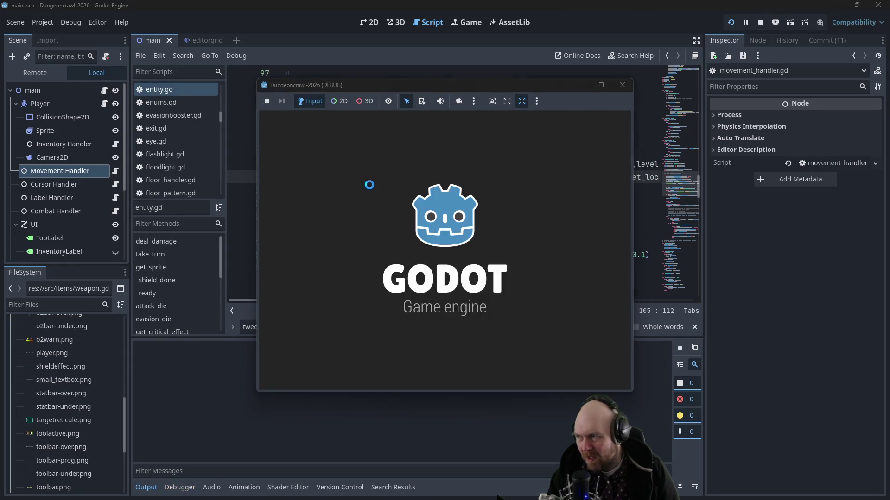
Step: Start a New Game, walk the player around the room past the floodlight, then stop with F8
click(390, 243)
key(Left)
key(Down)
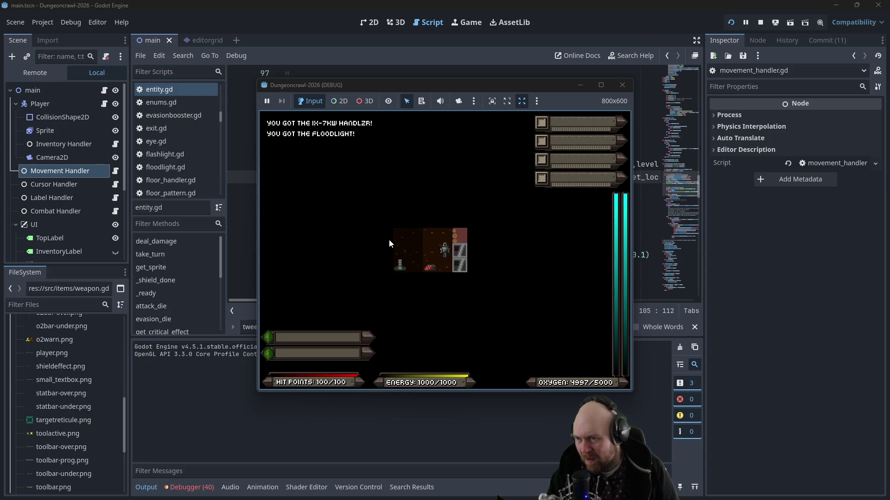
key(Left)
key(Left)
key(Right)
key(Right)
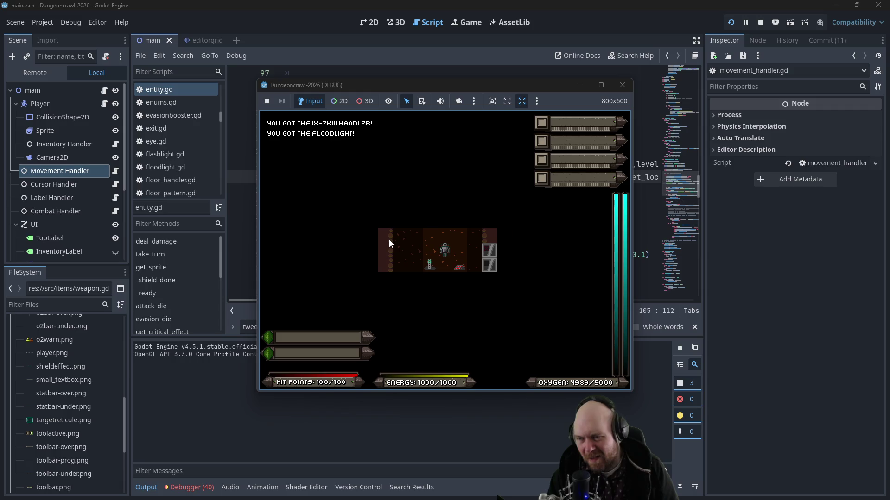
key(Right)
key(Left)
key(Left)
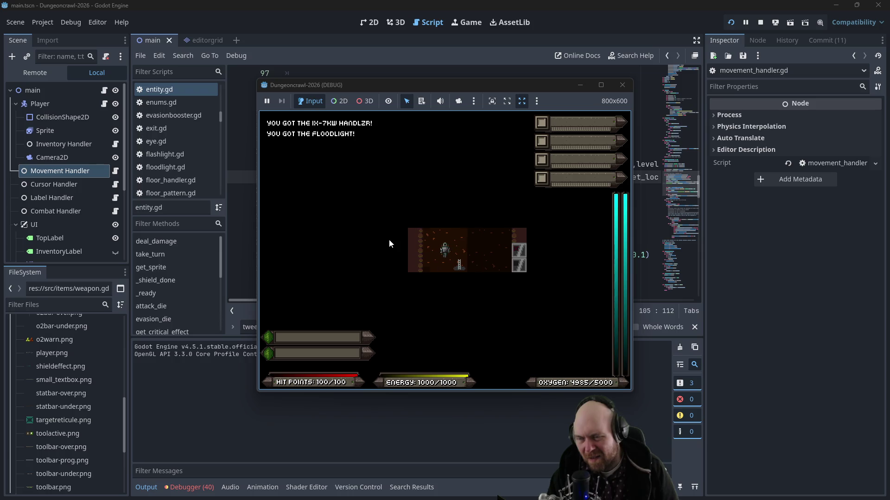
key(Right)
key(Right)
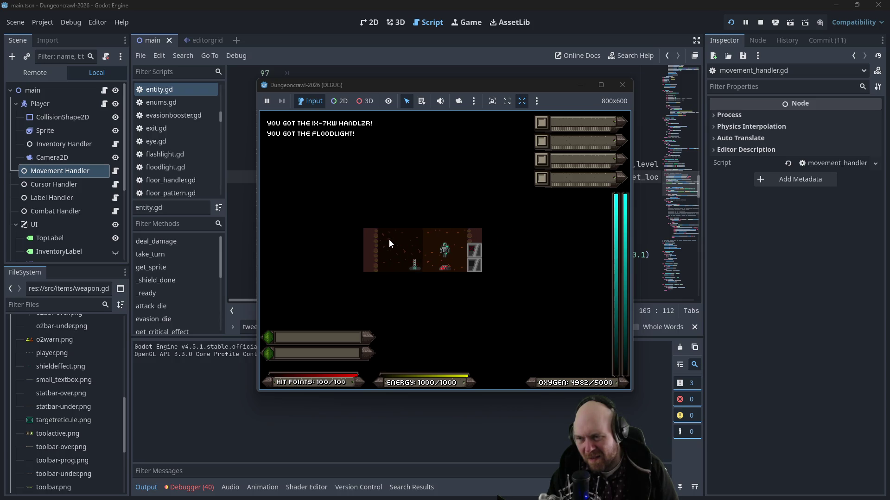
key(F8)
Step: Delete the Camera2D position line 105, leaving it blank
click(432, 177)
key(shift+End)
key(Delete)
key(ctrl+z)
key(ctrl+z)
key(ctrl+z)
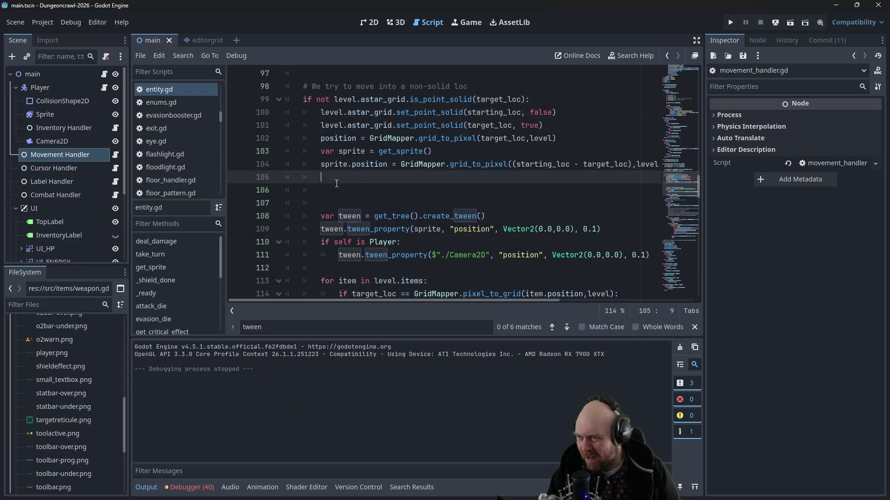
Step: Re-add $"./Camera2D".position = with the pasted grid offset on line 105 and save
click(394, 178)
scroll(396, 177, up, 2)
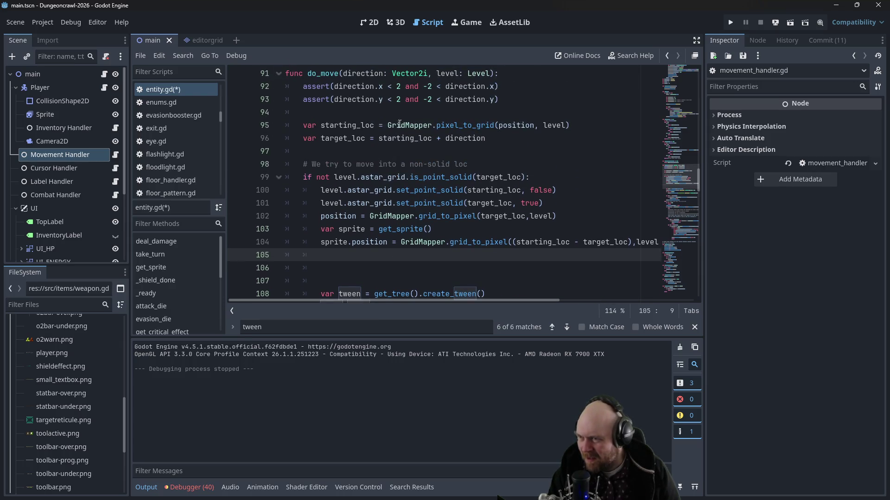
scroll(390, 135, up, 1)
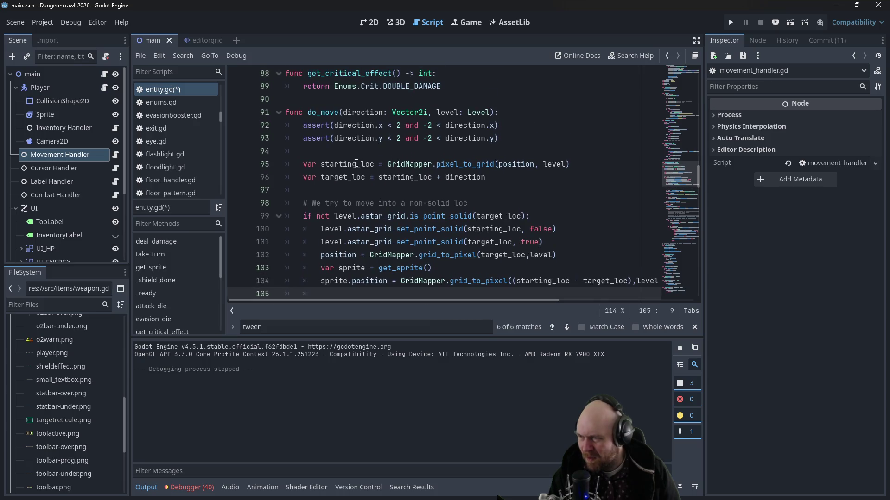
scroll(389, 182, down, 1)
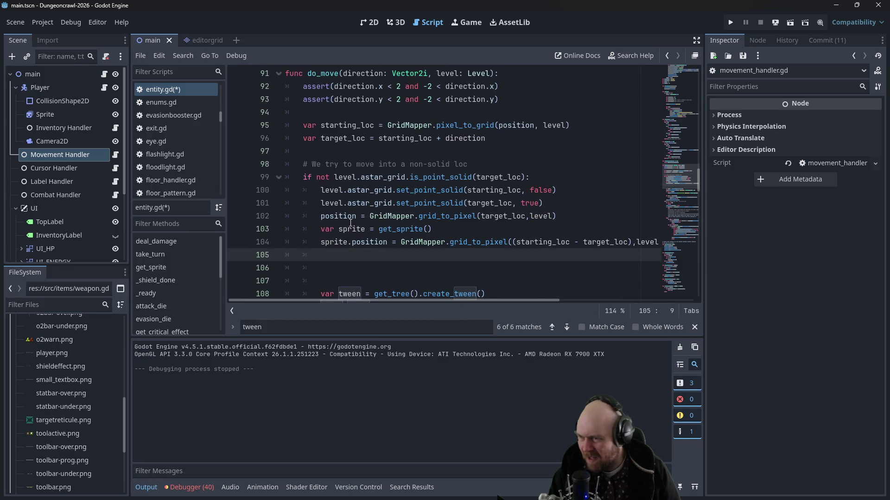
click(337, 216)
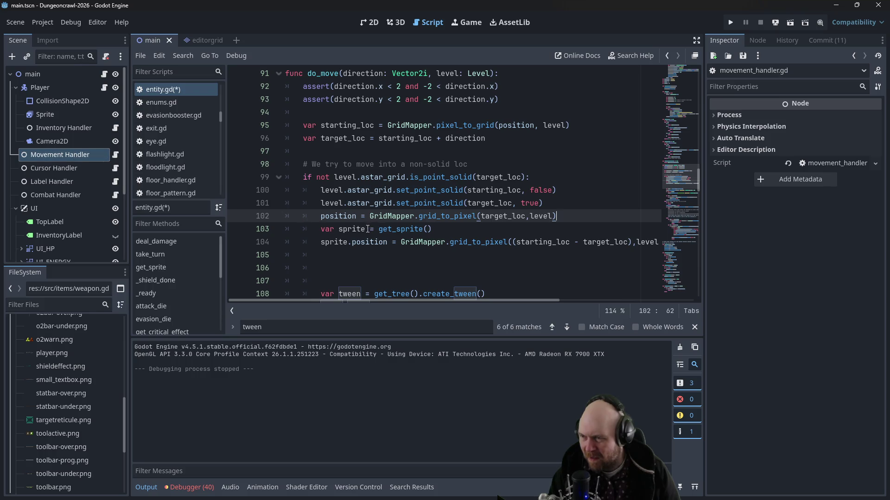
scroll(365, 229, down, 1)
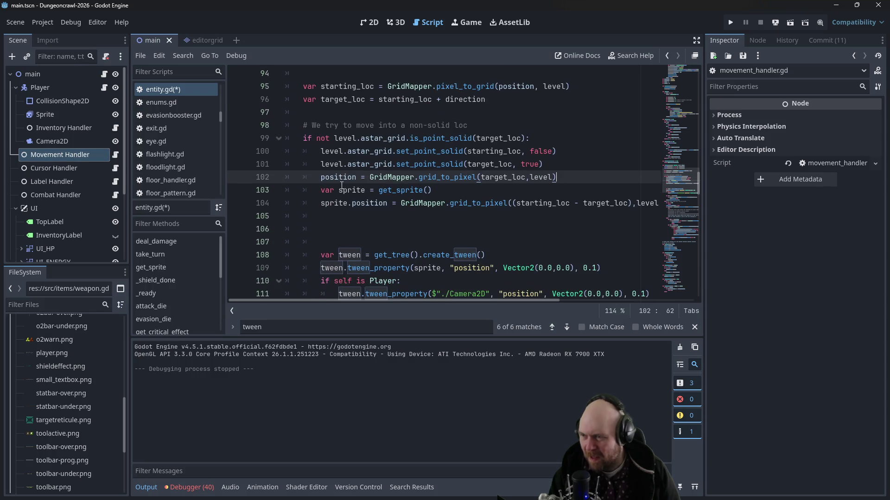
click(389, 221)
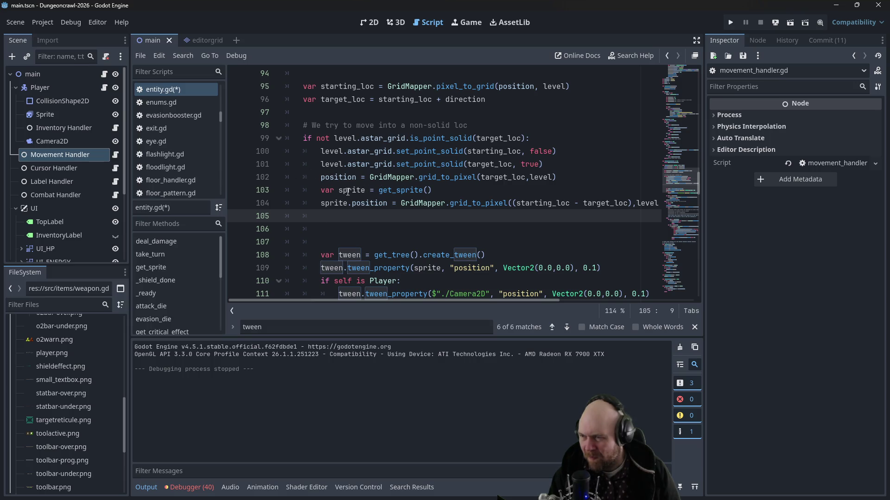
mouse_move(422, 300)
mouse_down()
mouse_move(516, 302)
mouse_move(421, 294)
mouse_up()
text($"./Camera2D".position =)
key(ctrl+v)
drag(421, 302, 330, 299)
key(ctrl+s)
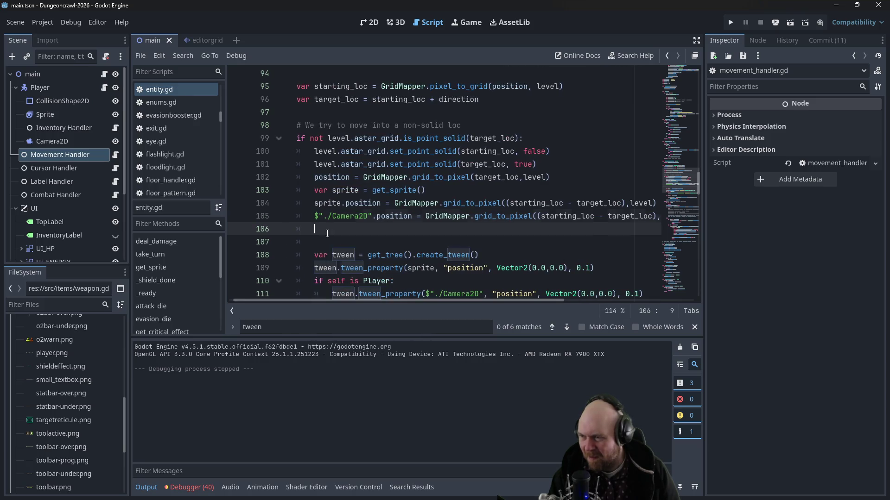
Step: Guard the Camera2D line with an 'if self is Player:' block, save, and run the game
scroll(348, 245, right, 5)
scroll(348, 244, down, 1)
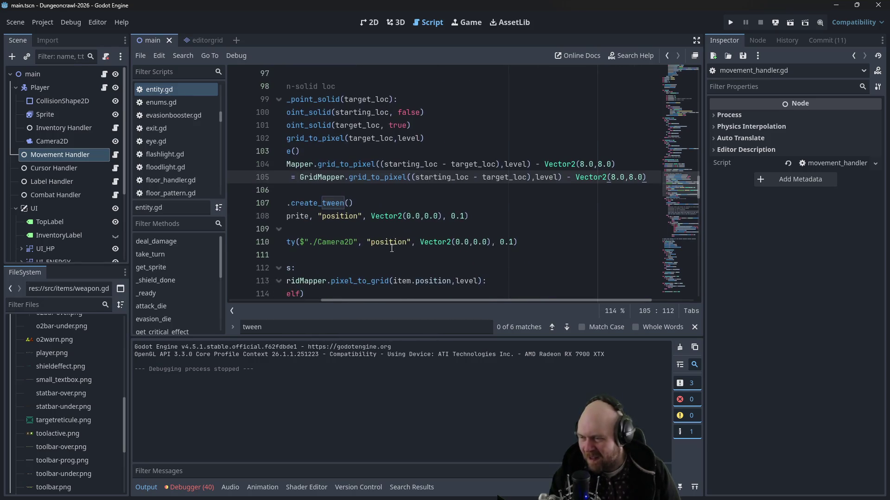
drag(345, 300, 251, 297)
key(ctrl+s)
click(379, 177)
key(Return)
key(Up)
text(if self is Play)
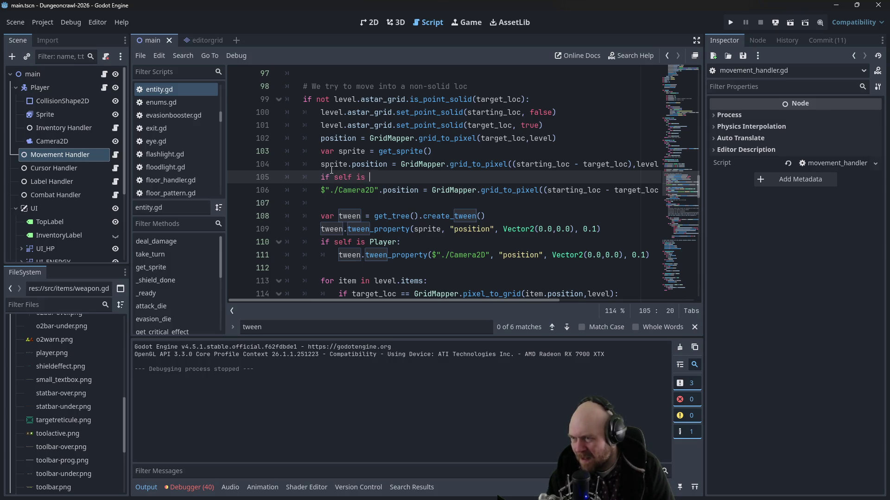
text(er:)
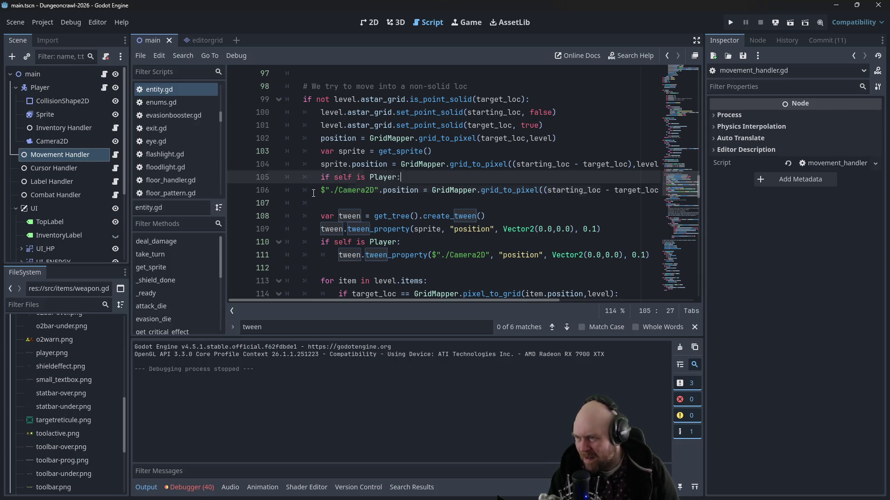
click(316, 193)
key(Tab)
key(ctrl+s)
click(458, 151)
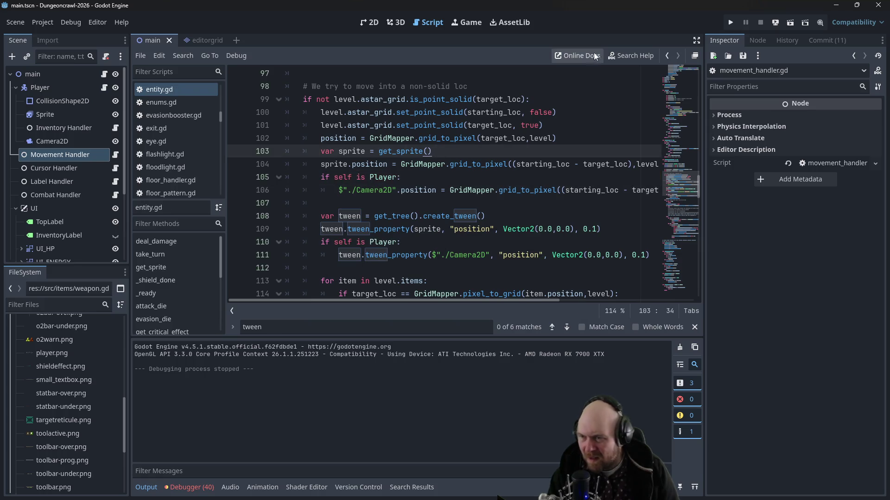
click(725, 20)
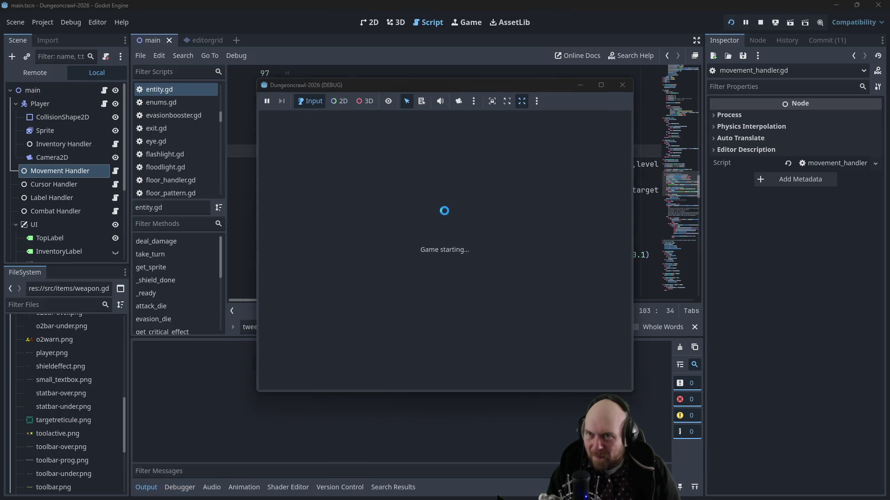
Step: Start the game, step the player right and left a few tiles, then close the game window
click(402, 237)
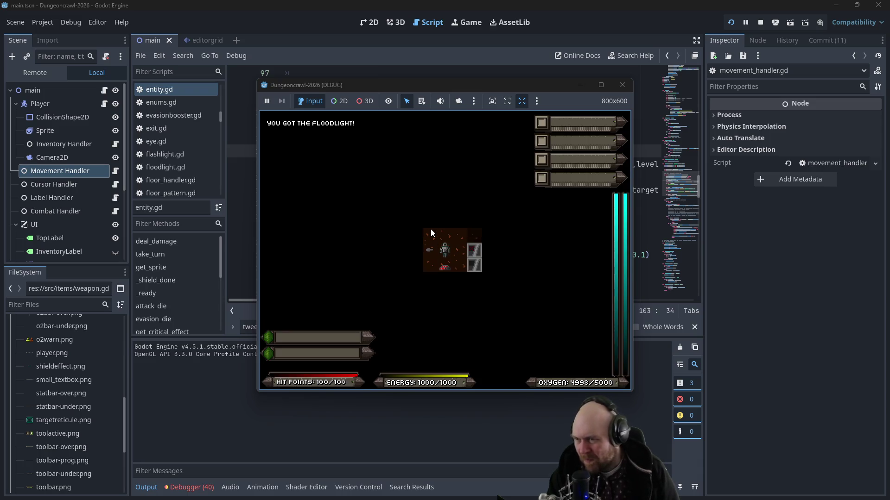
key(Right)
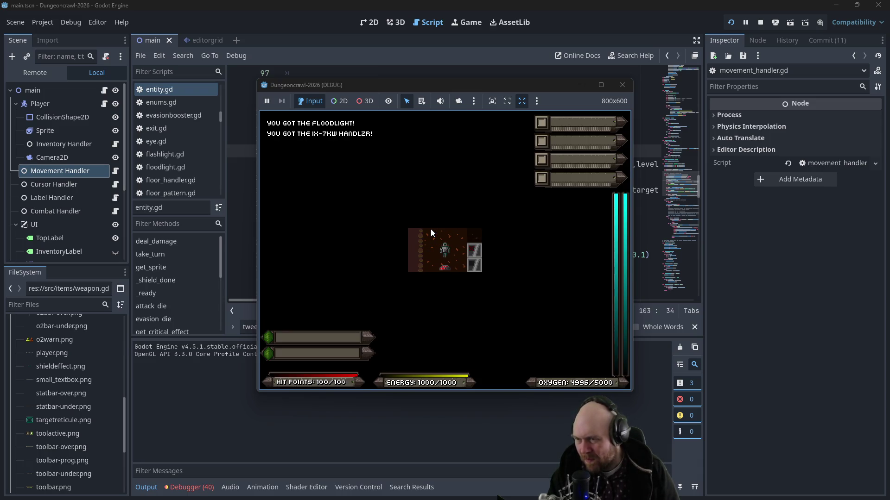
key(Right)
key(Left)
key(Right)
key(Left)
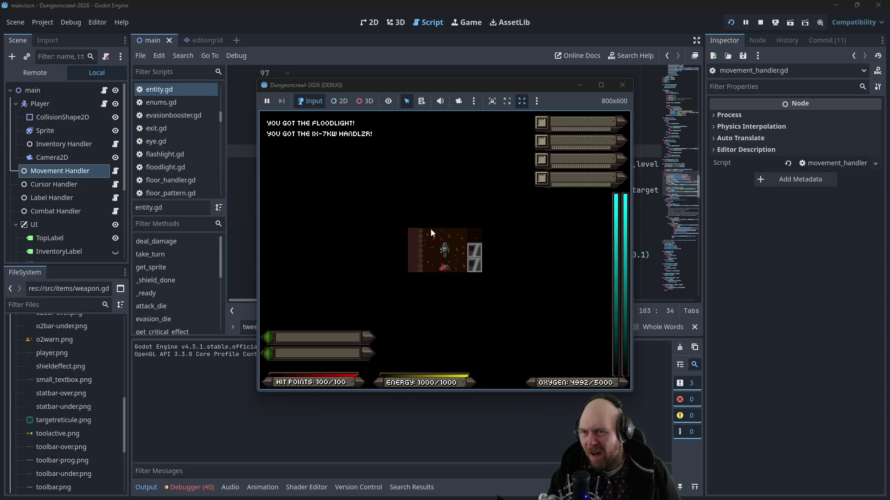
click(622, 85)
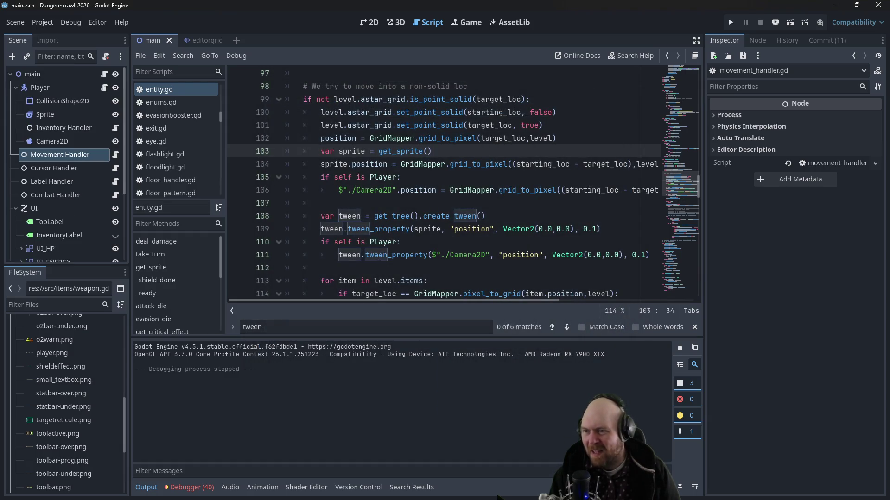
Step: Read the Tween help page's description of parallel() from tween_property
mouse_move(543, 159)
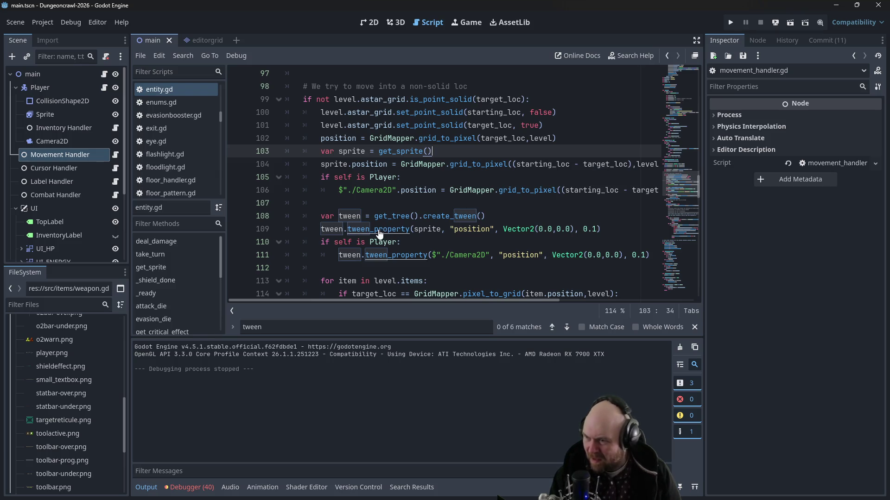
click(327, 218)
scroll(327, 232, down, 1)
ctrl+click(361, 190)
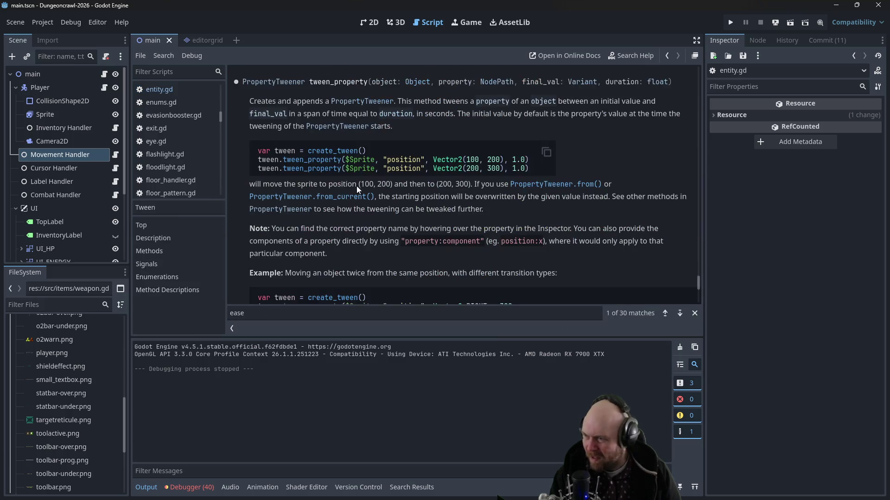
scroll(343, 232, up, 2)
scroll(388, 237, up, 3)
mouse_move(698, 275)
mouse_down()
mouse_move(681, 101)
mouse_move(685, 115)
mouse_up()
scroll(685, 115, up, 1)
click(334, 99)
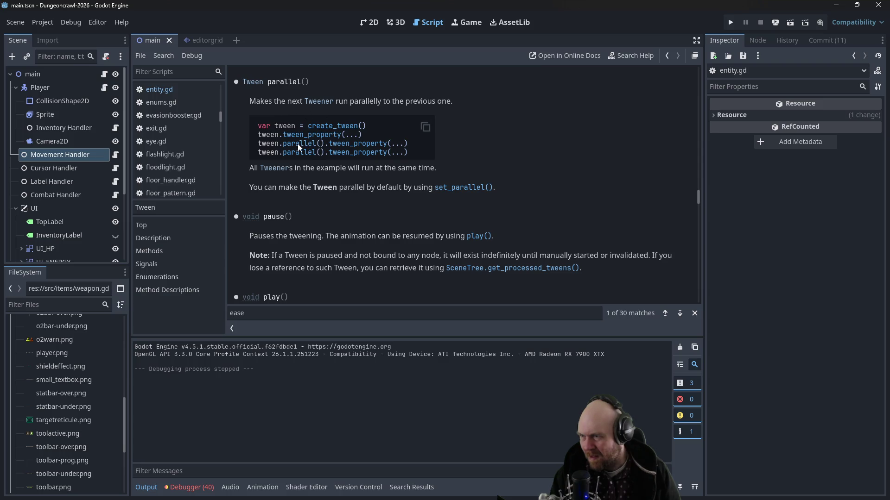
Step: Change line 111 of entity.gd to tween.parallel().tween_property and run the game
click(166, 94)
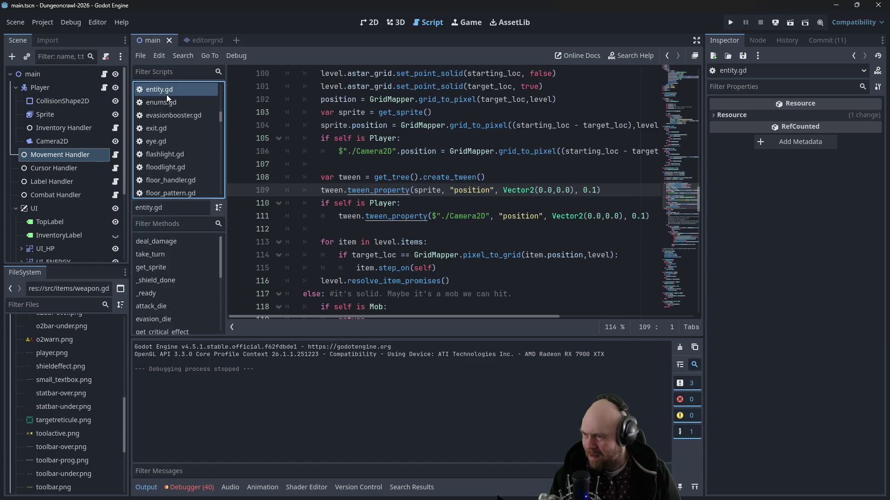
click(365, 216)
text(parallel().)
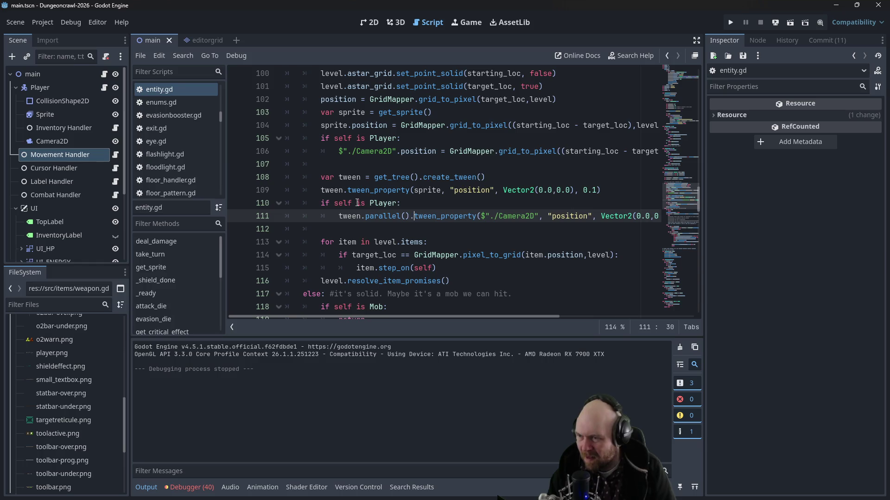
click(731, 22)
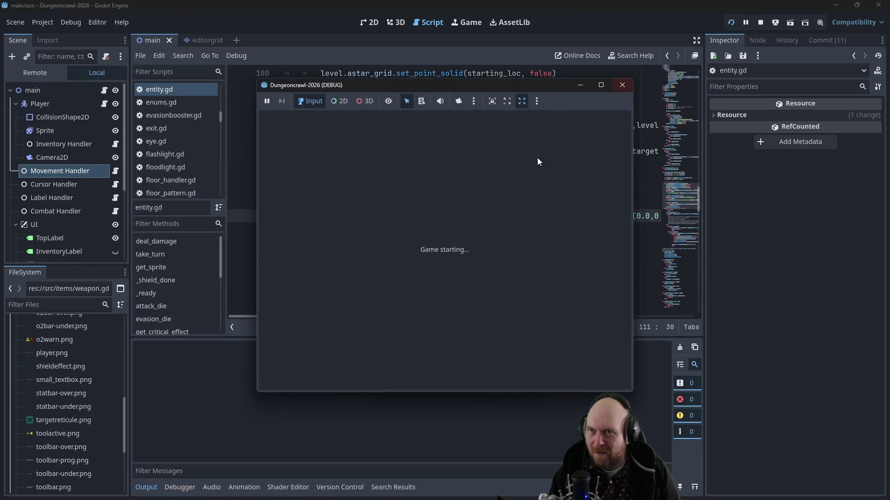
Step: Start gameplay, grab the floodlight, descend a level and equip the floodlight and IX-7KW Handlzr
click(394, 241)
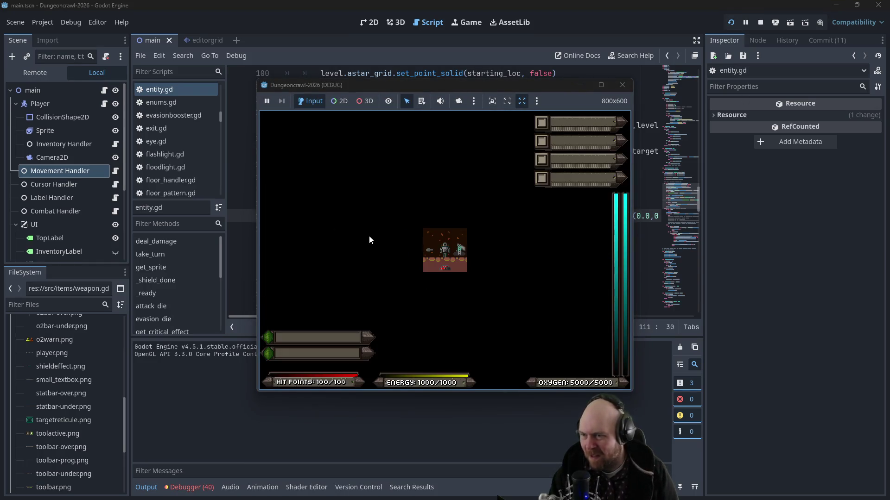
key(Right)
key(Up)
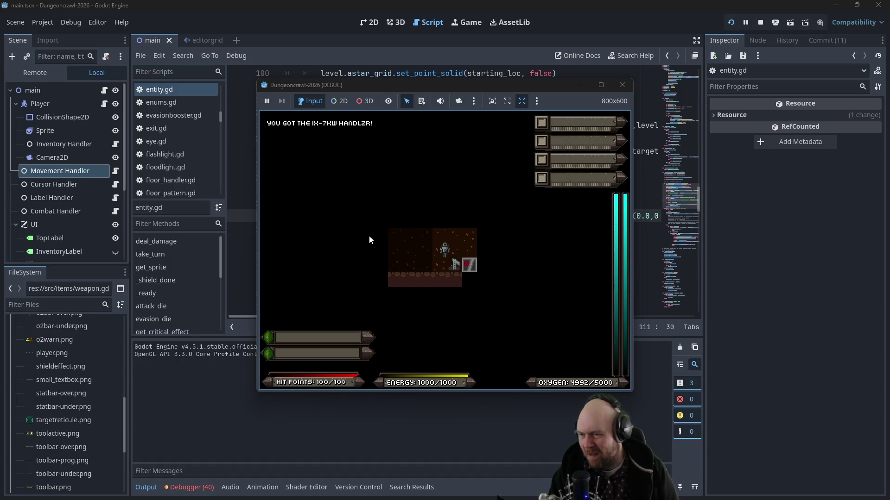
key(Down)
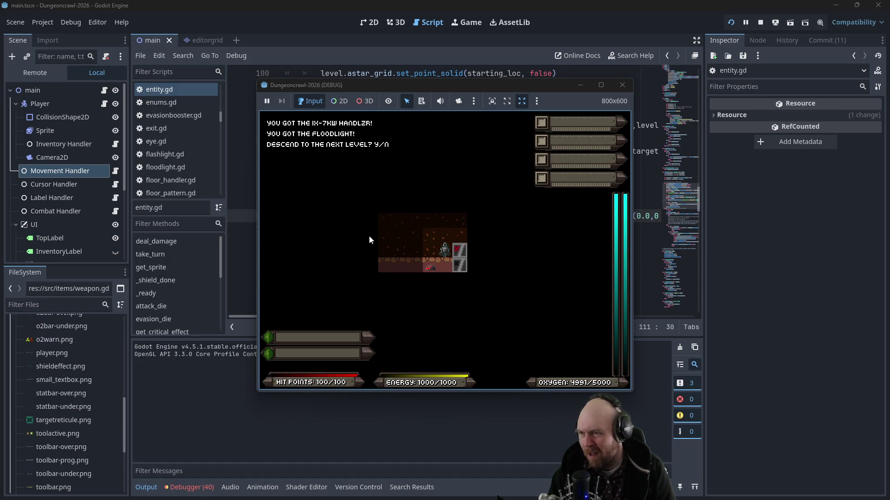
key(y)
key(i)
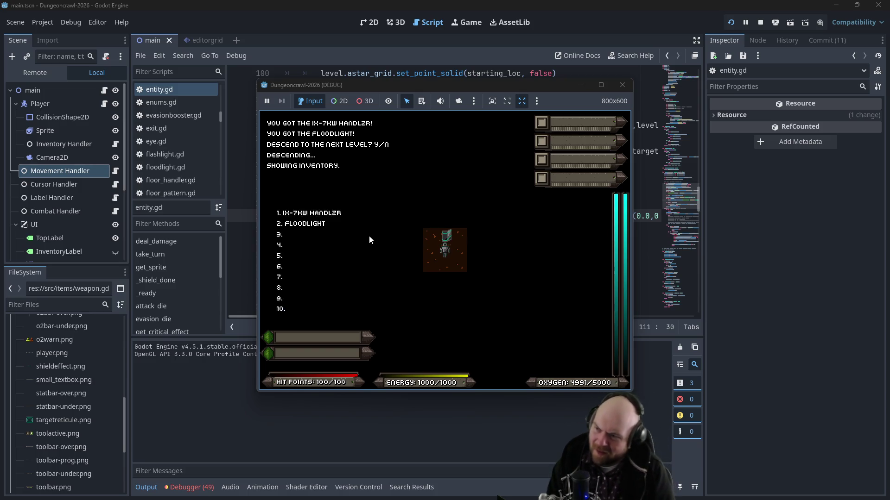
key(1)
key(i)
key(2)
key(r)
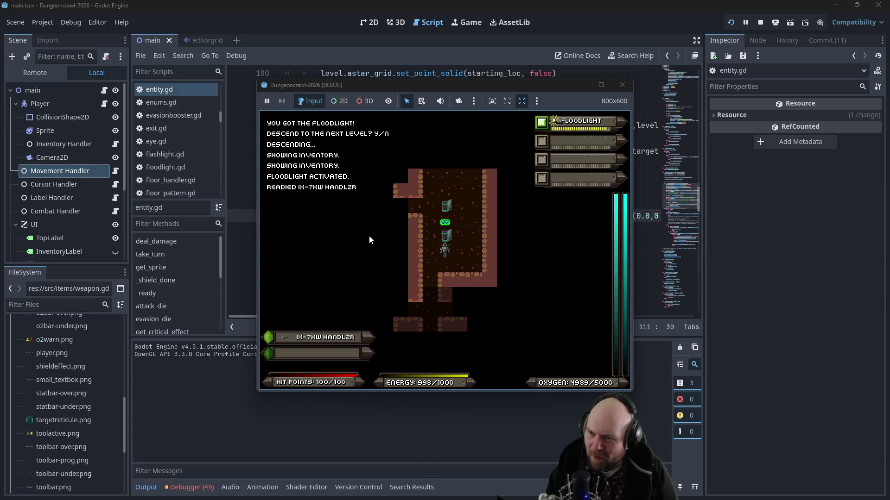
Step: Walk onto the key pickup and up the corridor through the junction to the crossroads
key(Up)
key(Left)
key(Up)
key(Up)
key(Up)
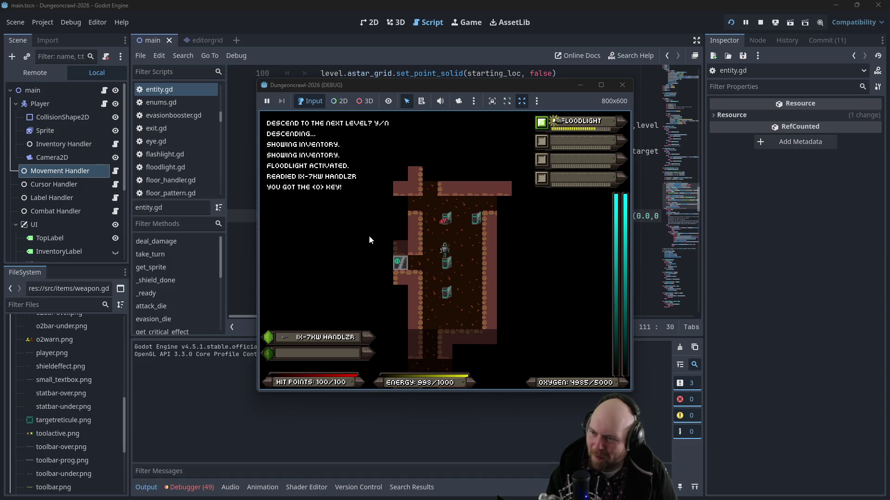
key(Up)
key(Up)
key(Up)
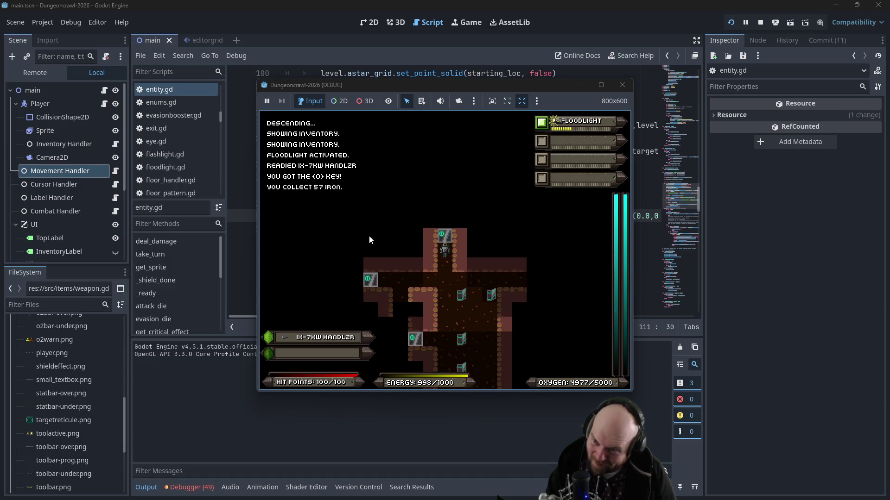
key(Up)
key(Up)
key(Up)
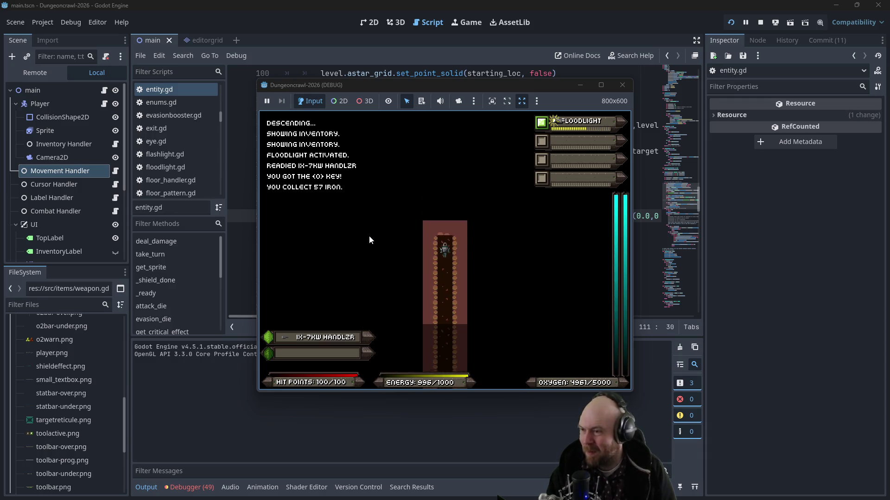
key(Up)
key(Up)
key(Up)
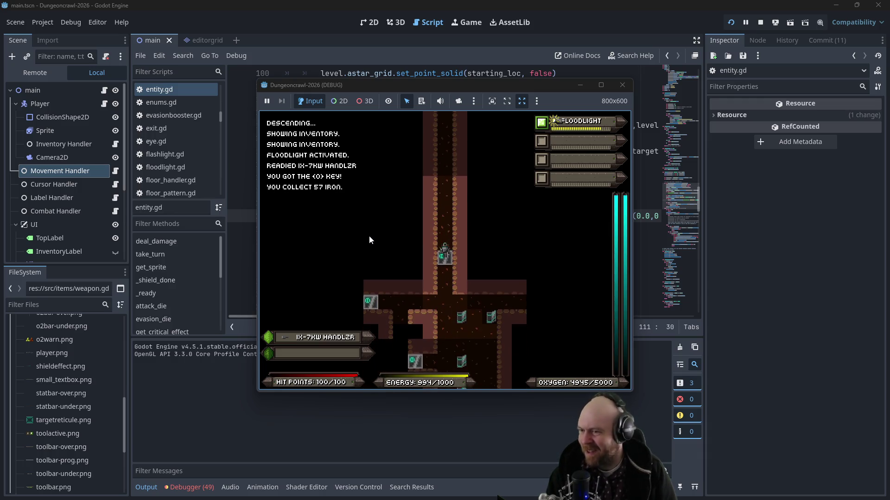
key(Left)
key(Right)
key(Right)
key(Right)
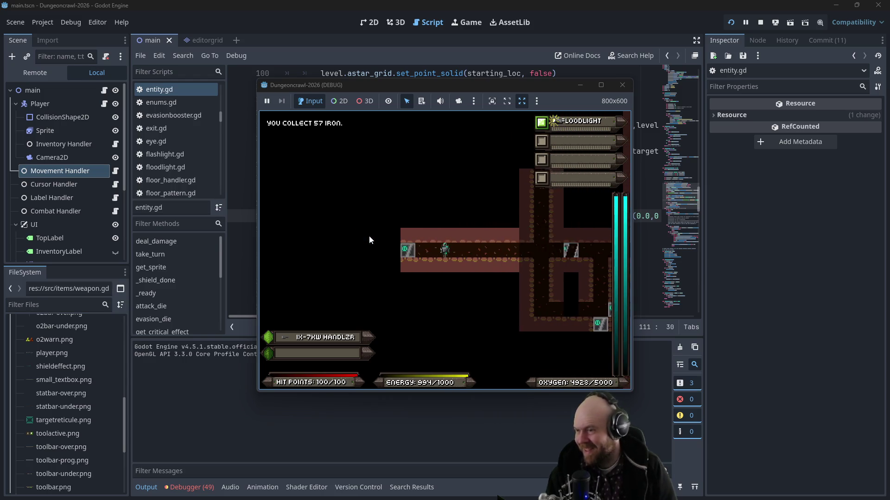
key(Right)
key(Right)
key(Right)
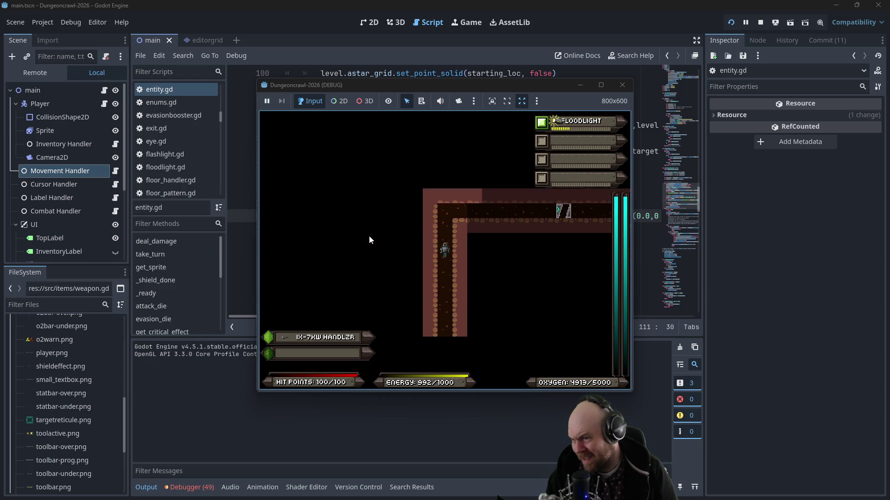
Step: Collect iron and gold from the side room, then walk up the corridor into the next room
key(Down)
key(Down)
key(Down)
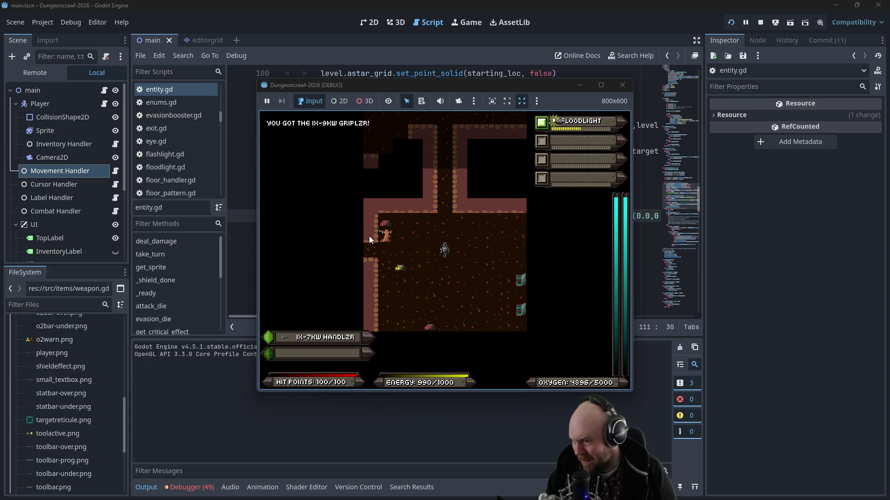
key(Down)
key(Down)
key(Left)
key(Left)
key(Left)
key(Up)
key(Up)
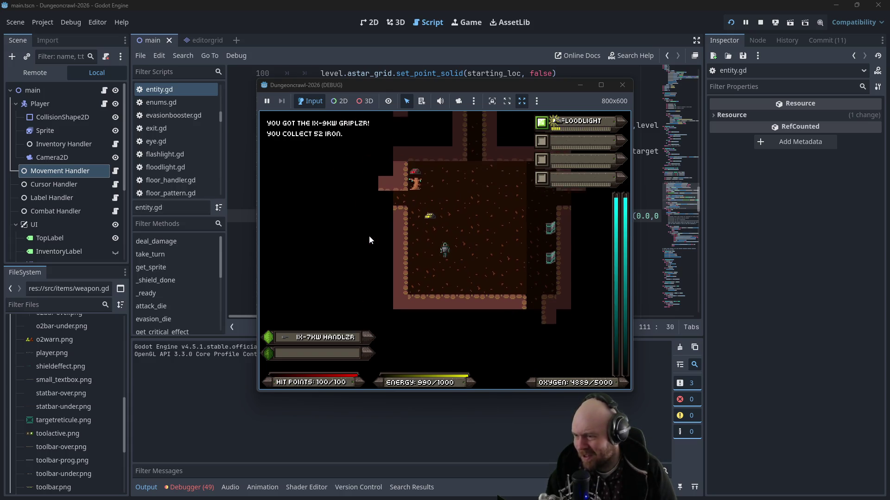
key(Right)
key(Right)
key(Right)
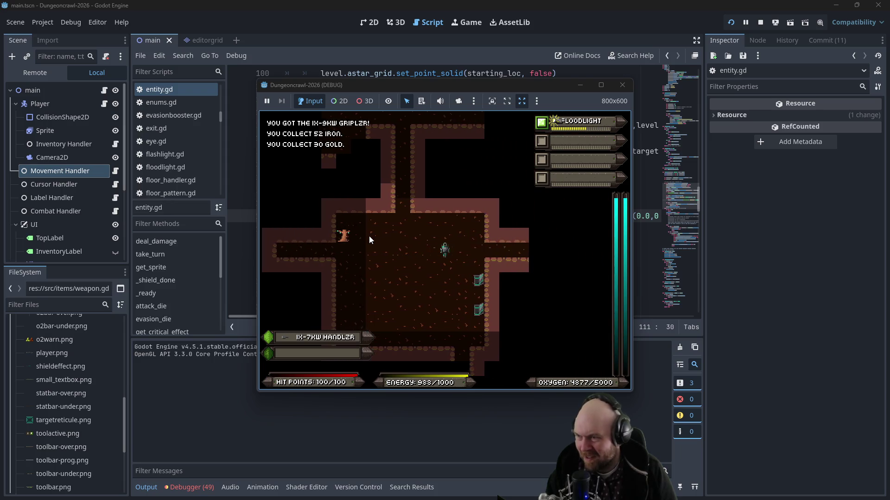
key(Right)
key(Right)
key(Right)
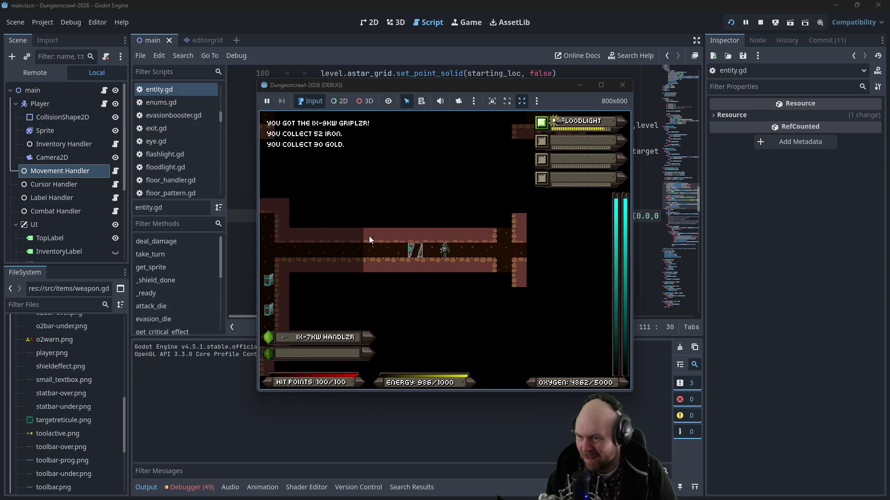
key(Left)
key(Left)
key(Up)
key(Up)
key(Up)
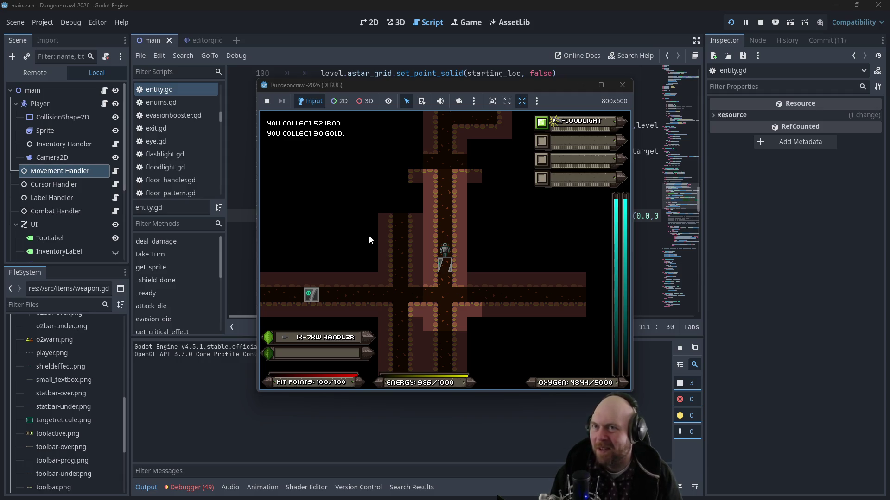
key(Up)
key(Up)
key(Up)
key(Up)
key(Up)
key(Up)
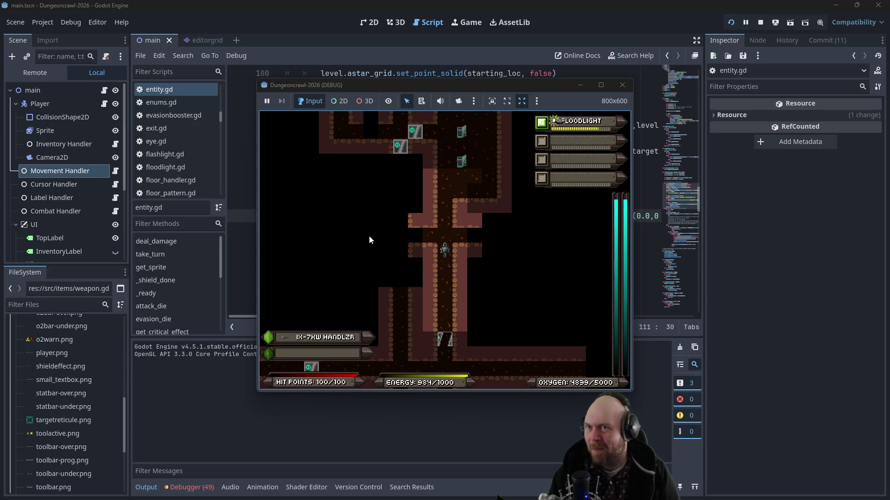
key(Right)
key(Right)
key(Right)
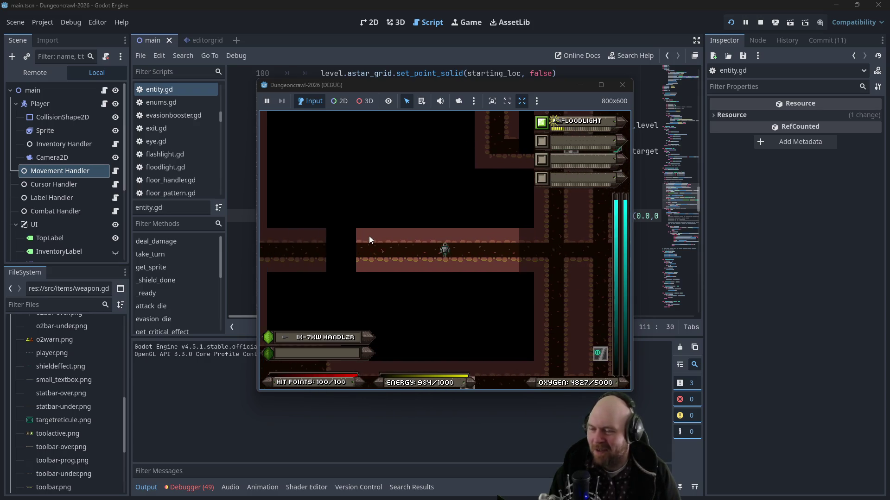
key(Left)
key(Left)
key(Left)
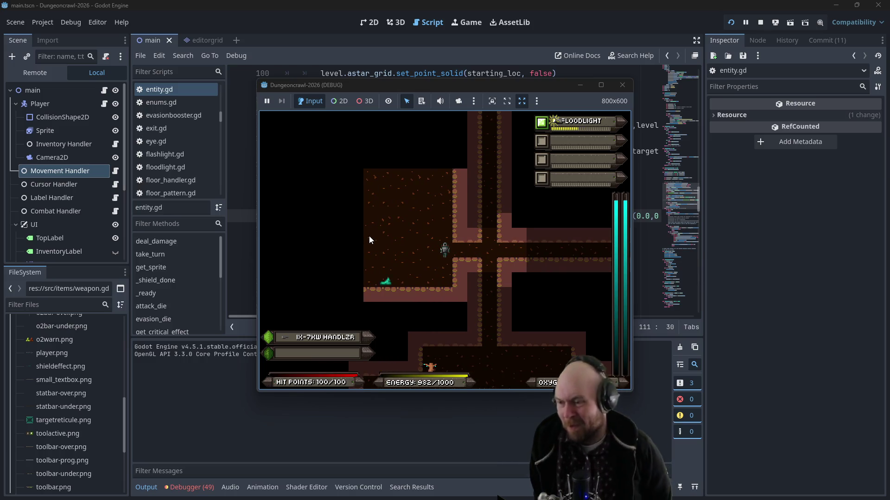
Step: Punch the approaching slime repeatedly until it dies
key(f)
key(Return)
key(f)
key(Return)
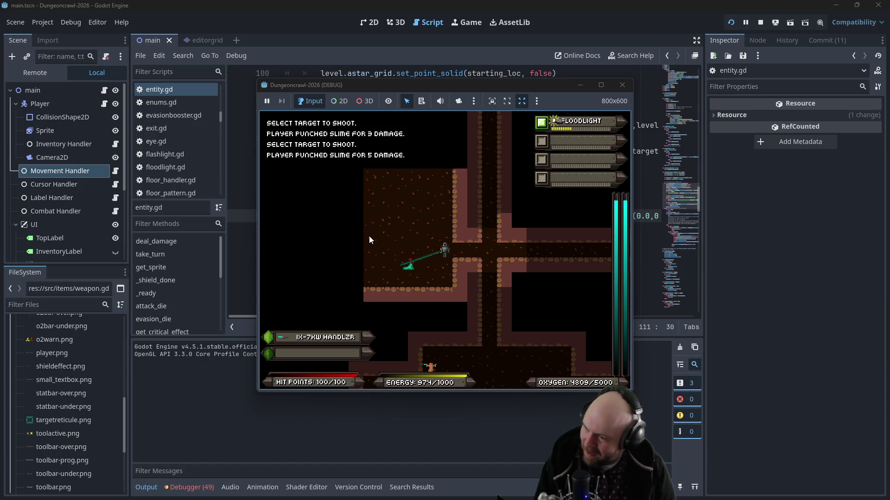
key(Return)
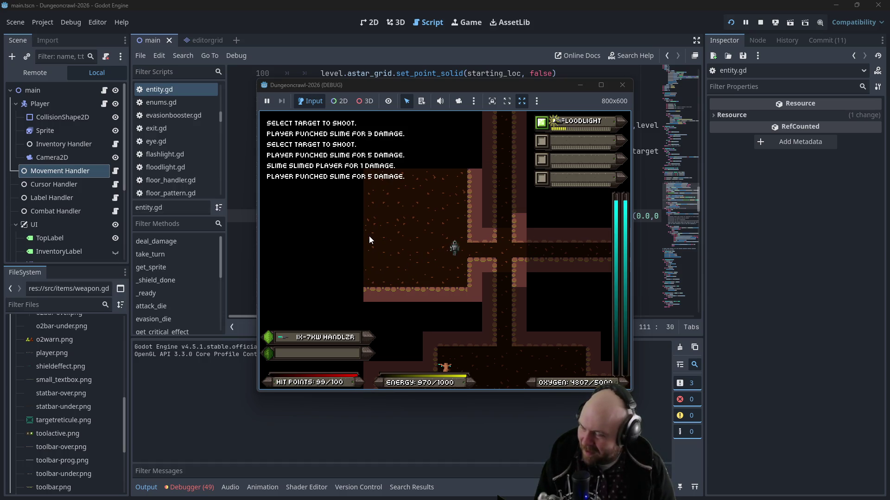
key(Up)
Step: Step up-left toward the rogue bat and punch it twice
key(Left)
key(Up)
key(Left)
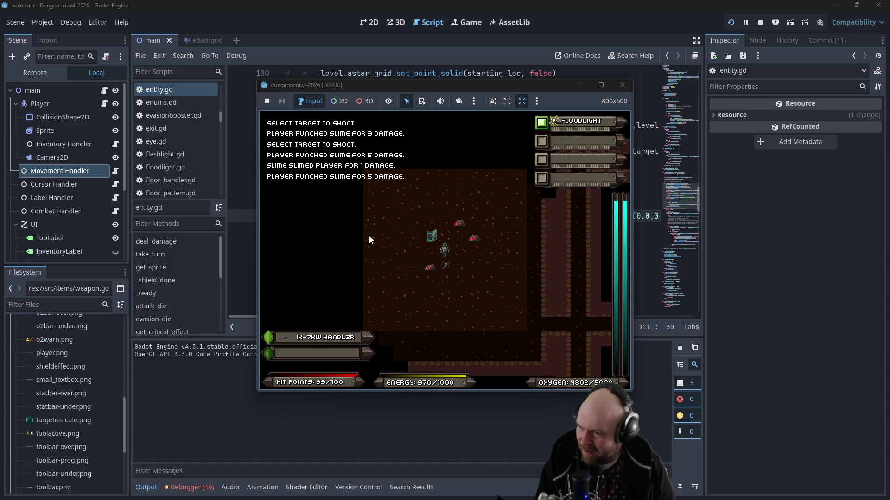
key(Up)
key(Left)
key(Up)
key(Left)
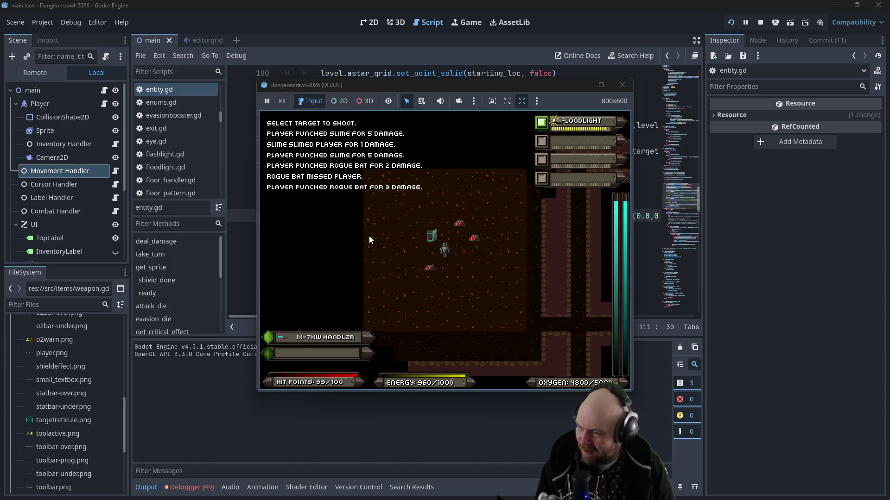
Step: Collect the dropped iron, walk up the narrow corridor, and drag the game window aside
key(Up)
key(Right)
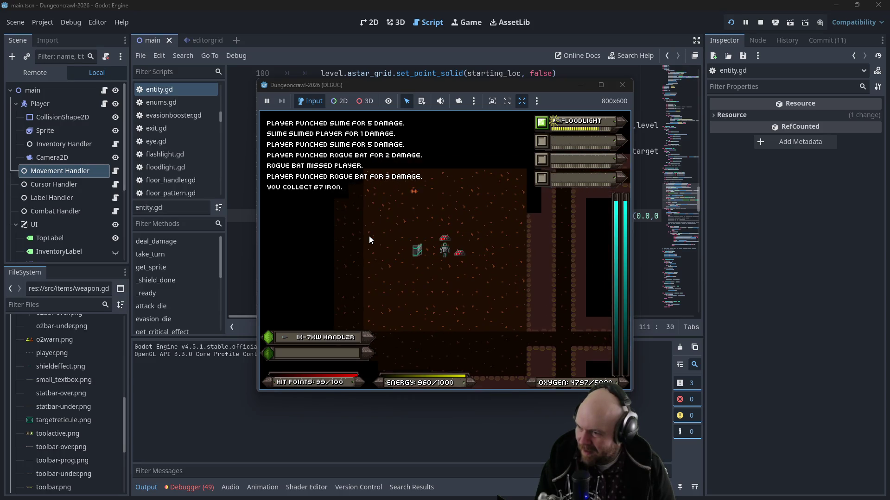
key(Up)
key(Up)
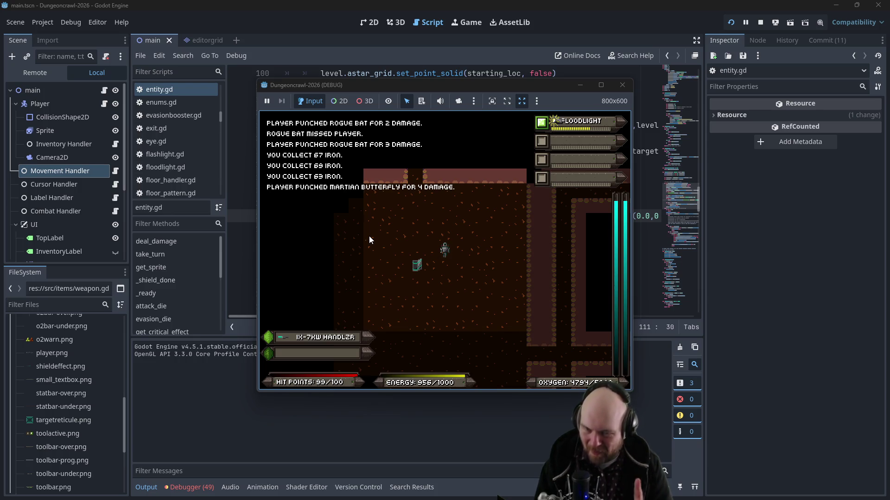
key(Up)
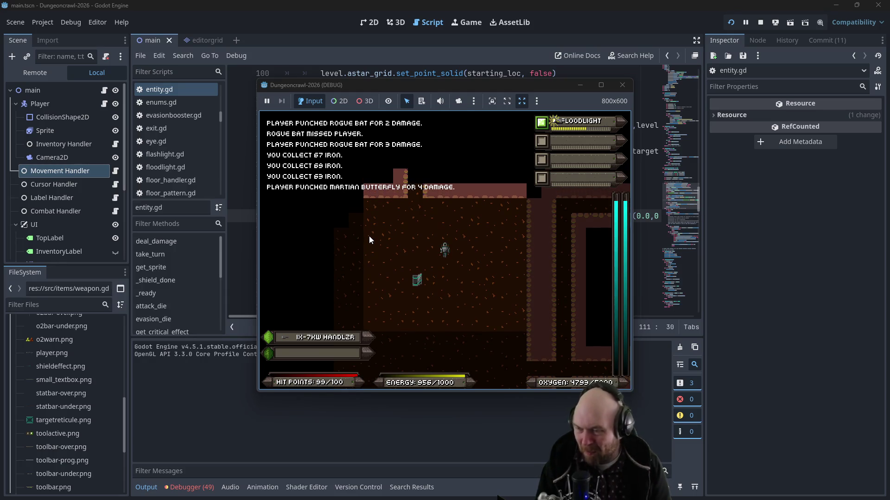
key(Up)
key(Up)
key(Up)
key(Left)
key(Left)
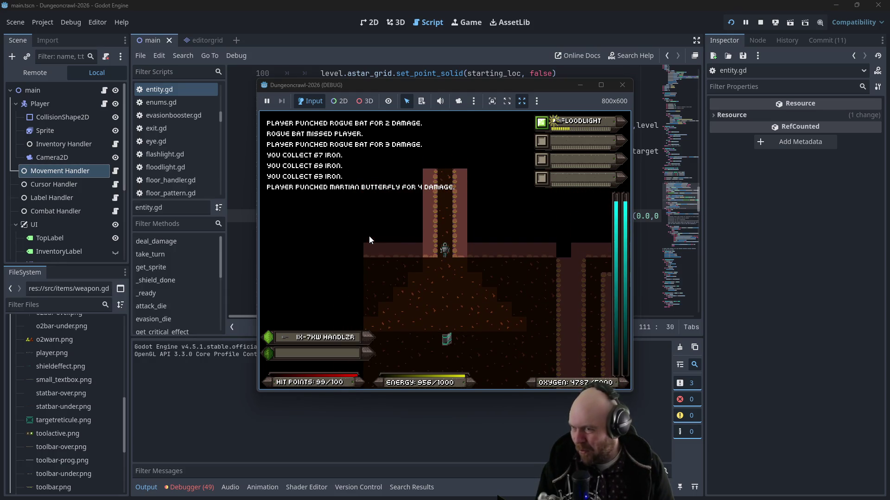
drag(532, 80, 732, 153)
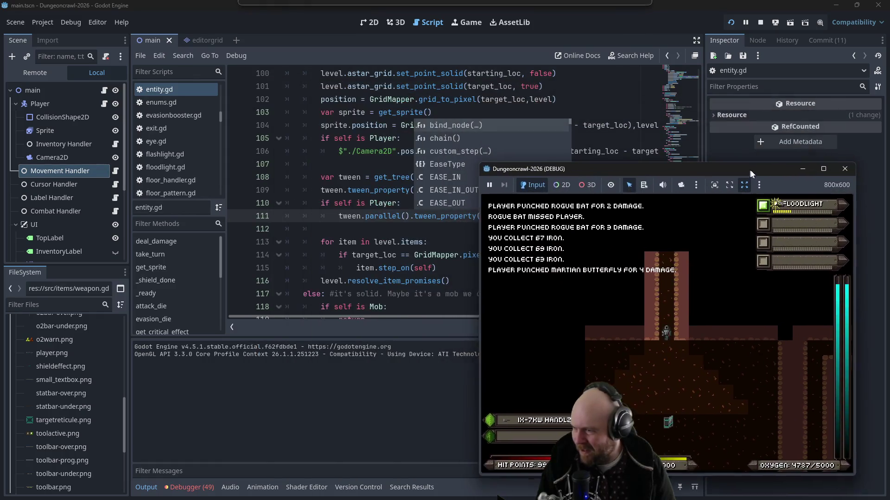
Step: Switch back to the script editor and open cursor_handler.gd
click(304, 190)
scroll(172, 139, up, 8)
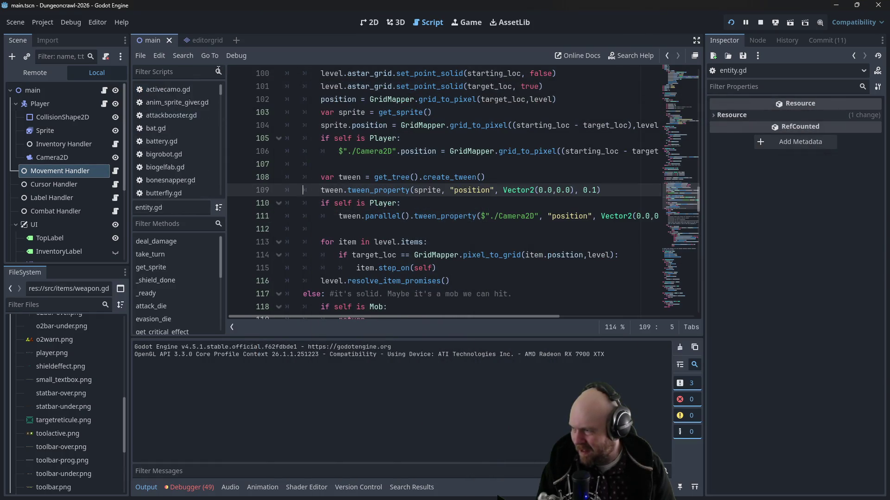
scroll(168, 178, down, 5)
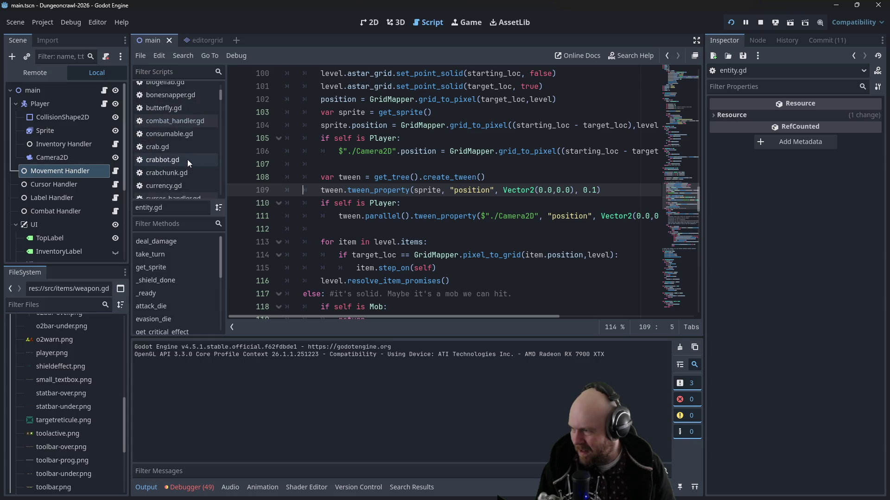
click(185, 171)
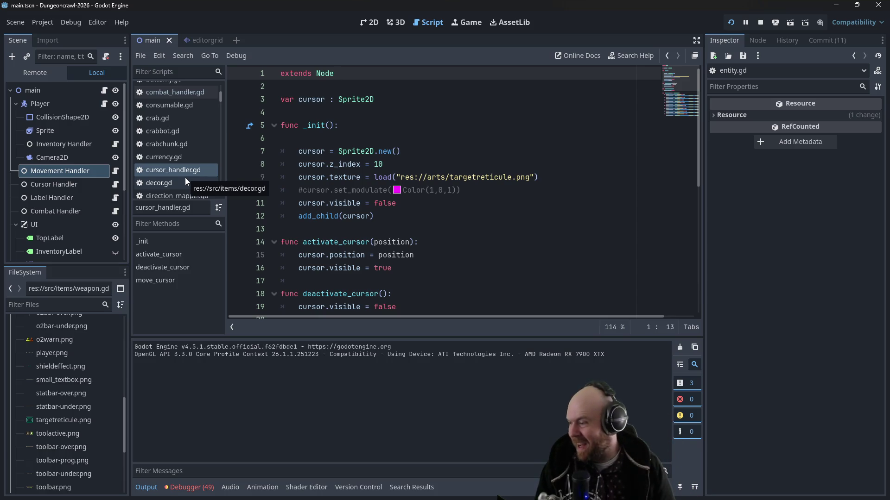
Step: Open combat_handler.gd, scroll to its melee attack tween lines, then bring the game forward
scroll(190, 173, up, 1)
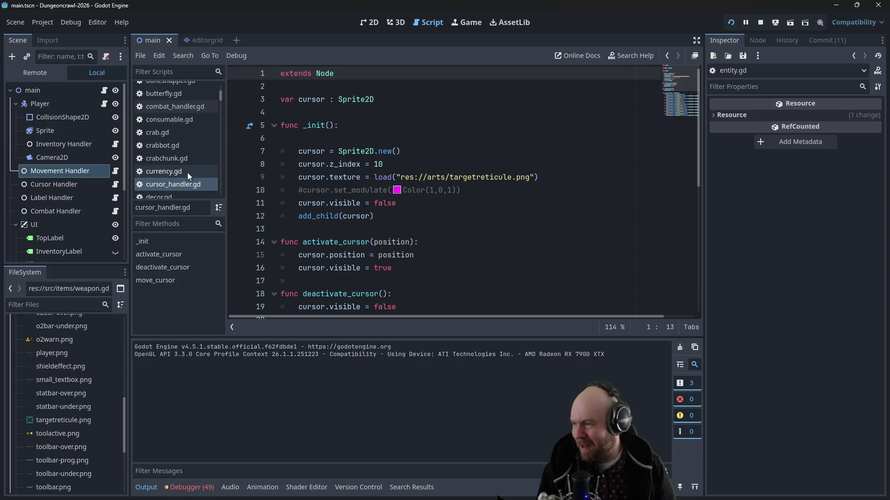
click(181, 110)
scroll(511, 175, down, 2)
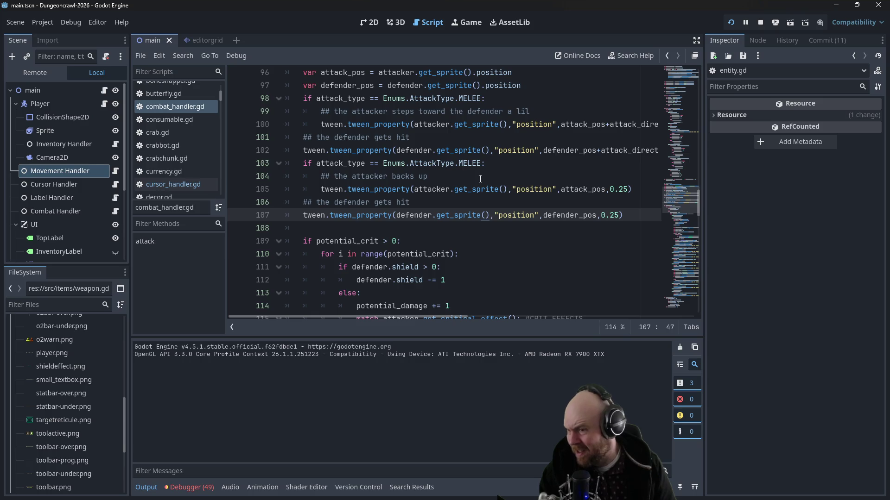
scroll(475, 202, up, 3)
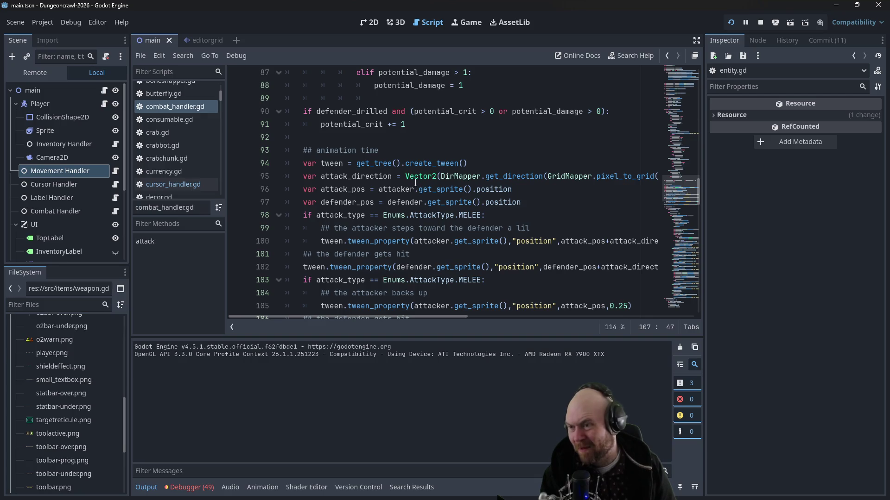
scroll(479, 184, down, 1)
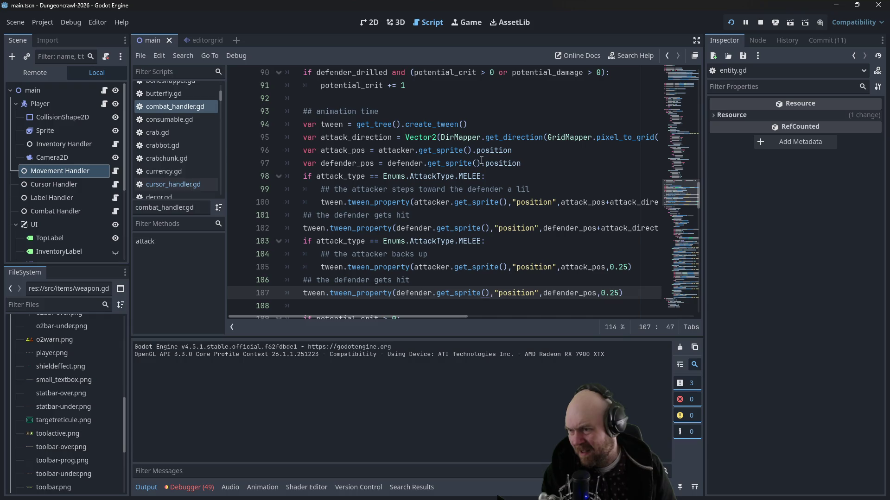
drag(451, 317, 496, 316)
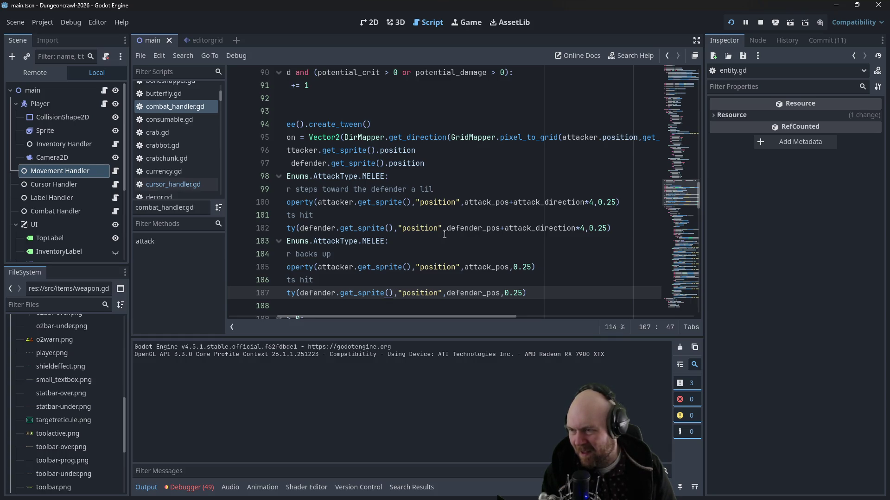
drag(422, 317, 379, 316)
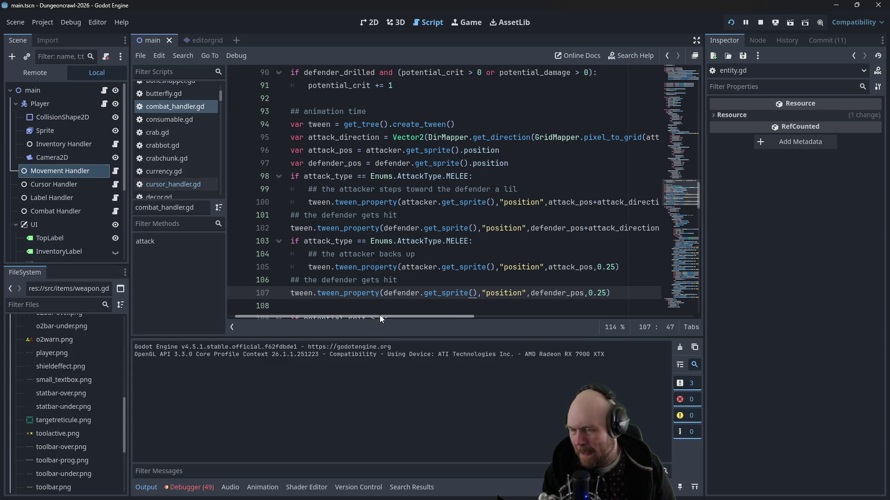
drag(380, 316, 378, 315)
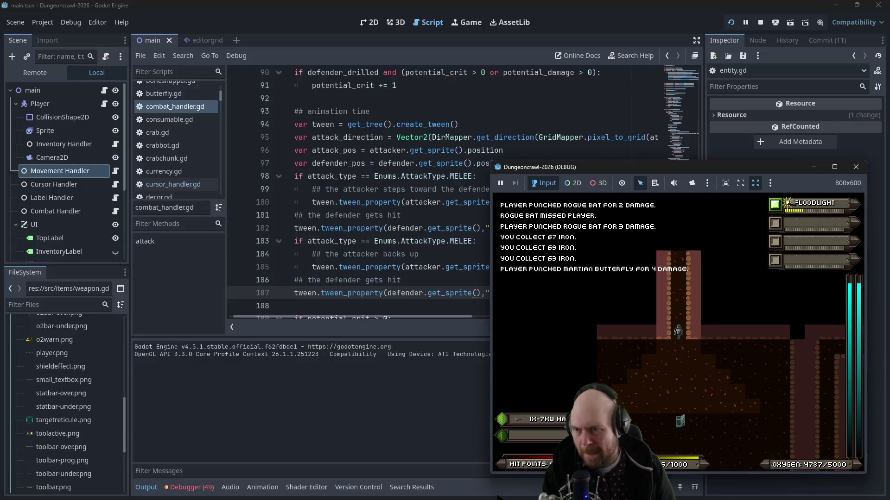
click(719, 390)
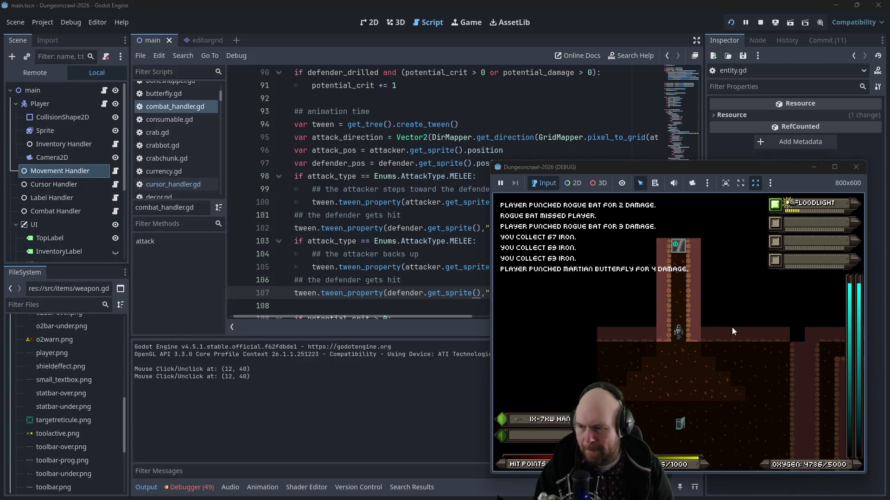
Step: Walk up the corridor, punch the slime and the Martian butterfly, and pick up iron
key(Up)
key(Up)
key(Up)
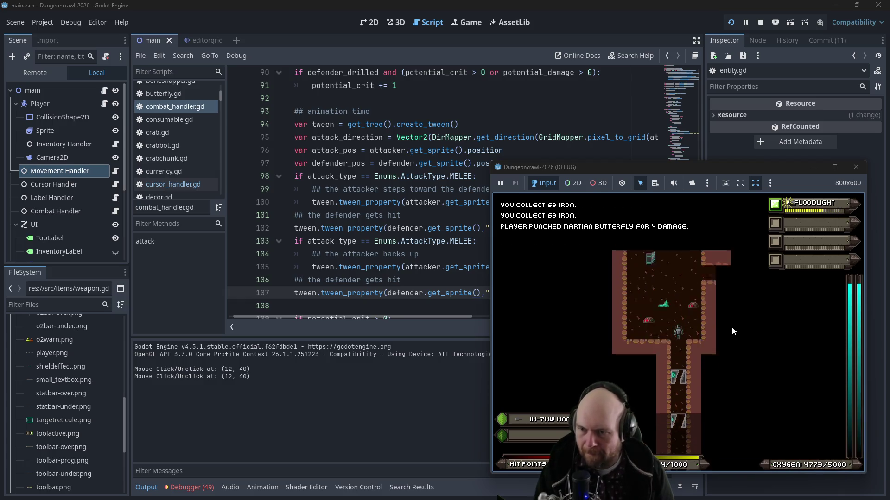
key(Up)
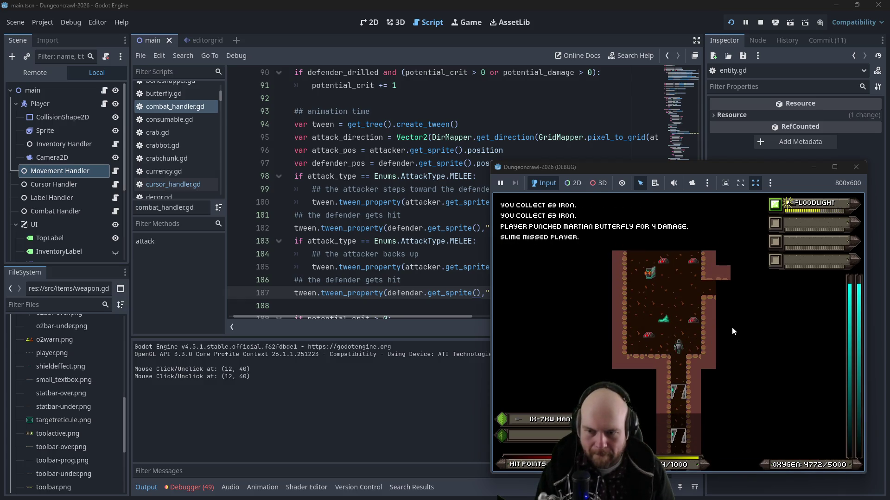
key(Up)
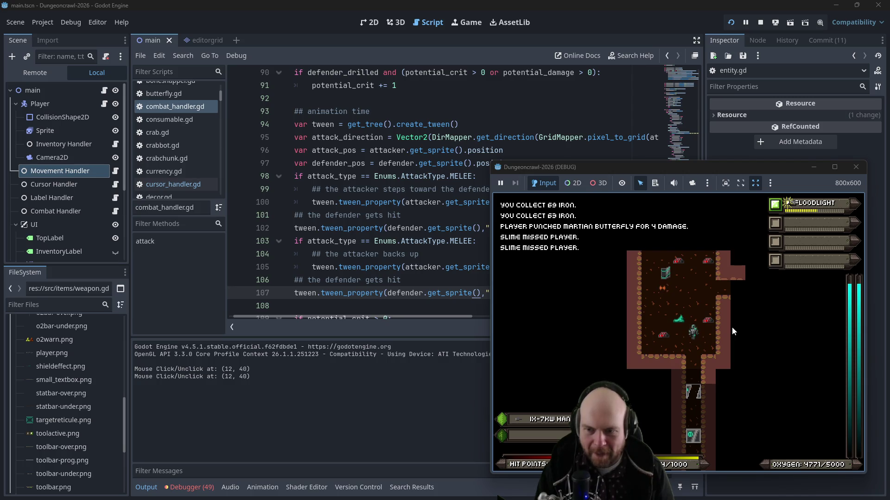
key(Down)
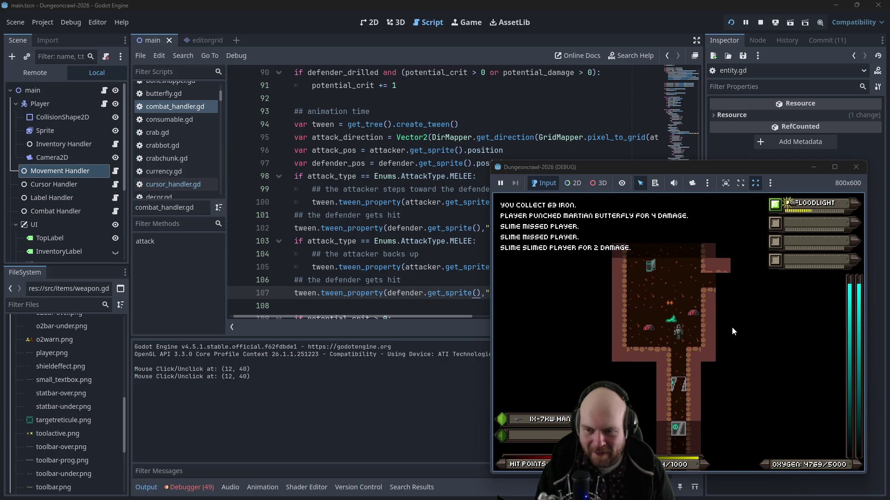
key(Down)
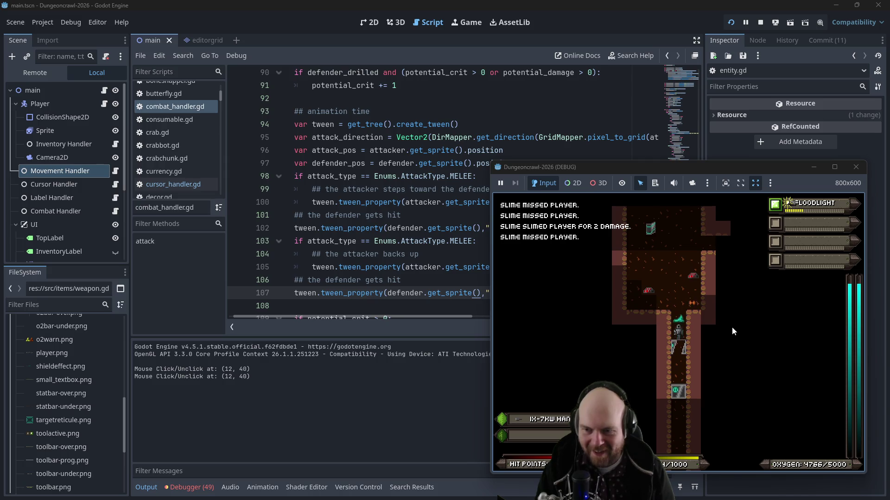
key(Up)
key(Up)
key(Up)
key(Up)
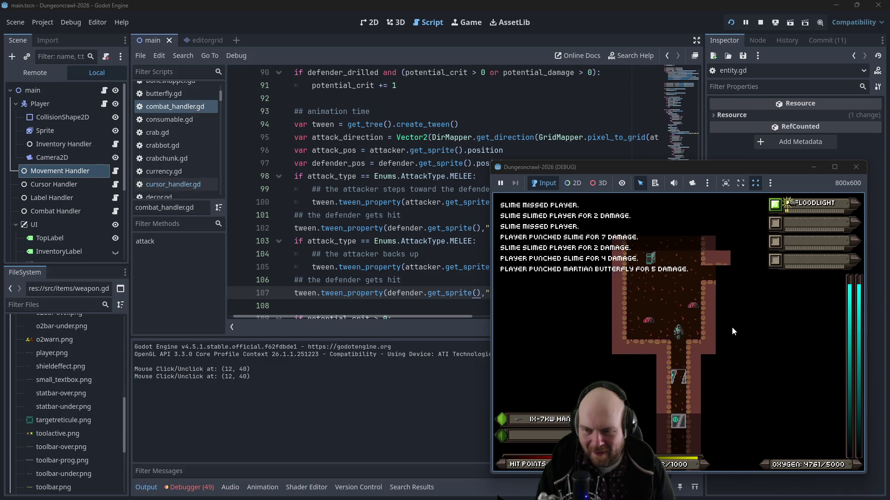
key(Up)
key(Up)
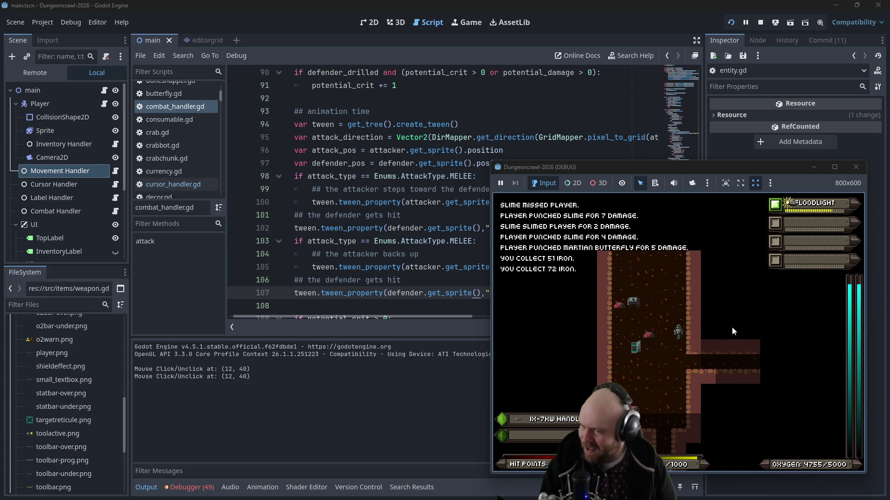
key(Up)
key(Up)
key(Up)
key(Left)
key(Left)
key(Left)
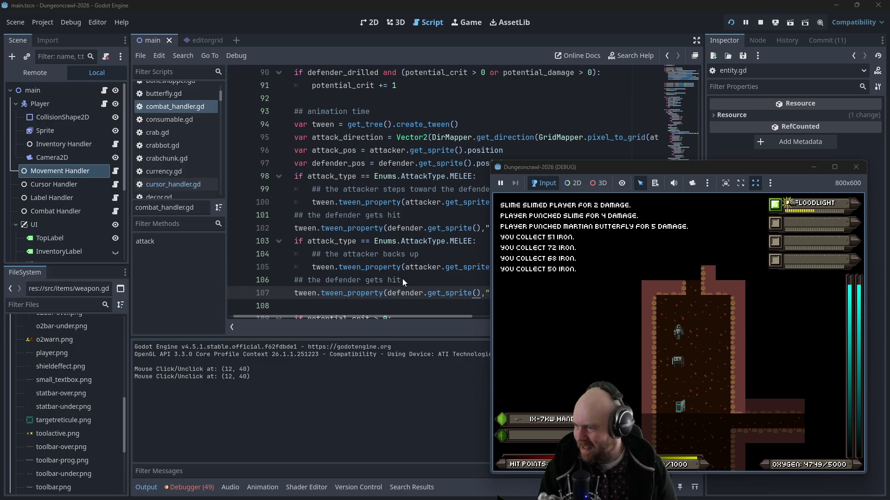
Step: Change line 102 to tween the defender to defender_pos-attack_direction*4 and save combat_handler.gd
click(387, 180)
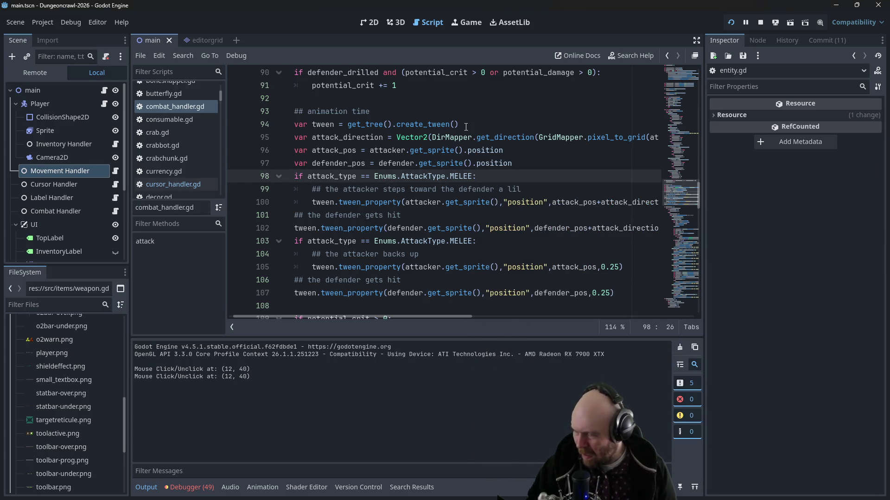
click(558, 229)
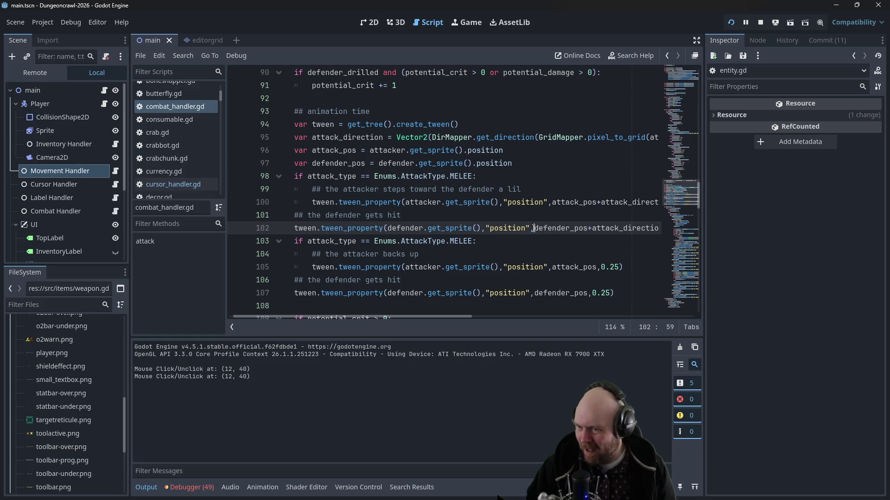
click(566, 230)
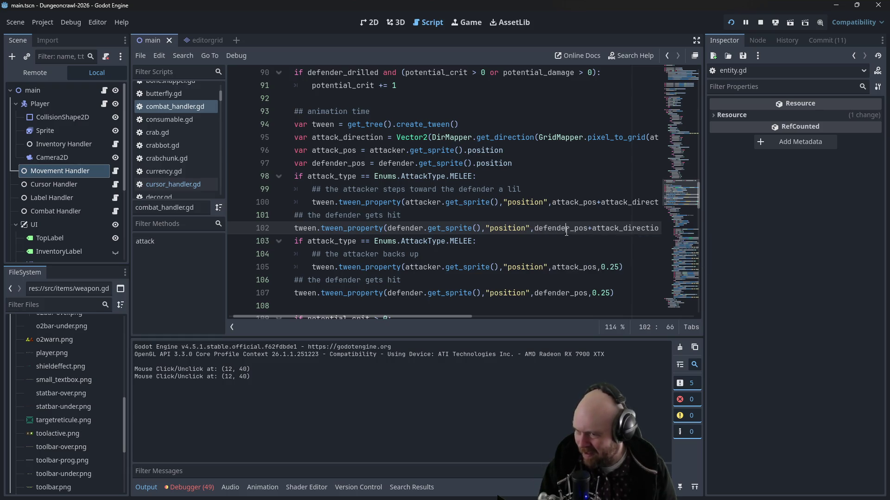
drag(455, 316, 494, 314)
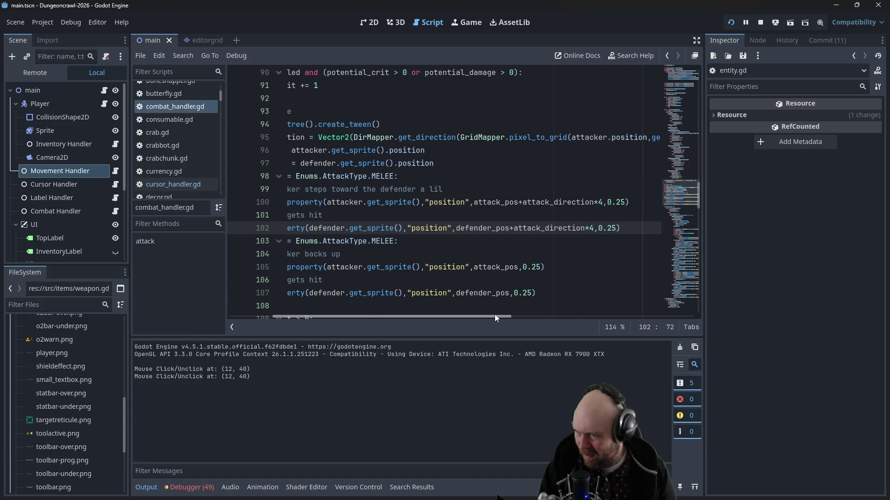
key(BackSpace)
text(-)
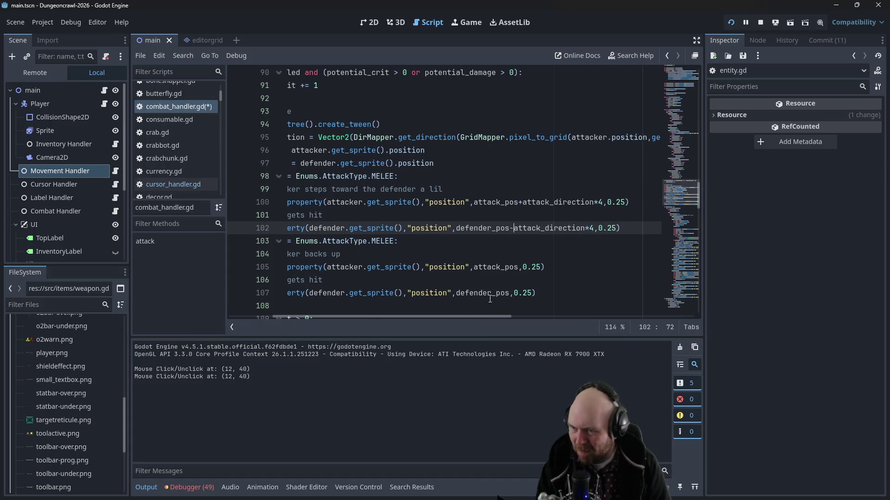
click(587, 273)
key(ctrl+s)
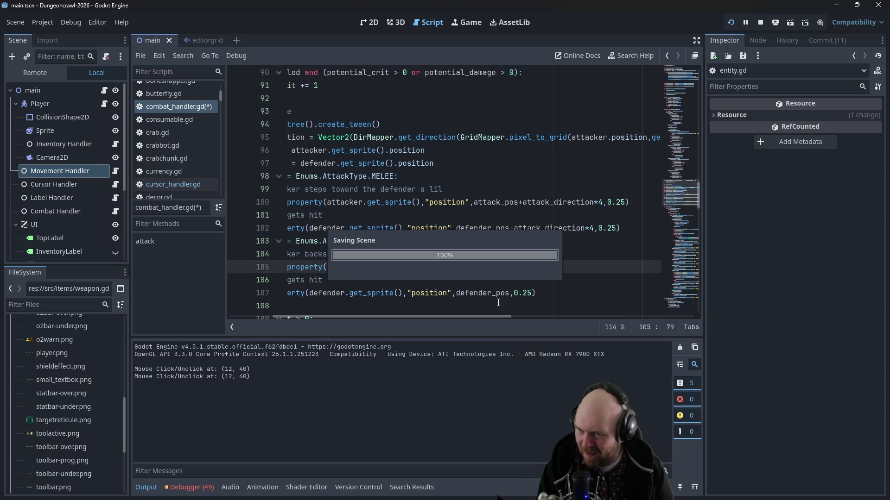
Step: Run the project and start a new game, restarting it once
click(730, 22)
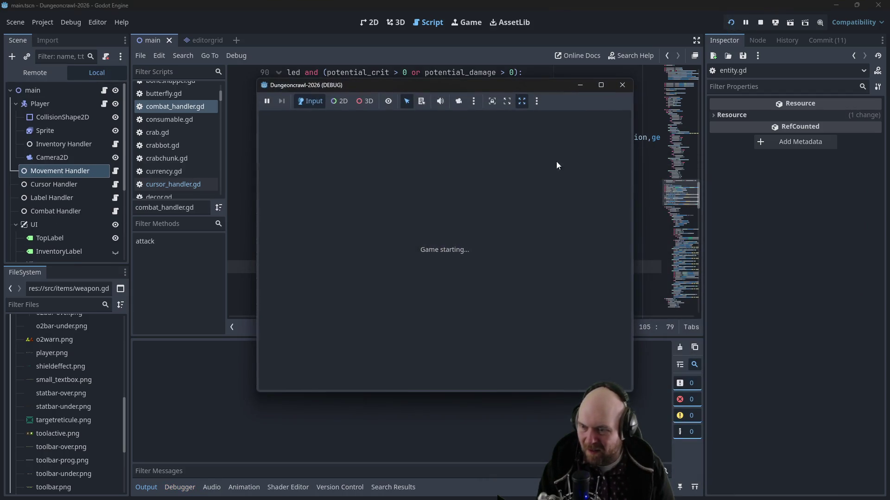
click(389, 246)
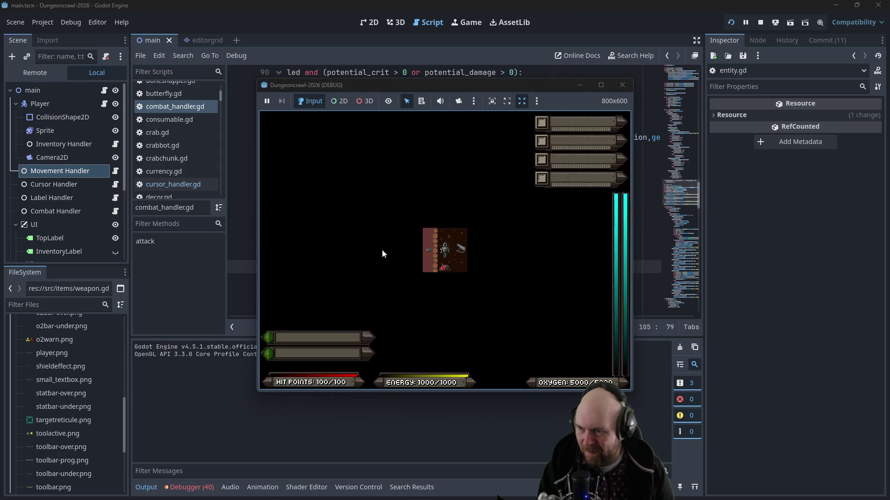
key(Right)
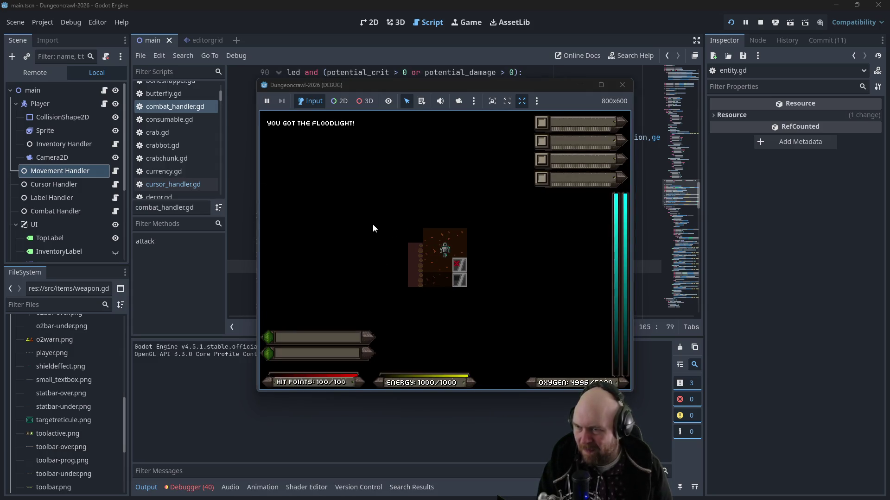
click(731, 22)
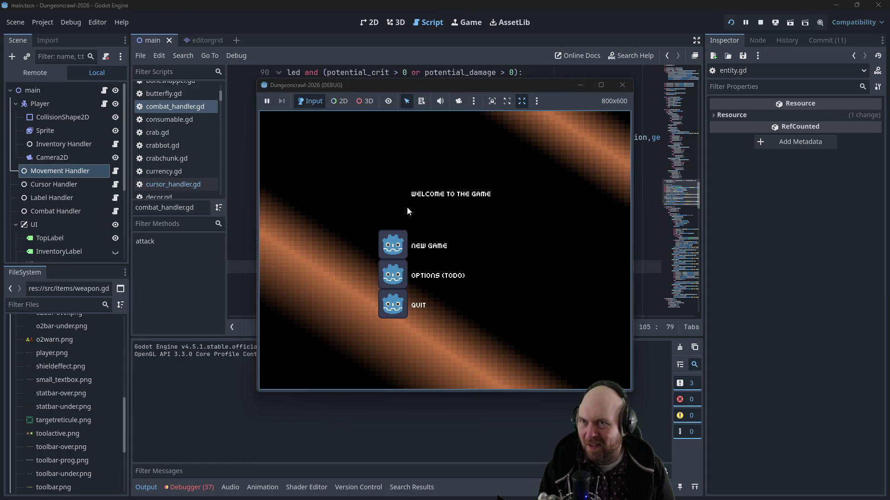
click(389, 242)
Step: Descend to the next level and equip the IX-7KW Handlzr and floodlight from the inventory
key(n)
key(Right)
key(Left)
key(y)
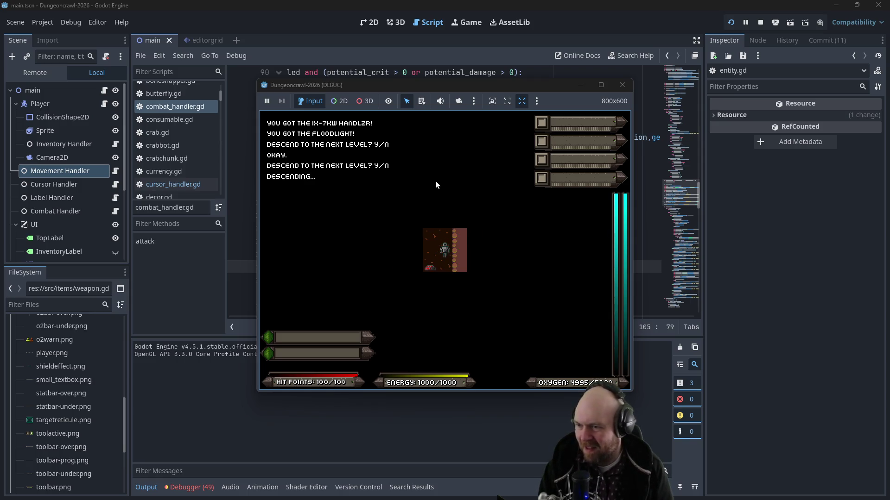
key(i)
key(1)
key(2)
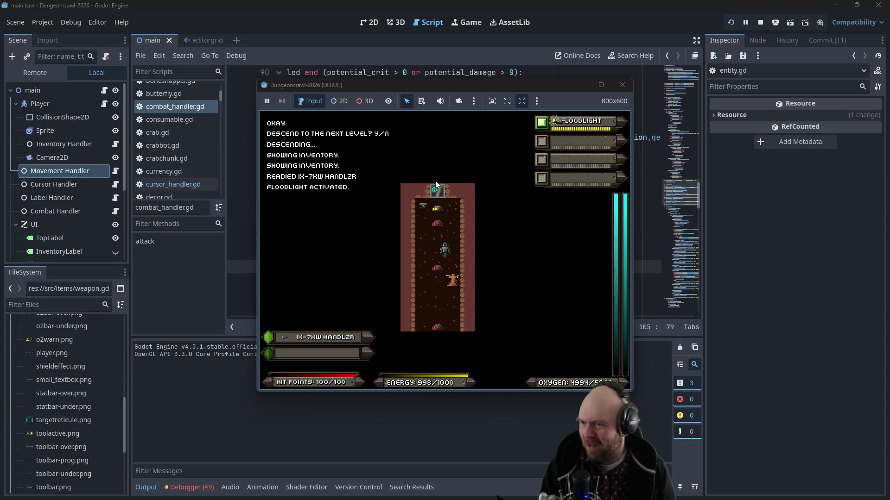
Step: Walk up through the top door and along the corridor, then punch the Martian butterfly
key(Up)
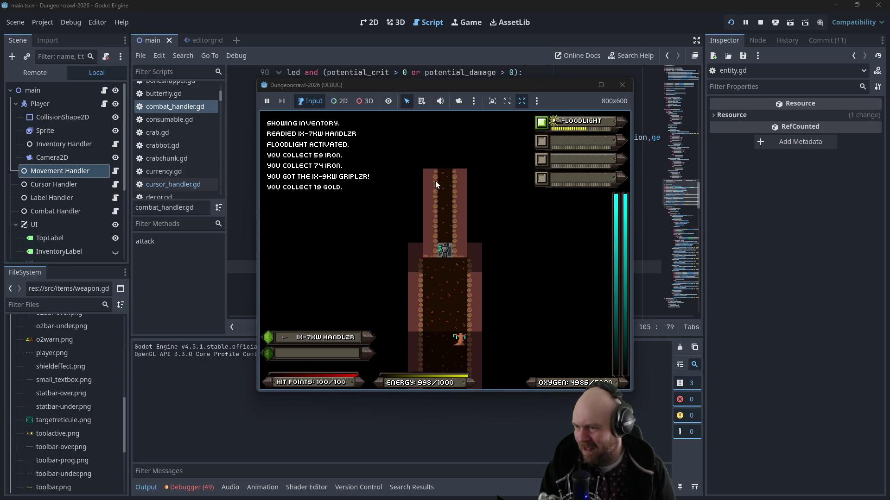
key(Up)
key(Up)
key(Up)
key(Up)
key(Up)
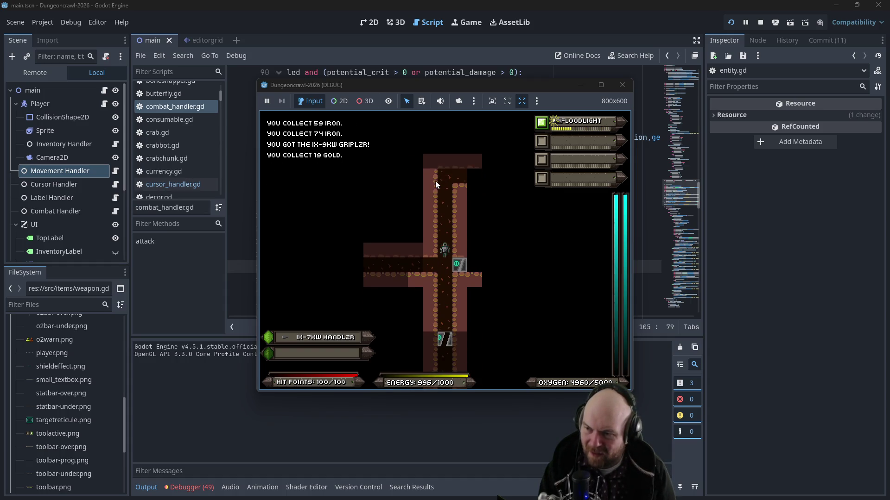
key(Right)
key(Right)
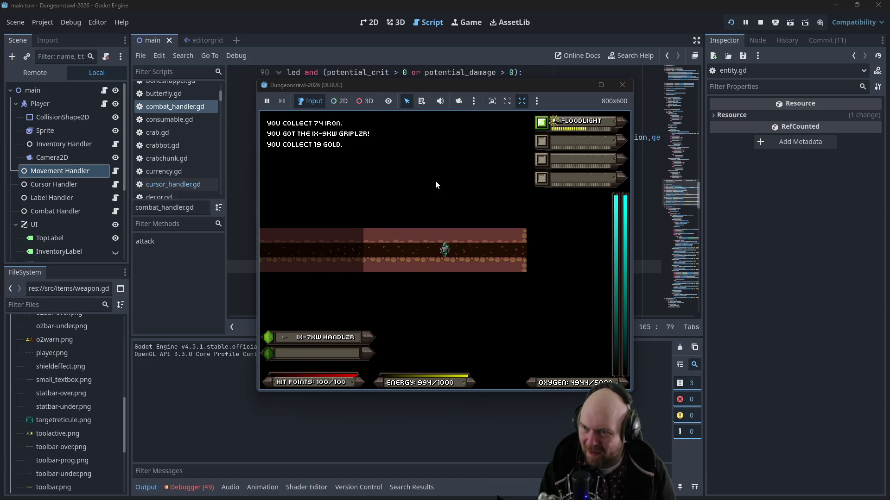
key(Left)
key(Right)
key(f)
key(Return)
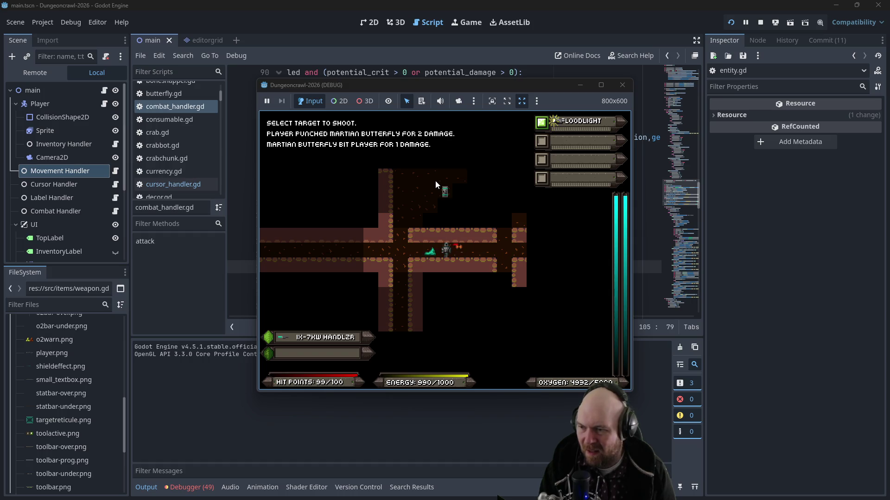
key(Right)
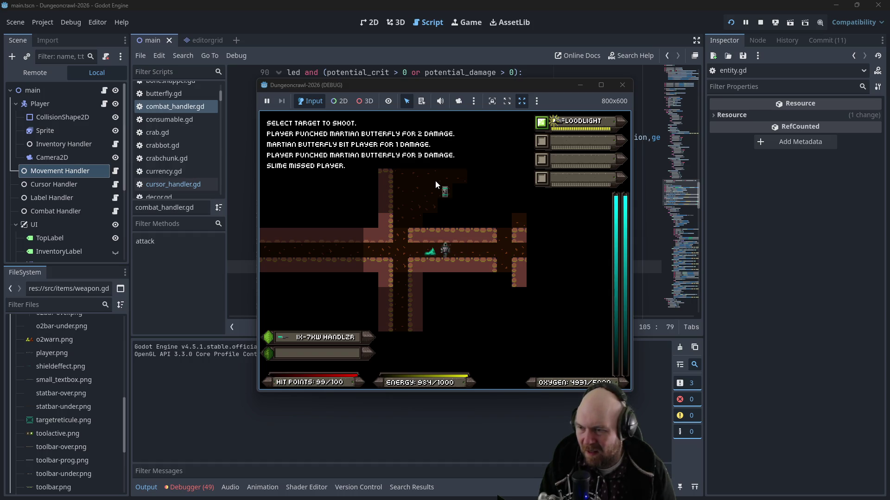
Step: Punch the slimes until defeated, then close the game window and return to the editor
key(Left)
key(Left)
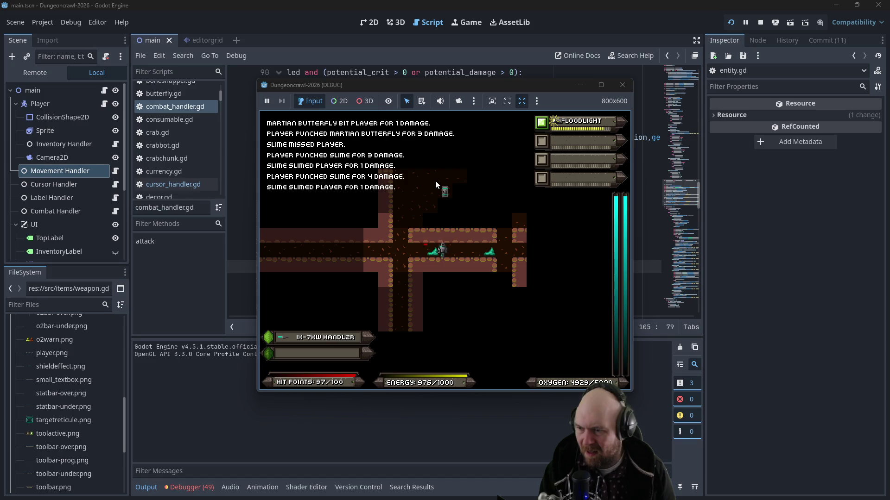
key(f)
key(Return)
key(f)
key(Return)
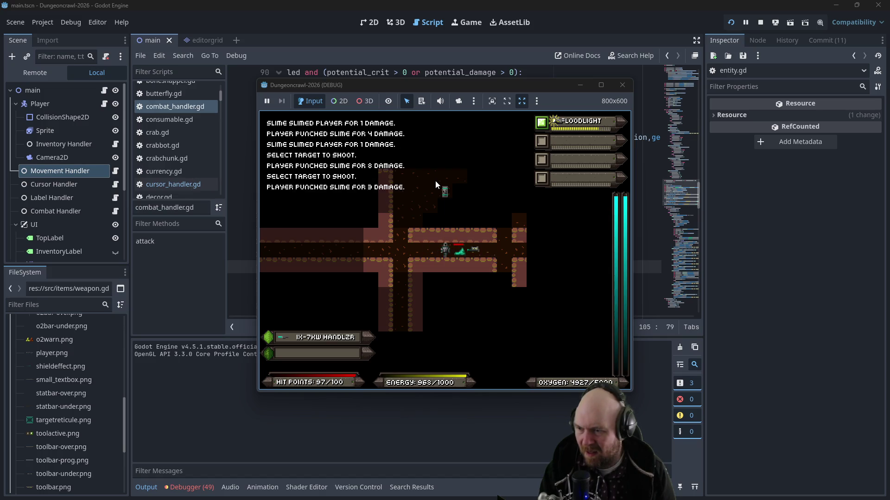
key(Left)
key(Right)
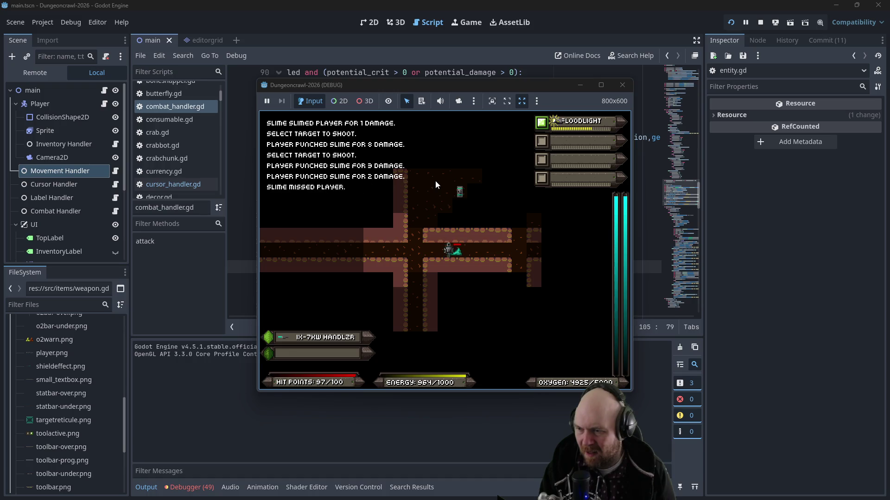
key(Right)
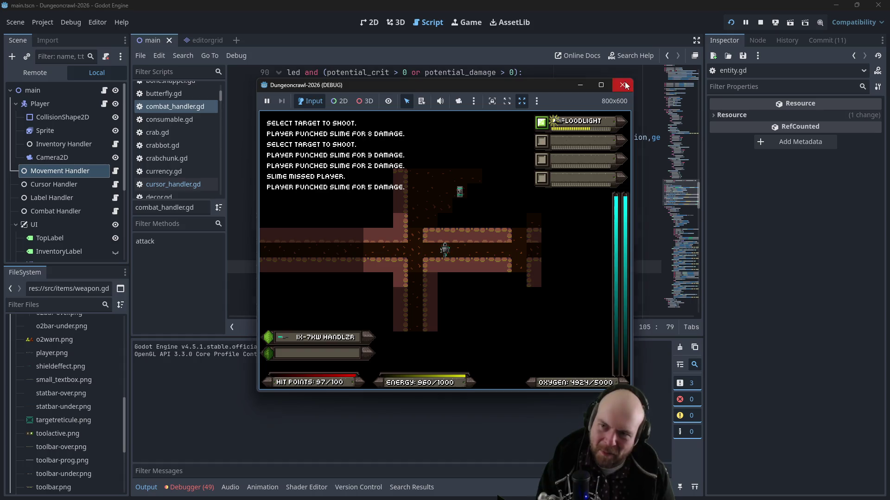
click(622, 85)
click(438, 162)
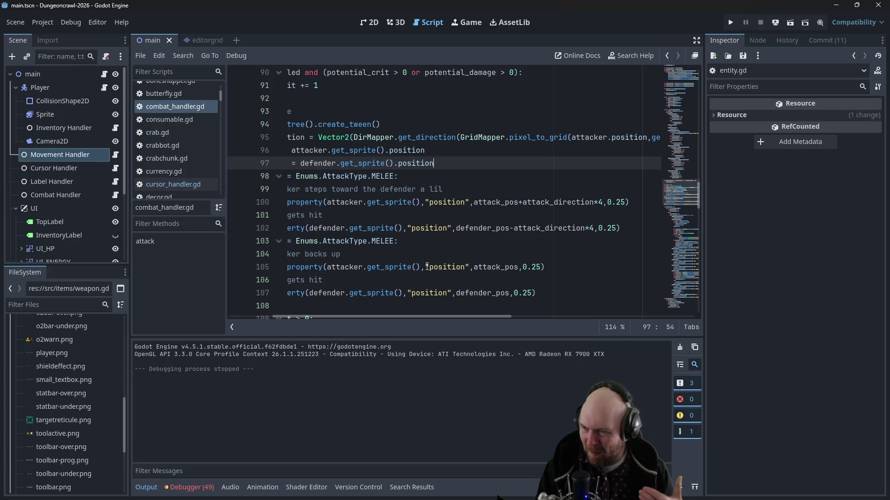
Step: Restore line 102 to defender_pos+attack_direction*4, save, and relaunch the game to its title menu
click(512, 229)
text(+)
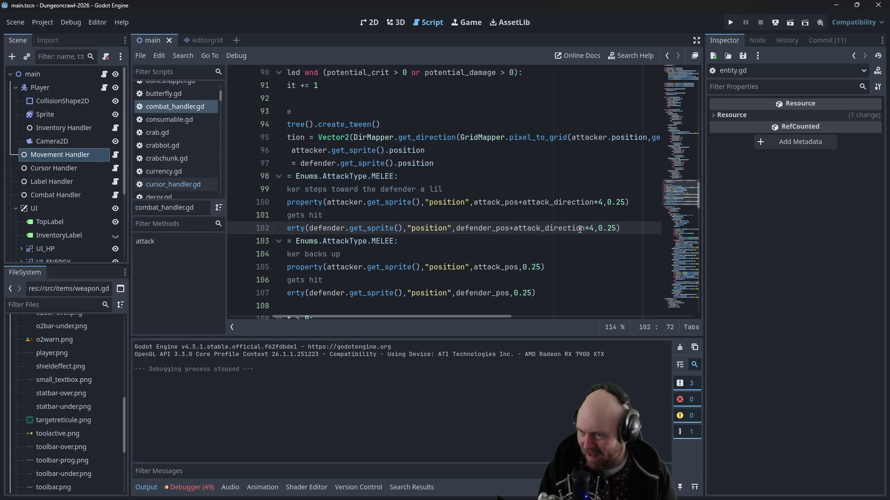
scroll(463, 322, left, 5)
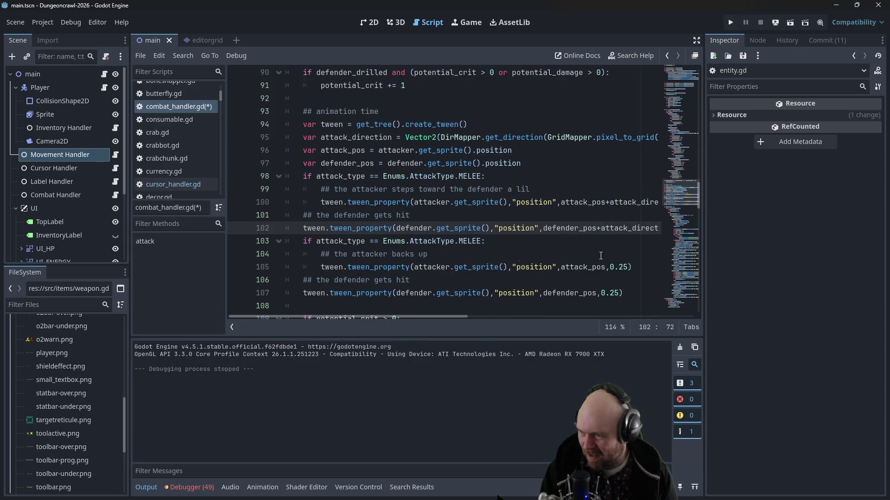
key(Up)
click(730, 23)
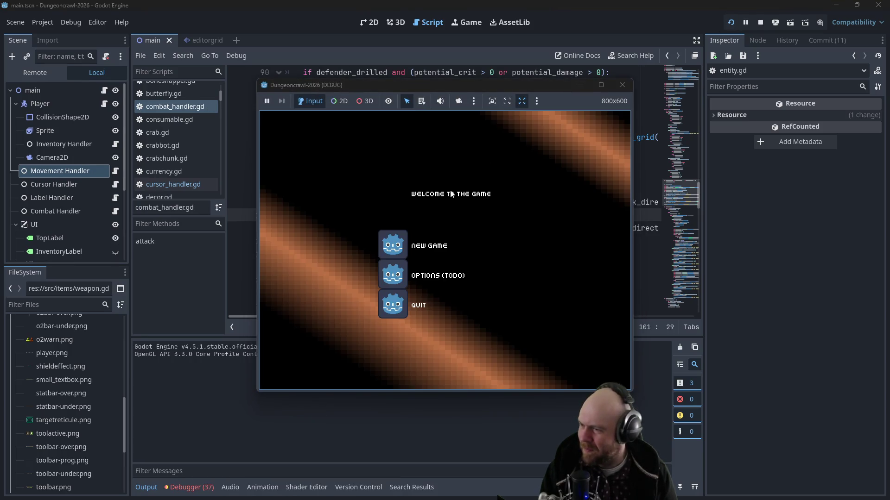
Step: Grab the IX-7KW Handlzr, then relaunch the game and start a new run
key(Right)
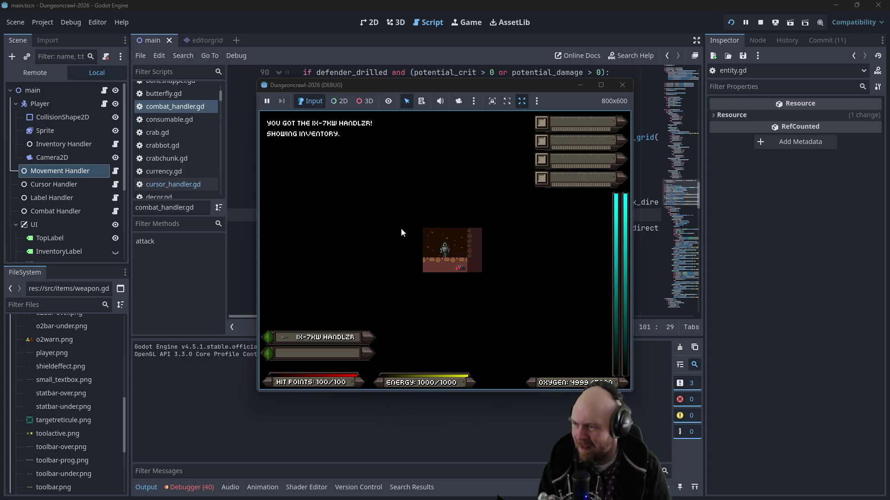
click(623, 84)
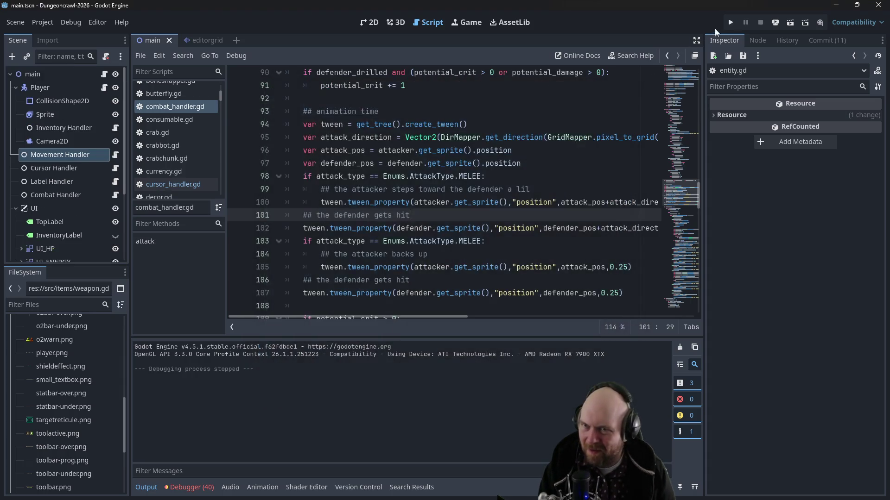
click(729, 23)
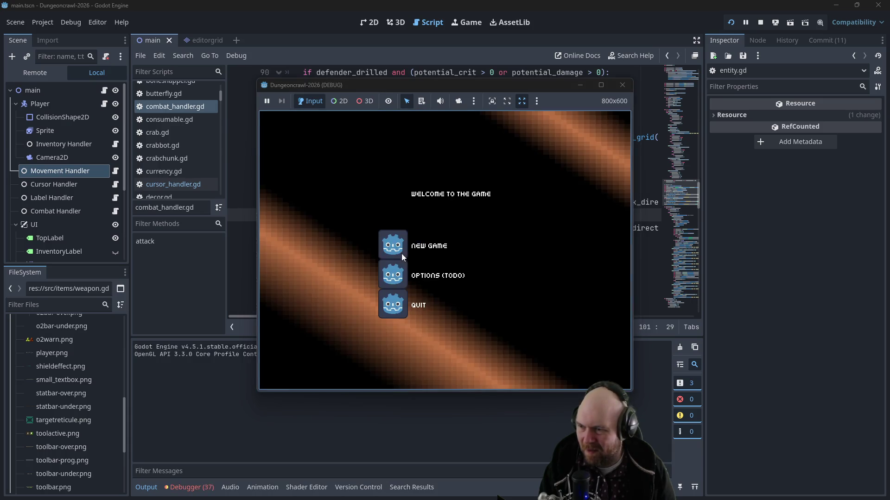
click(401, 254)
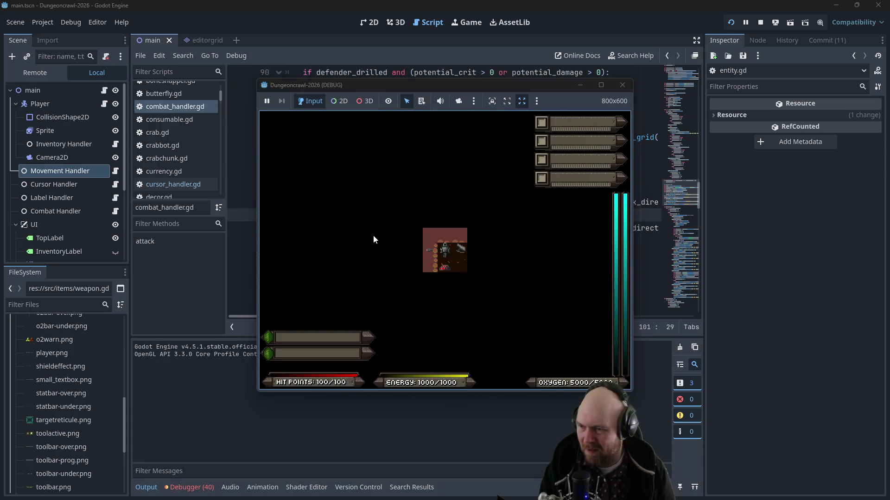
click(622, 85)
click(730, 23)
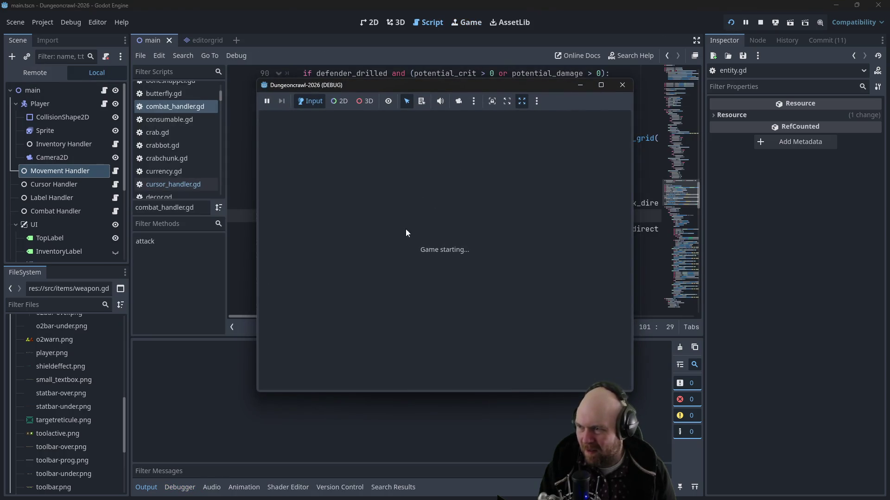
click(392, 244)
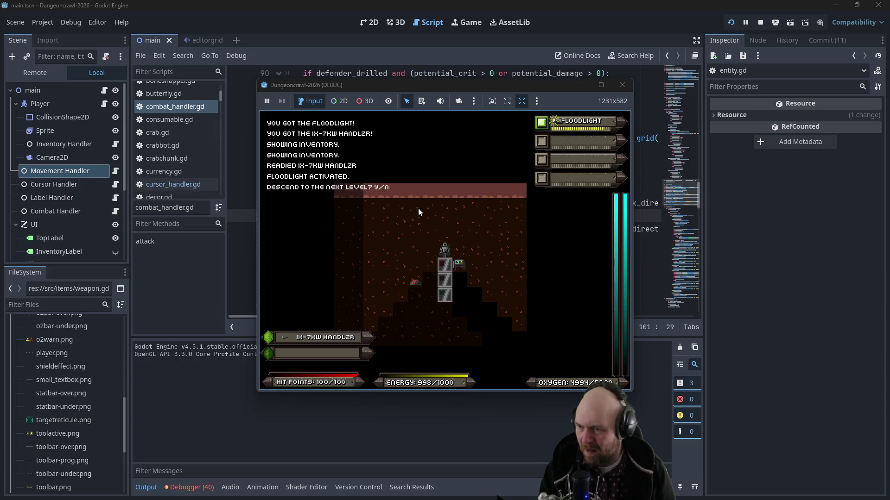
Step: Descend to the next level and dig a shaft down into a new corridor
key(y)
key(Right)
key(Right)
key(Right)
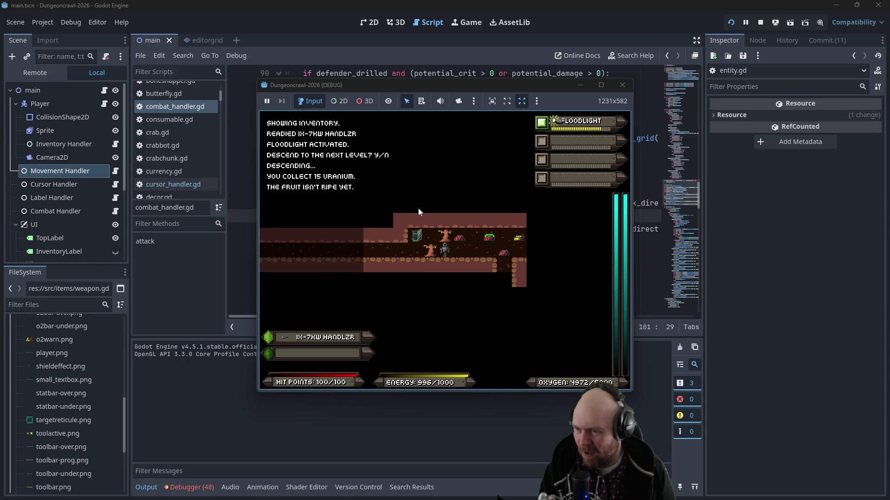
key(Right)
key(Right)
key(Right)
key(Down)
key(Down)
key(Down)
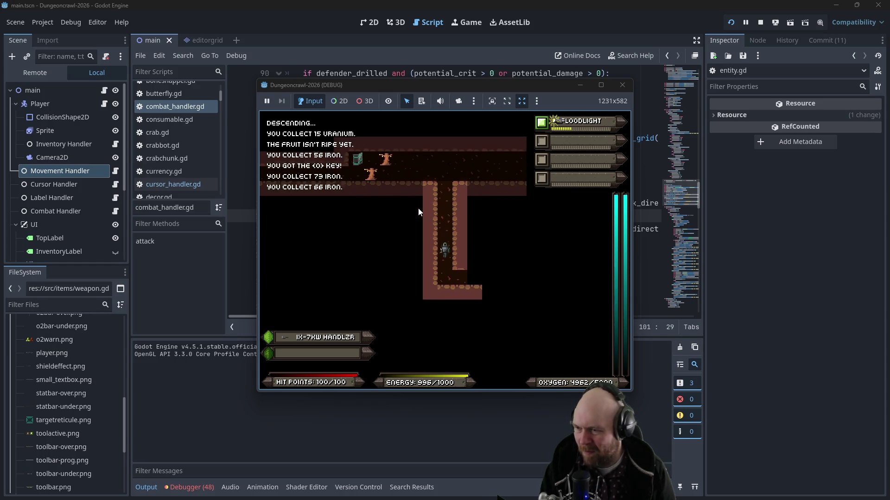
key(Down)
key(Down)
key(Right)
key(Right)
key(Right)
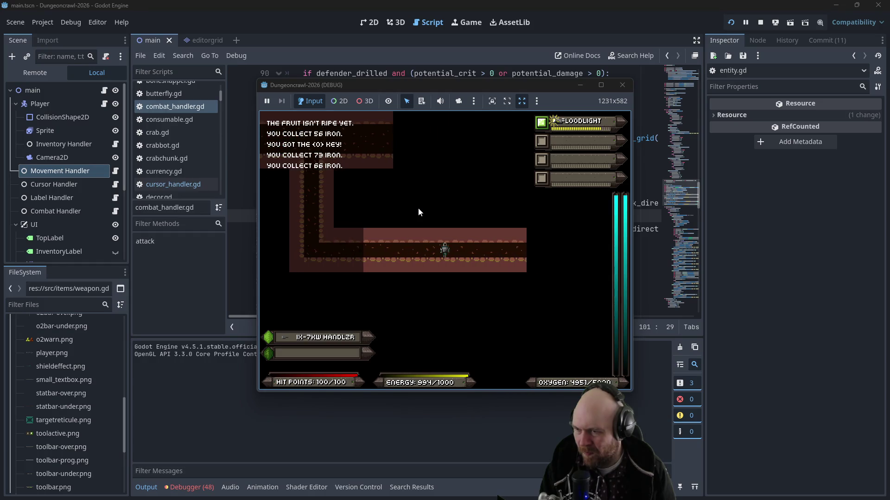
key(Right)
key(Right)
key(Right)
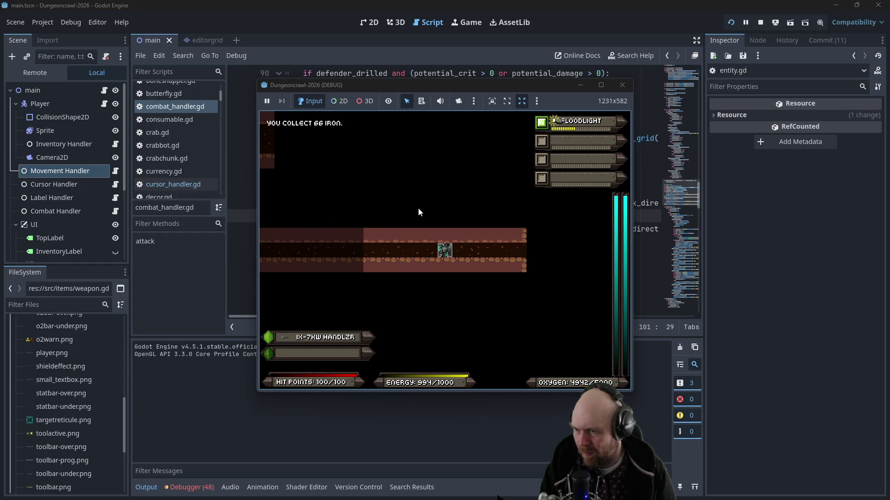
Step: Punch the slime twice and move up into the open cave
key(Right)
key(Right)
key(Right)
key(Right)
key(Right)
key(Right)
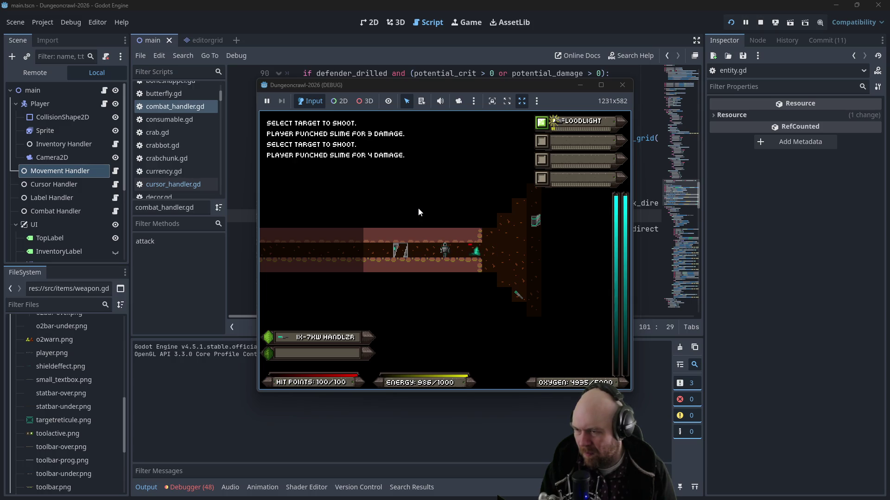
key(Right)
key(Right)
key(Right)
key(Right)
key(Right)
key(Right)
key(Right)
key(Up)
key(Up)
key(Up)
key(Up)
key(Up)
key(Up)
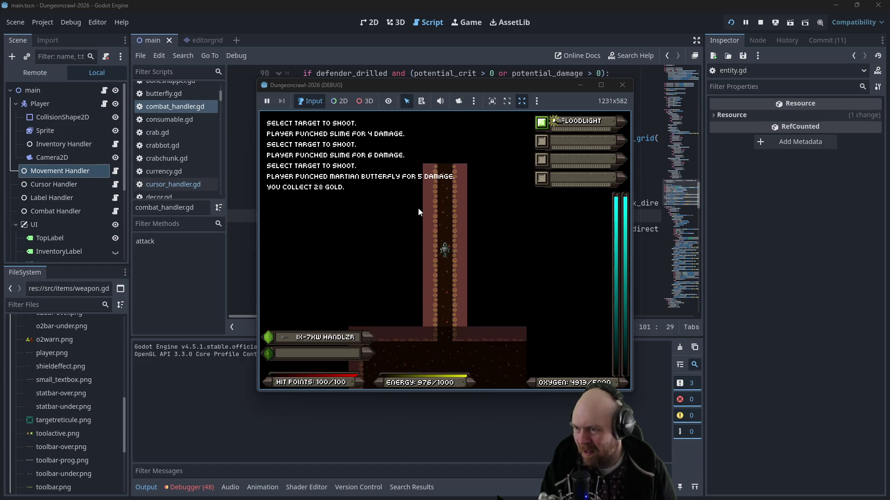
key(Up)
key(Up)
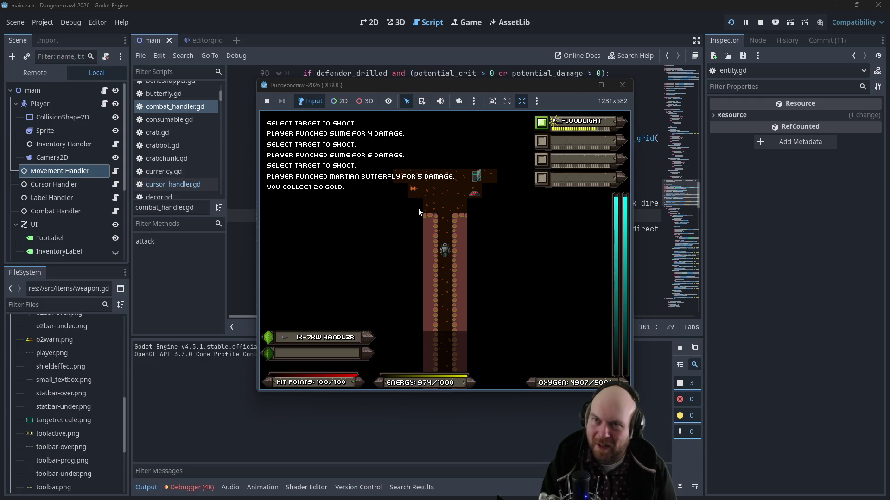
Step: Fight the martian butterfly and cross the room to the medical dispenser
key(Up)
key(Up)
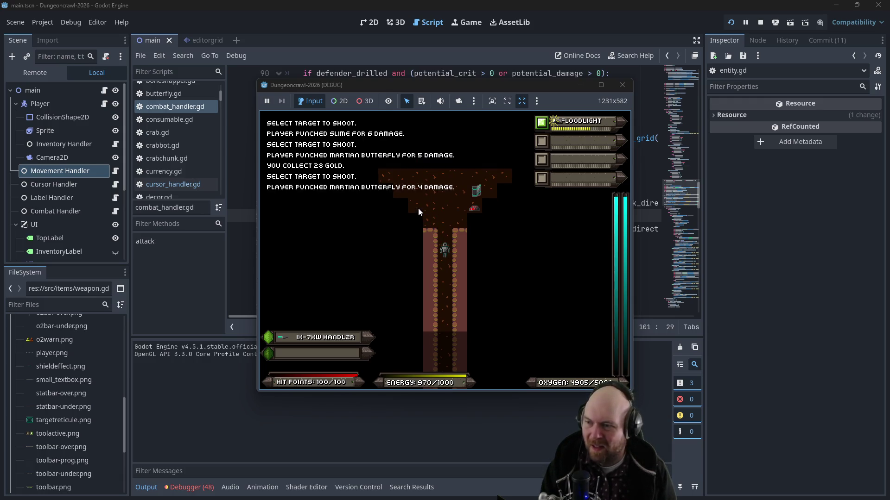
key(Up)
key(Up)
key(Up)
key(Right)
key(Right)
key(Up)
key(Up)
key(Right)
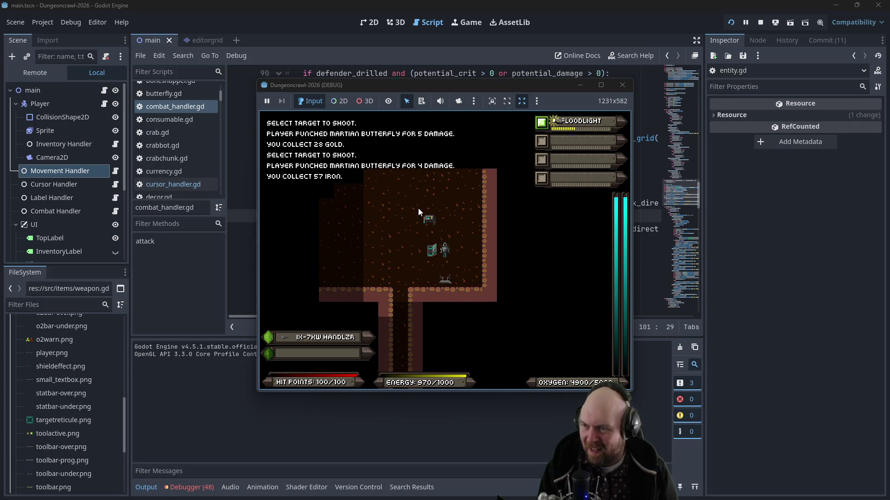
Step: Connect the medical dispenser's power cable and leave the room to the upper left
key(Up)
key(y)
key(Left)
key(Up)
key(Left)
key(Up)
key(Left)
key(Up)
key(Left)
key(Up)
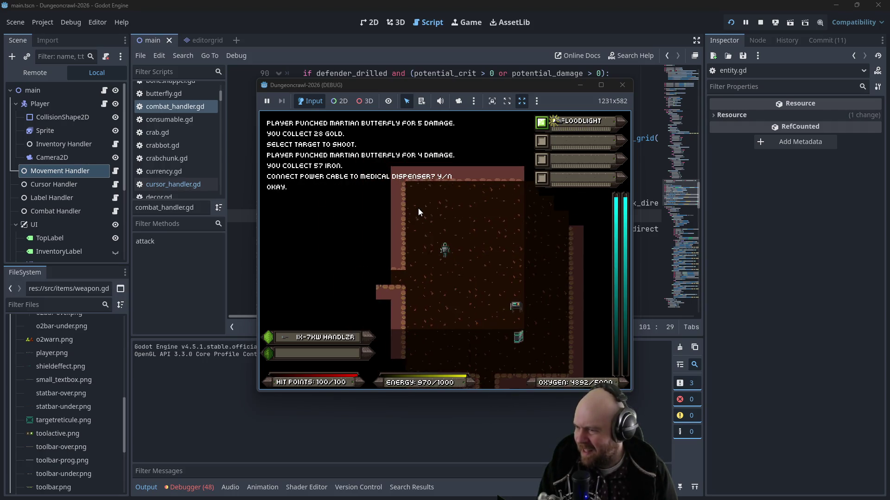
key(Left)
key(Up)
key(Left)
key(Up)
key(Left)
key(Up)
key(Left)
Step: Head into the left corridor and melee the nearby enemies, including the rogue bat
key(Right)
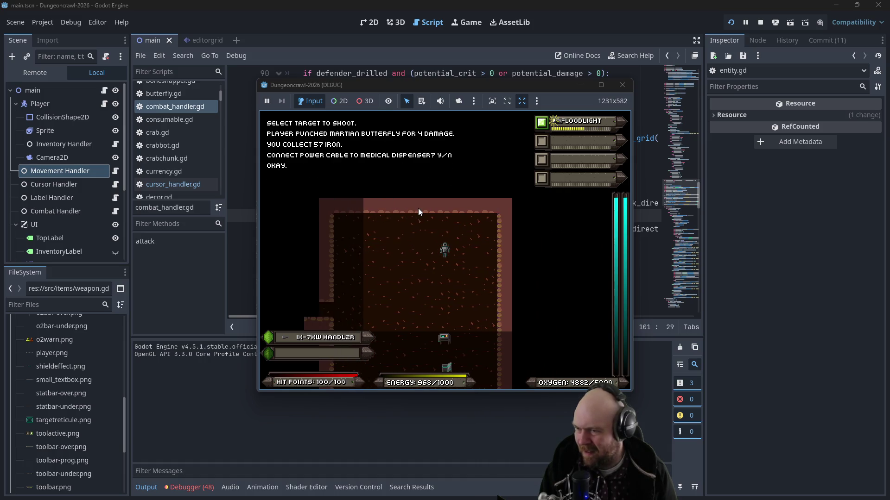
key(Down)
key(Down)
key(Down)
key(Left)
key(Left)
key(Left)
key(Left)
key(Left)
key(Left)
key(Left)
key(Left)
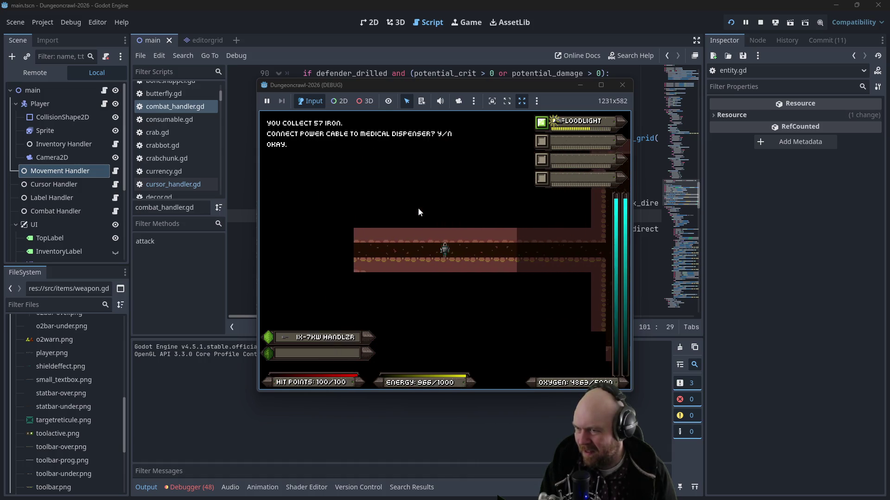
key(f)
key(Left)
key(f)
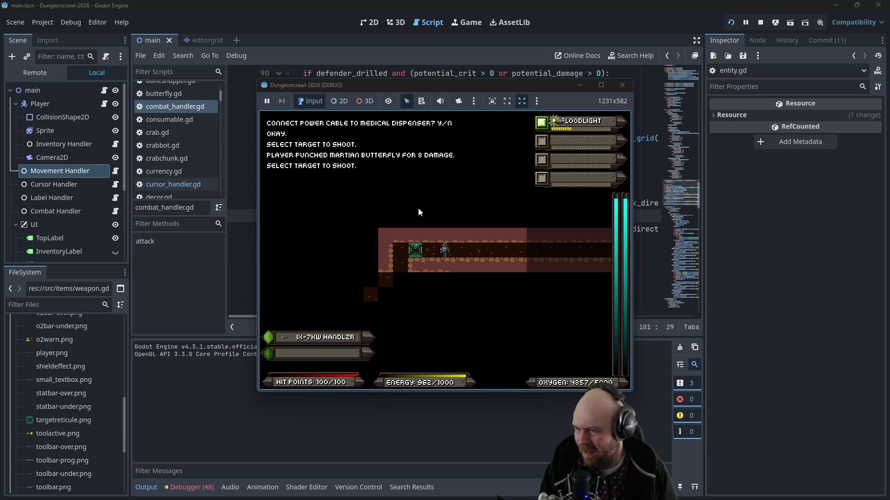
key(Left)
key(Down)
key(Down)
key(Down)
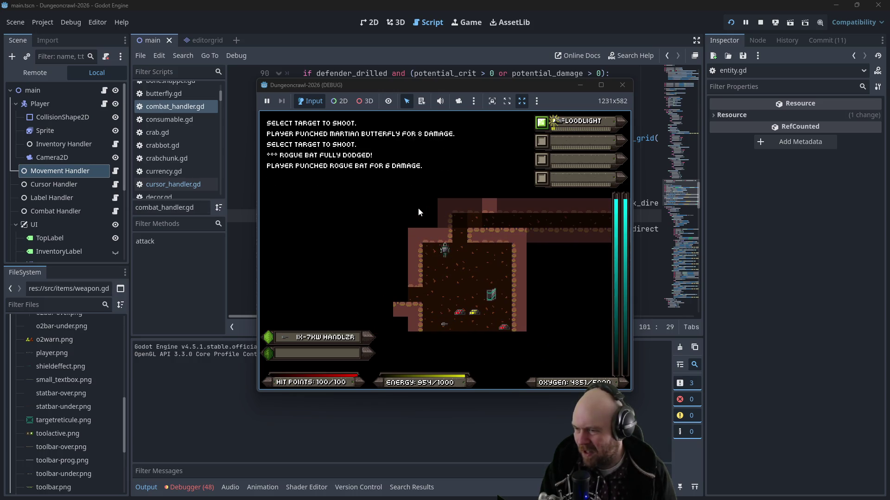
key(f)
key(f)
key(f)
key(f)
key(f)
key(f)
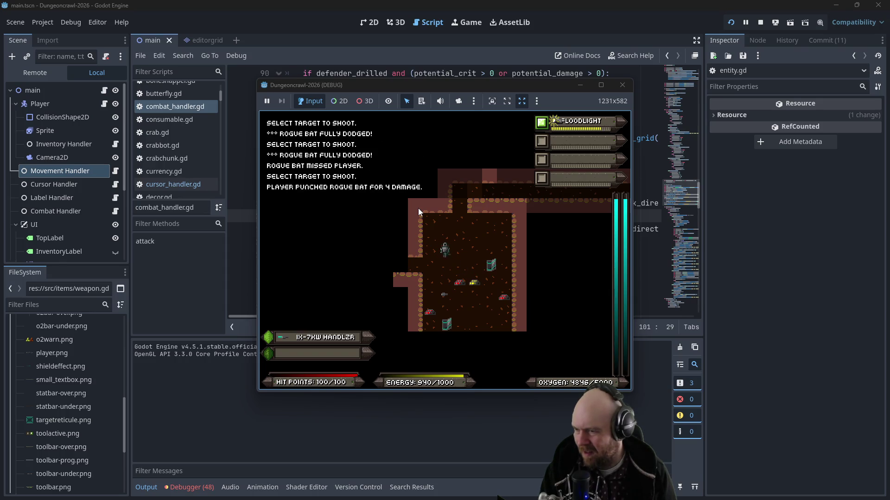
Step: Collect iron and gold through the left rooms and reach the corridor crossing
key(Down)
key(Down)
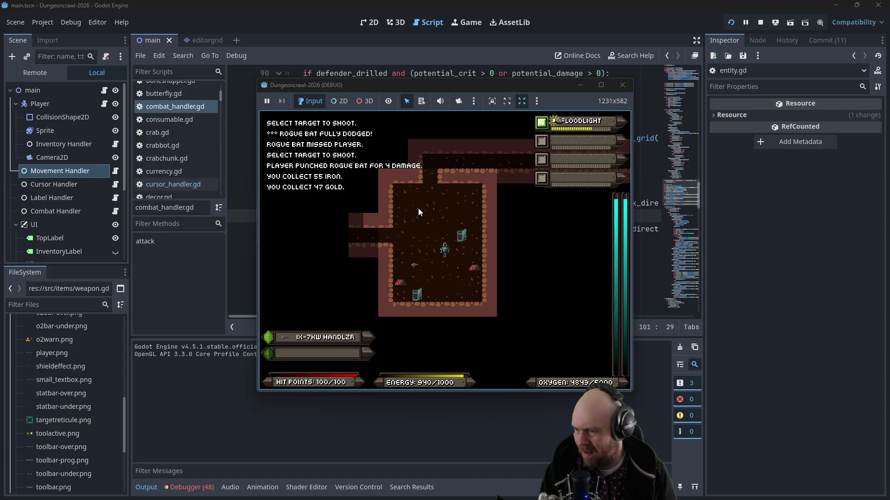
key(Left)
key(Left)
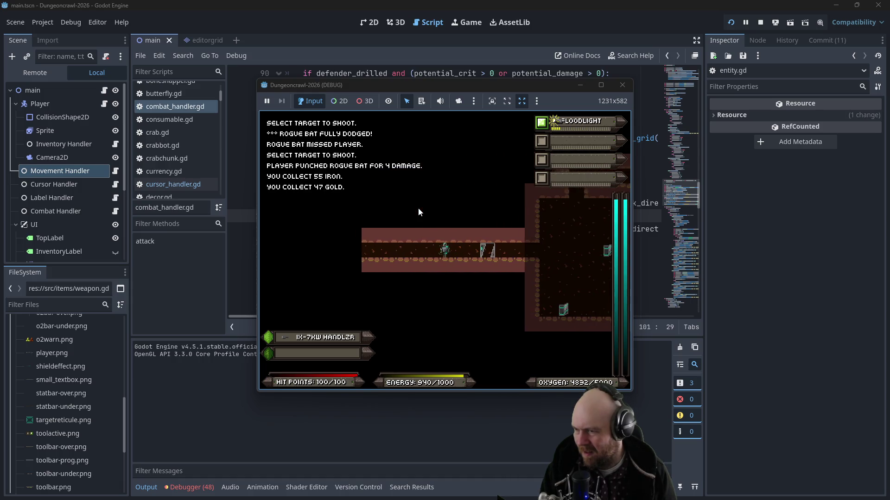
key(Left)
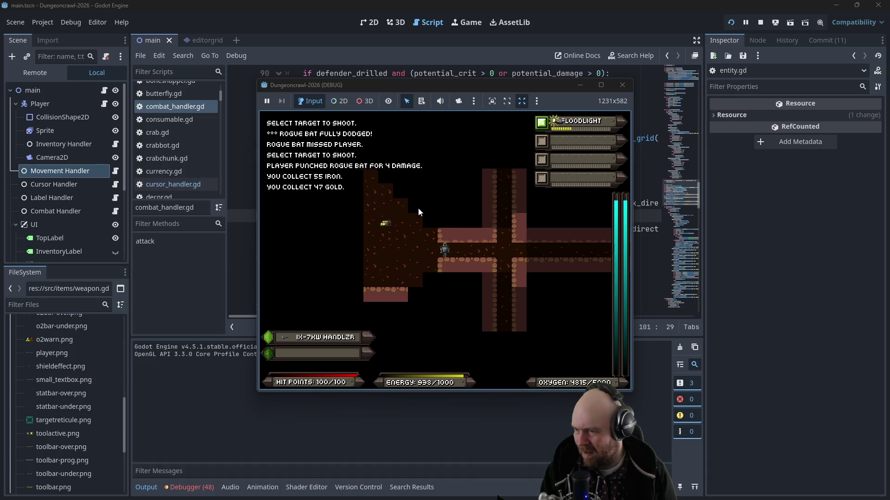
key(Left)
key(Left)
key(Left)
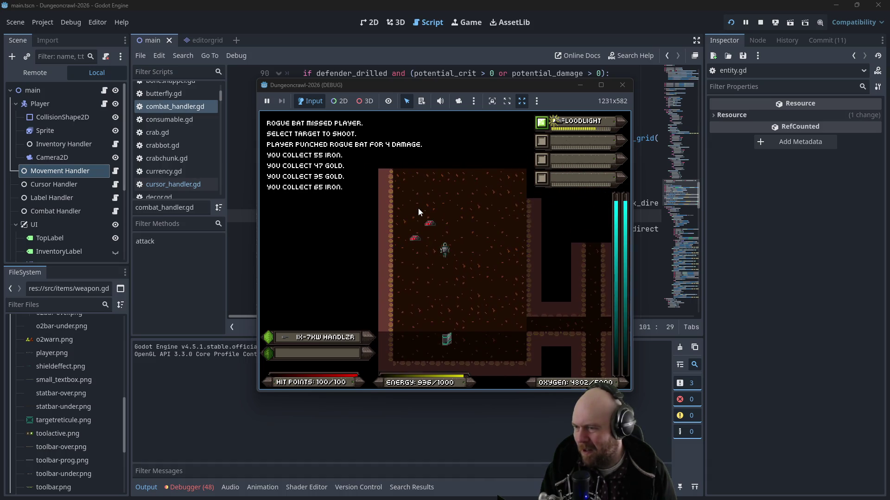
key(Down)
key(Down)
key(Down)
key(Right)
key(Right)
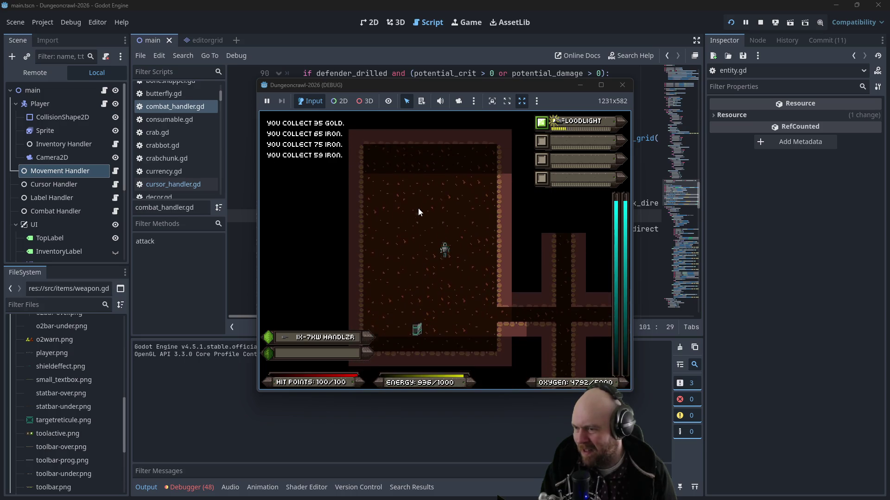
key(Right)
key(Right)
key(Right)
Step: Explore the vertical corridor and turn into the left side passage
key(Up)
key(Up)
key(Up)
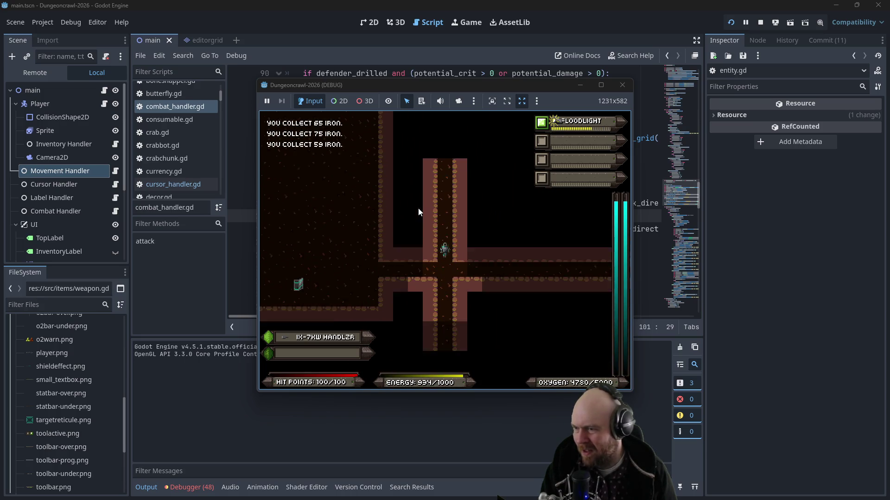
key(Down)
key(Down)
key(Down)
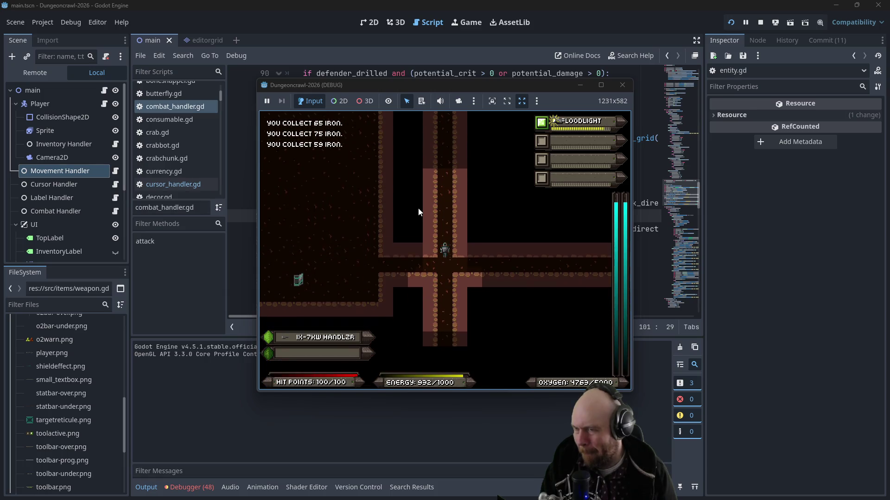
key(Down)
key(Down)
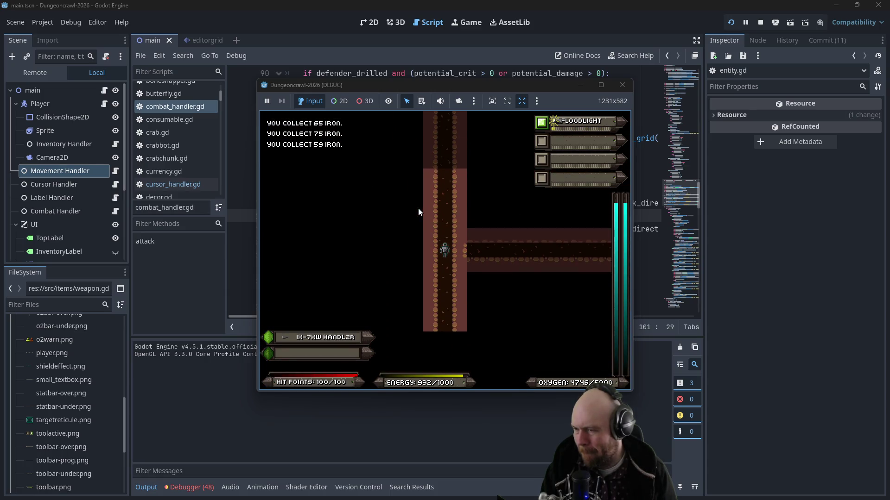
key(Down)
key(Down)
key(Down)
key(Down)
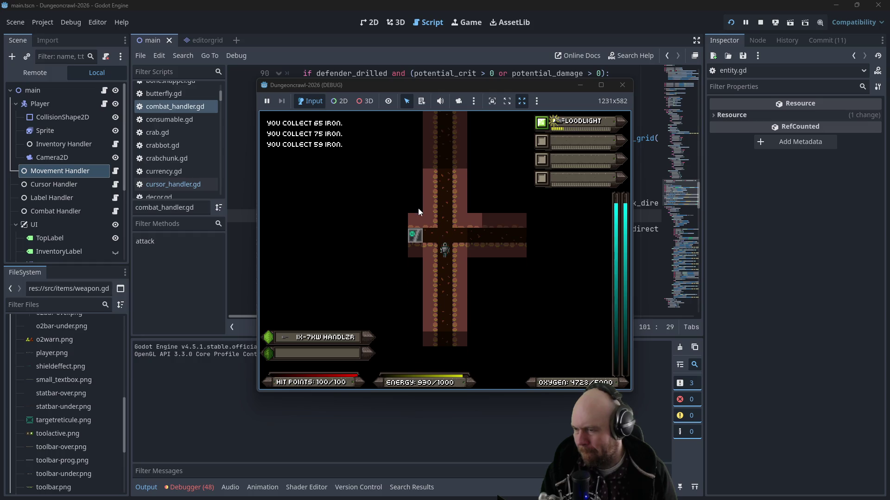
key(Left)
key(Left)
key(Left)
key(Left)
key(Left)
key(Left)
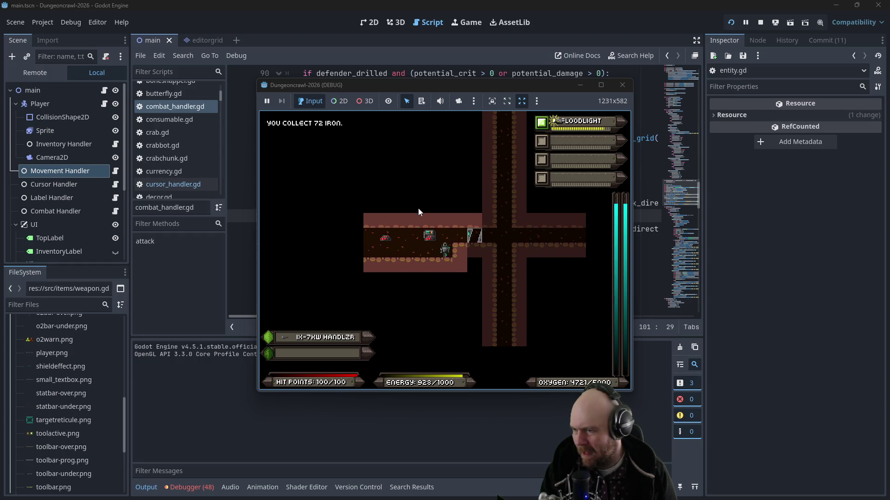
key(Down)
Step: Attack the scout orb and collect the iron in the side passage
key(f)
key(f)
key(f)
key(f)
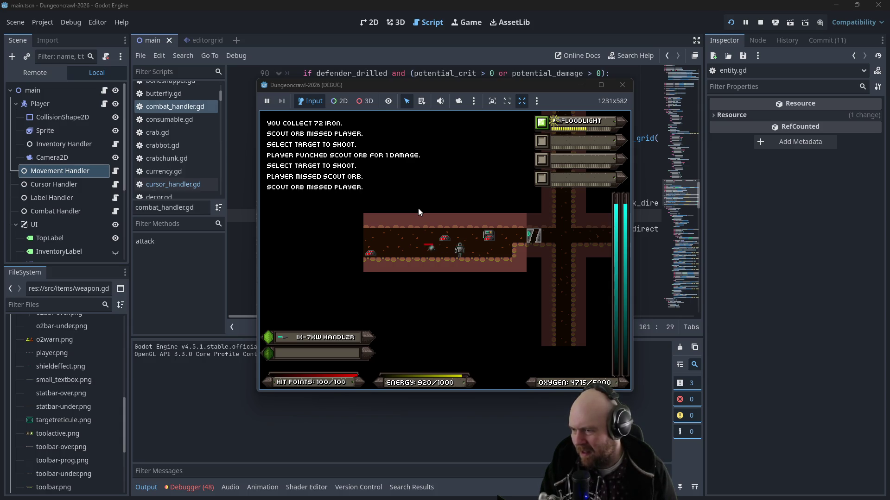
key(f)
key(f)
key(f)
key(f)
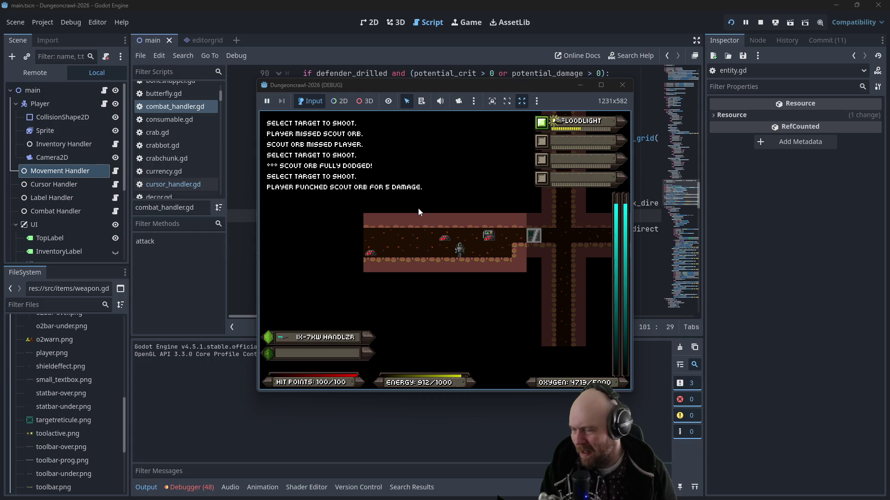
key(Up)
key(Left)
key(Right)
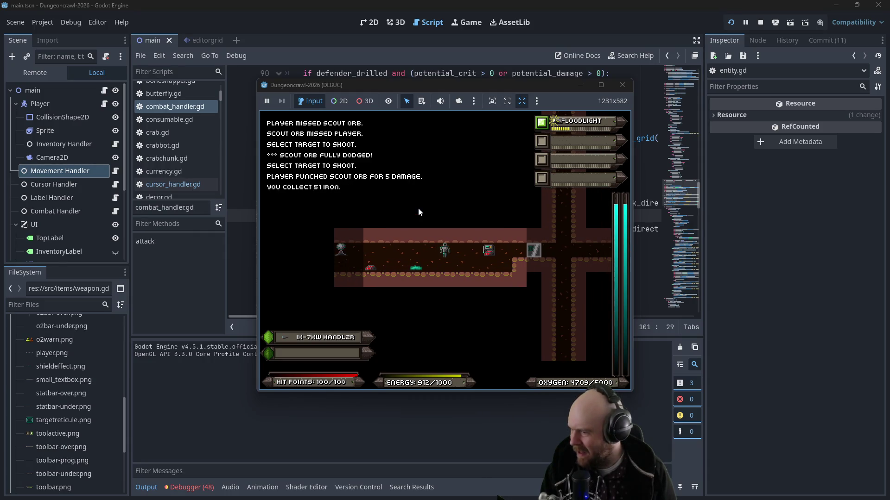
Step: Punch the slime until it dies and pick up its iron
key(f)
key(f)
key(f)
key(f)
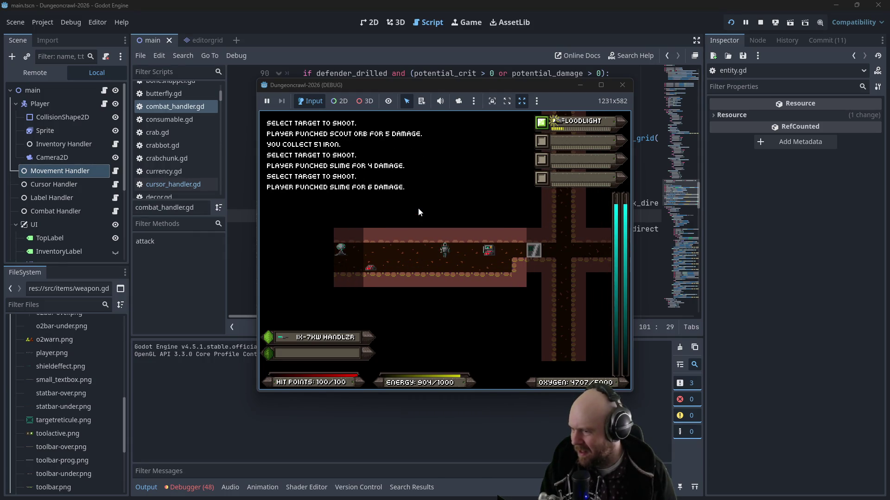
key(Down)
key(Left)
key(Left)
key(Left)
key(f)
key(f)
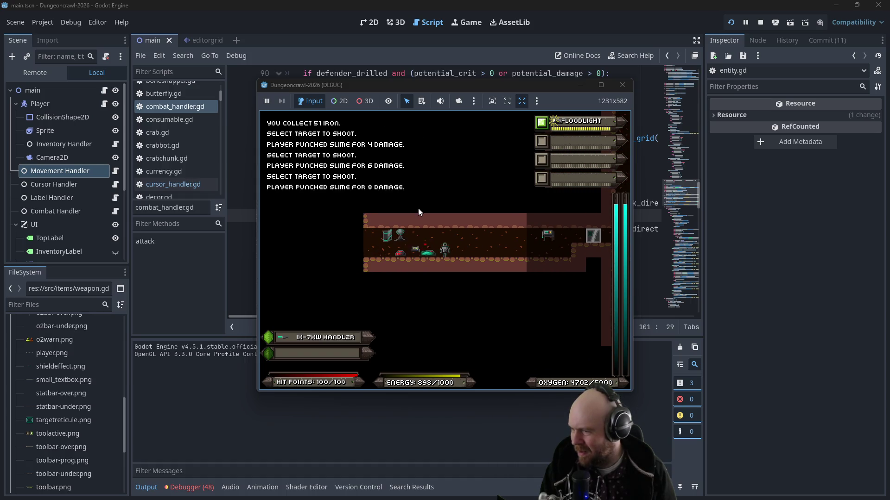
key(f)
key(f)
key(f)
key(f)
key(f)
key(f)
key(f)
key(f)
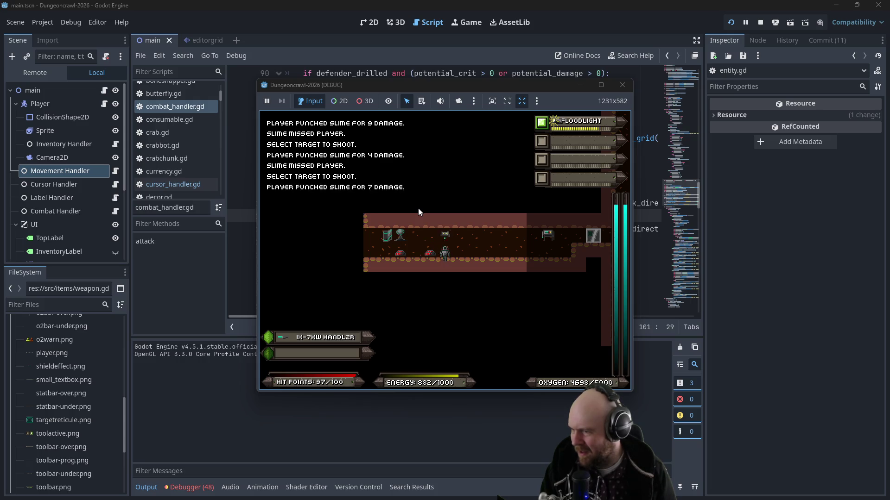
key(Left)
key(Left)
key(Left)
key(Left)
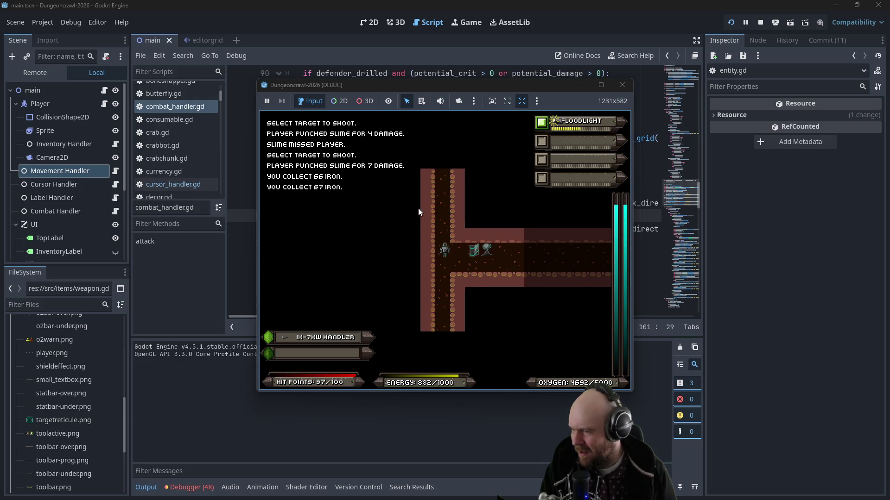
Step: Walk the vertical corridor to its top, then back down into the right side corridor
key(Down)
key(Down)
key(Down)
key(Down)
key(Down)
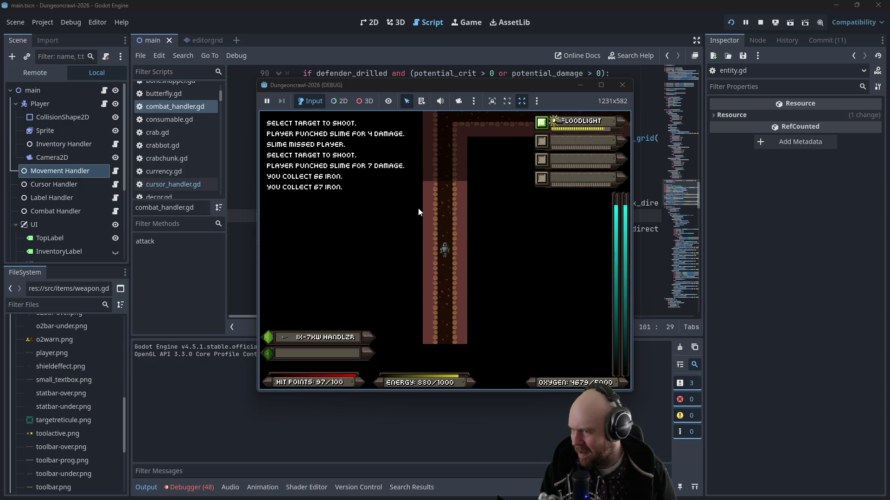
key(Up)
key(Up)
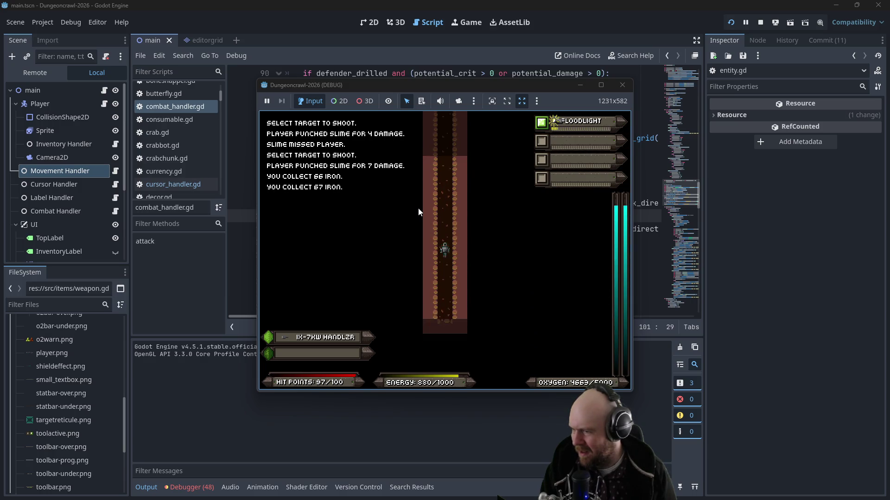
key(Up)
key(Up)
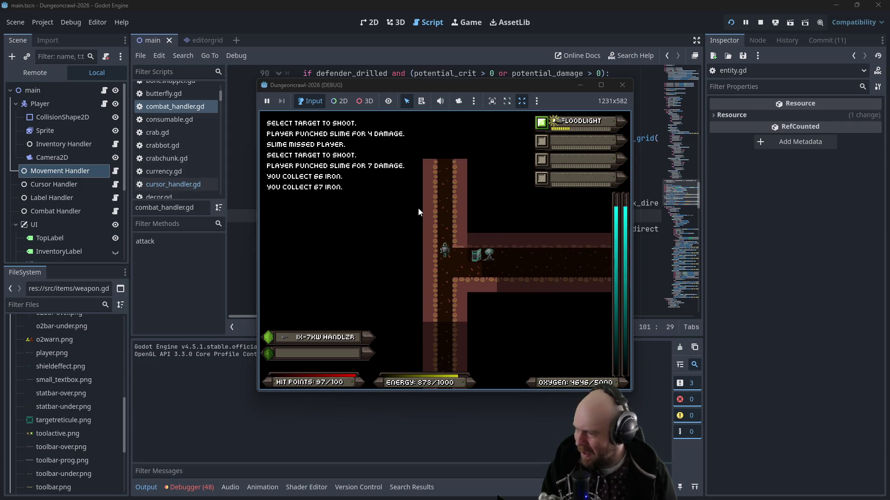
key(Up)
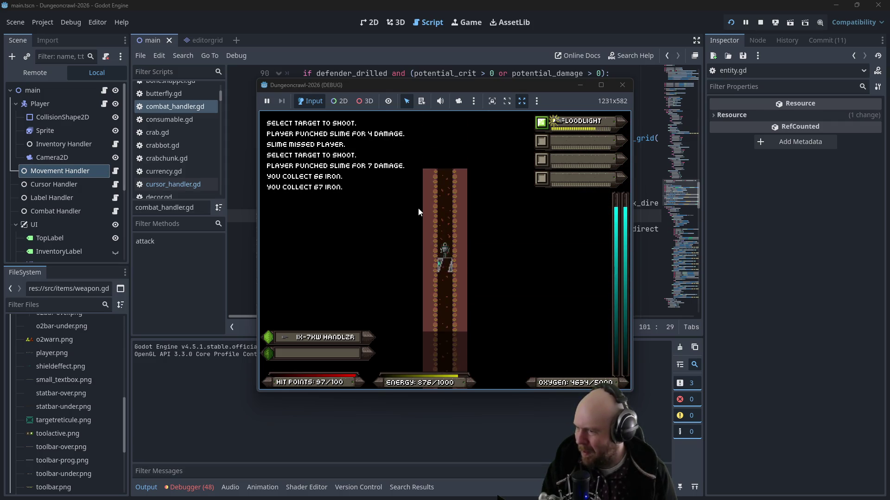
key(Up)
key(Up)
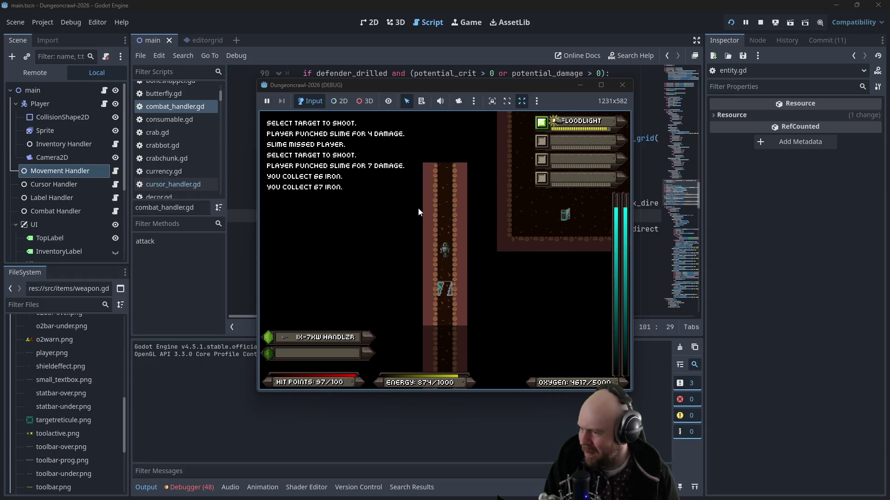
key(Down)
key(Down)
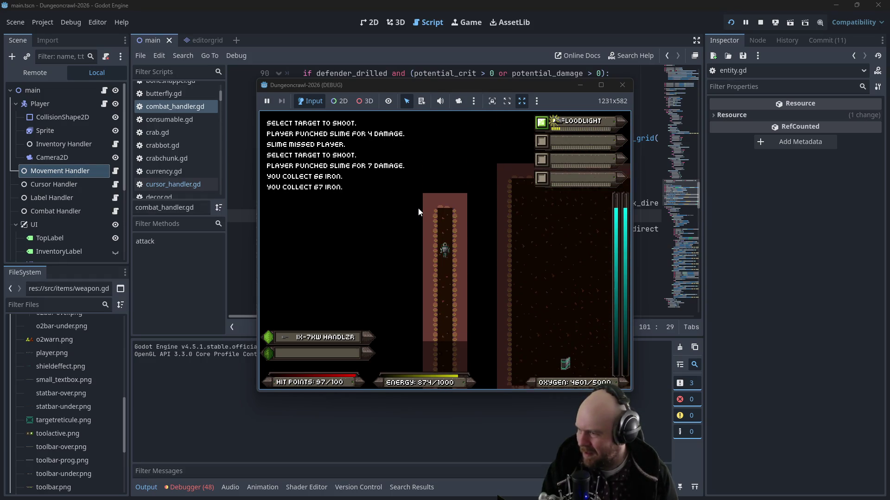
key(Down)
key(Down)
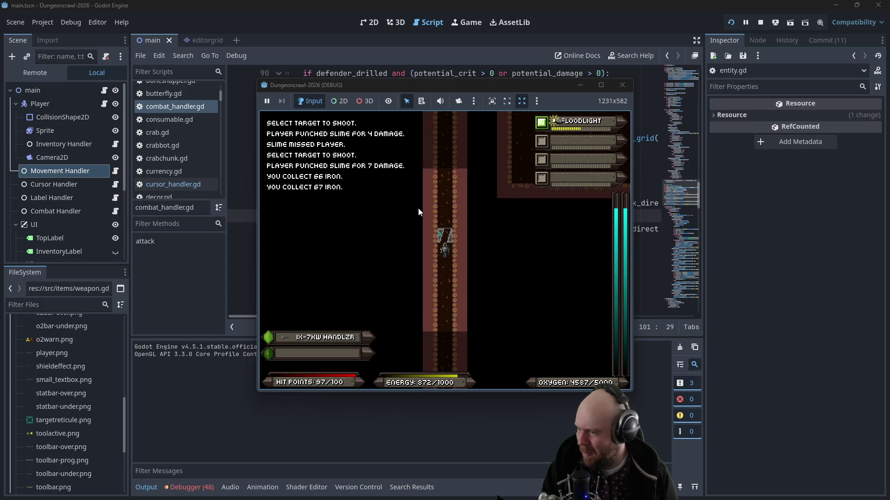
key(Down)
key(Down)
key(Down)
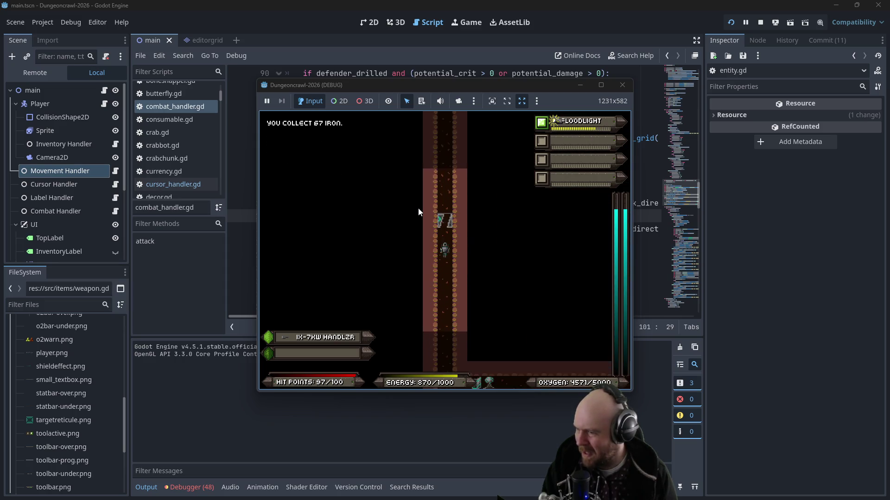
key(Down)
key(Right)
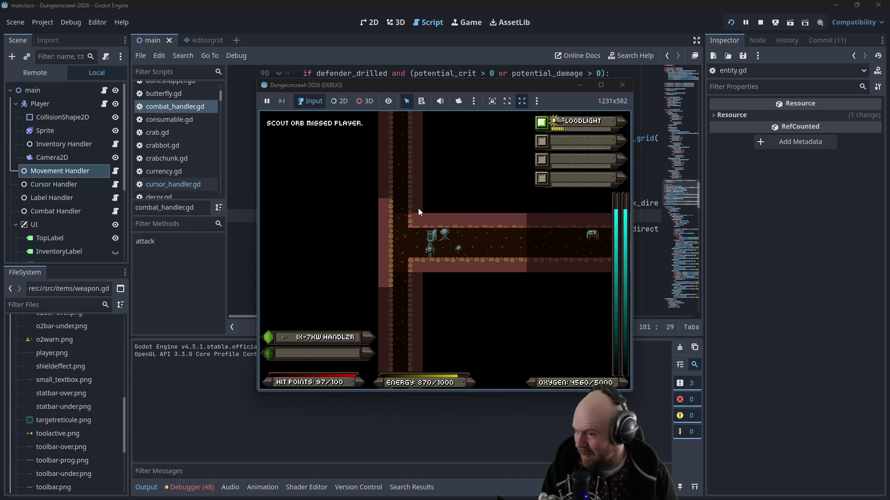
Step: Punch the scout orb and advance right along the corridor past the door
click(440, 246)
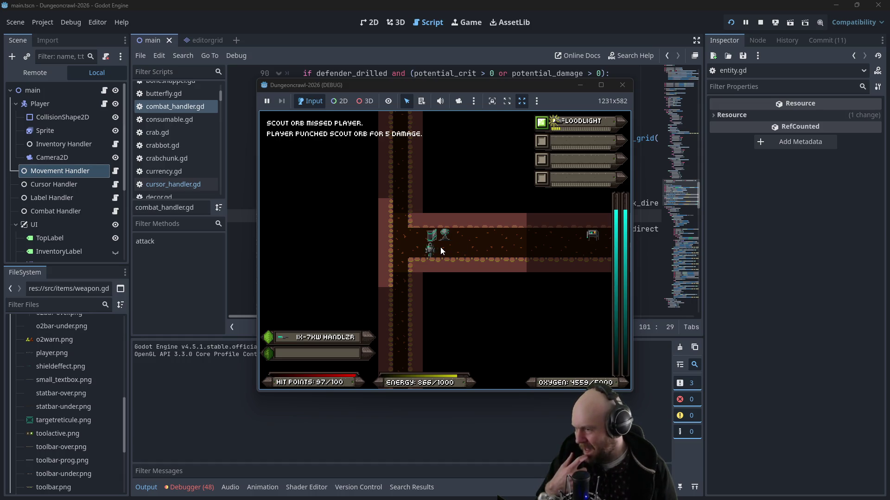
click(440, 246)
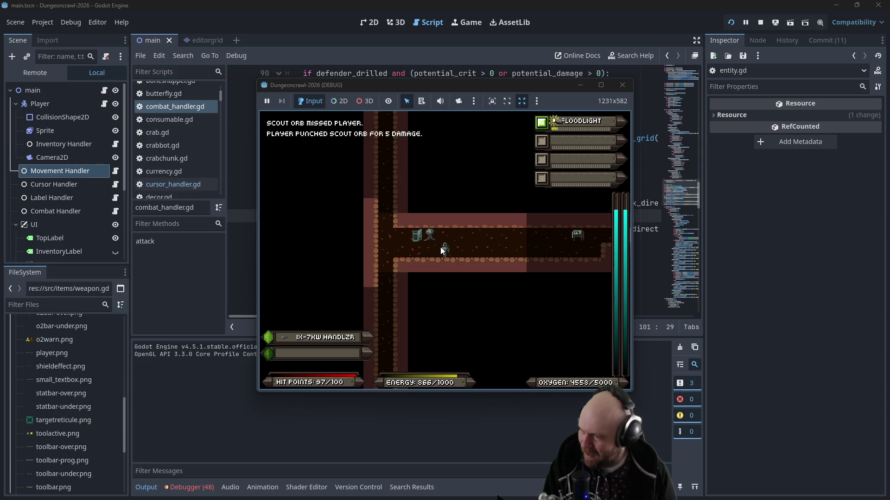
click(441, 247)
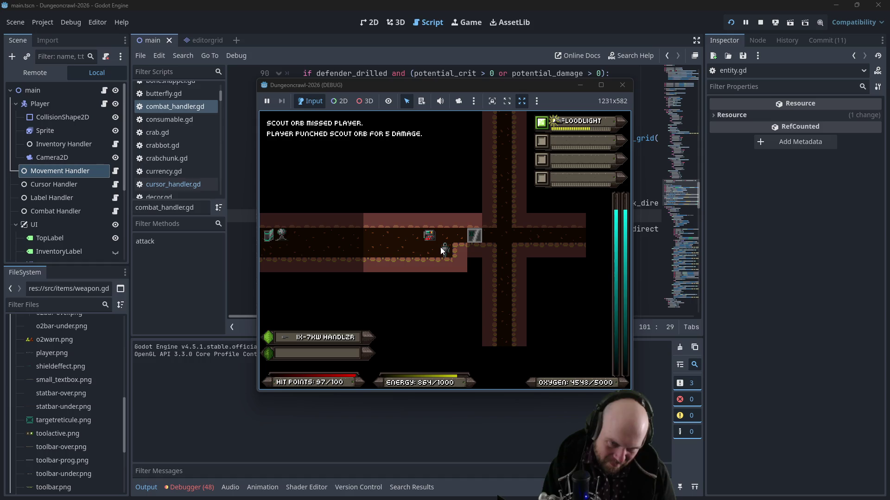
click(440, 246)
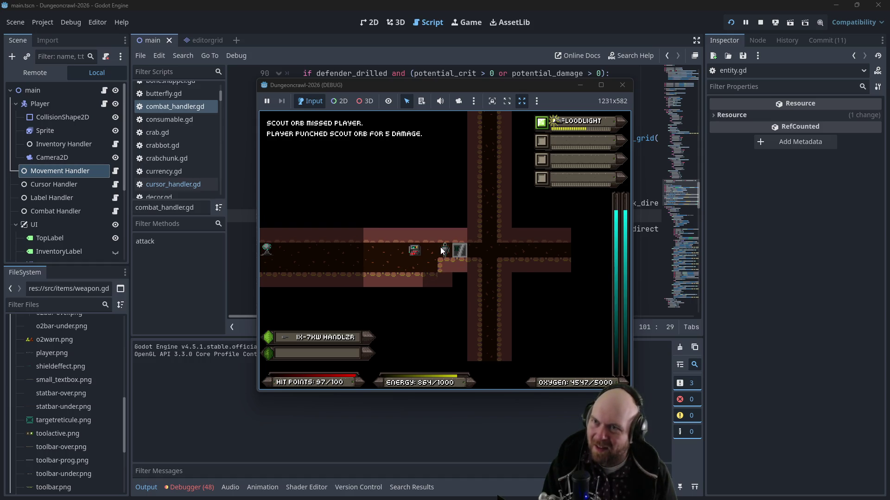
key(Right)
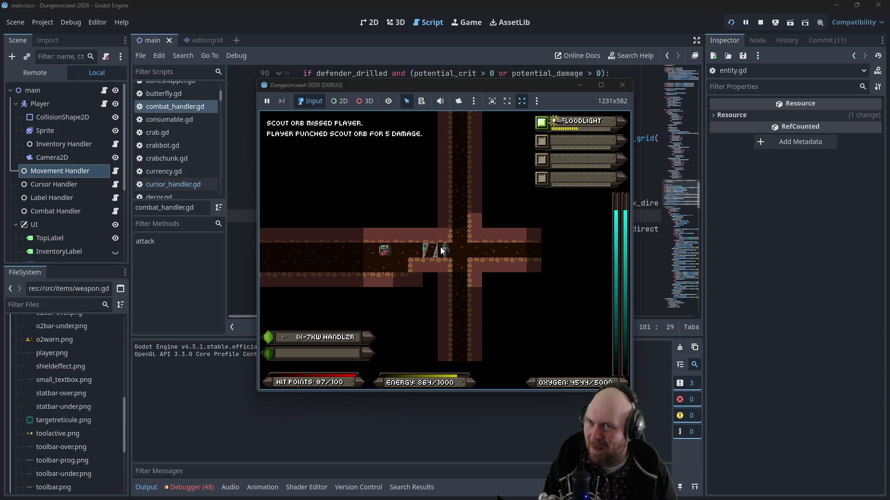
Step: Head down the vertical corridor, fighting the slimes, butterfly and bat and collecting iron
key(Right)
key(Down)
key(Down)
key(Down)
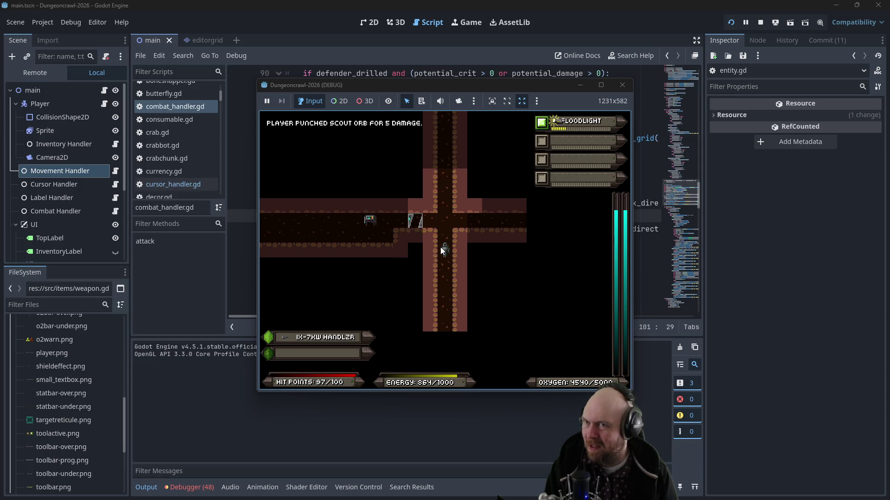
key(Down)
key(Down)
key(Down)
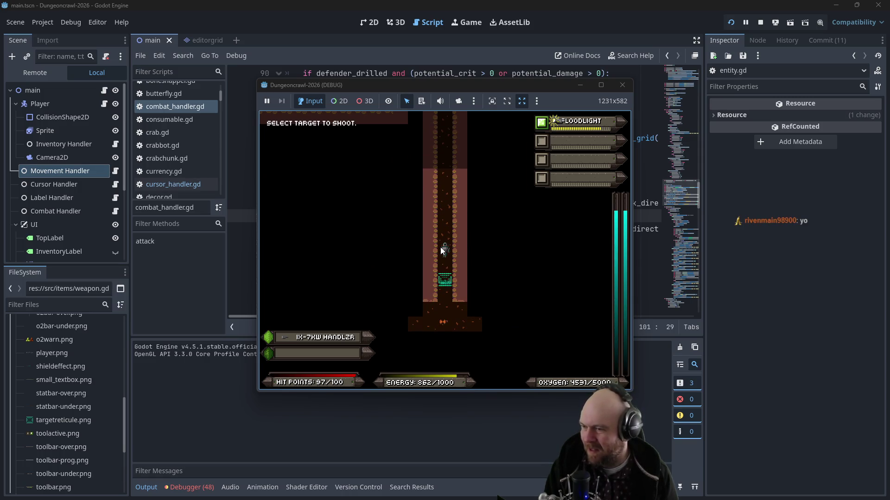
key(Down)
key(Down)
key(Down)
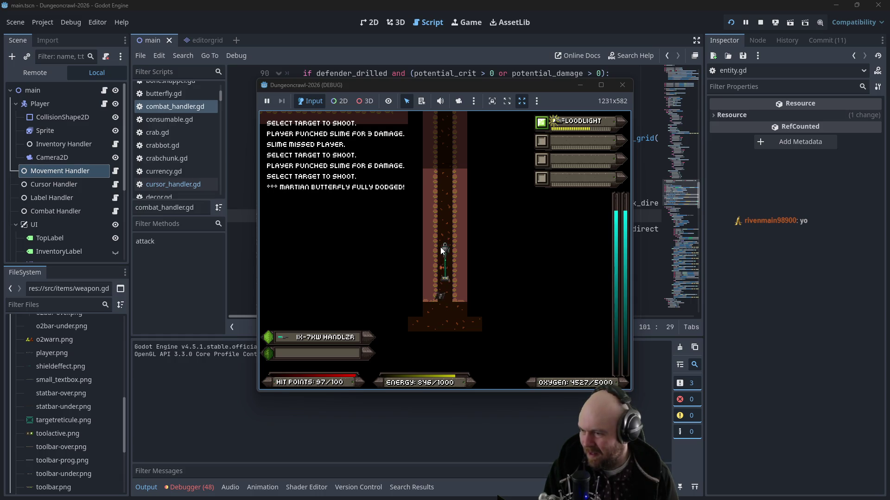
key(Down)
key(Down)
key(Down)
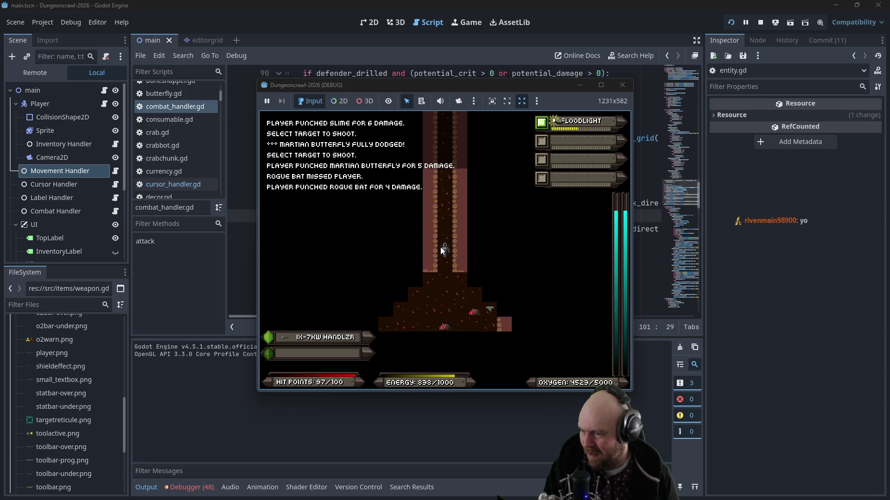
key(Down)
key(Down)
key(Down)
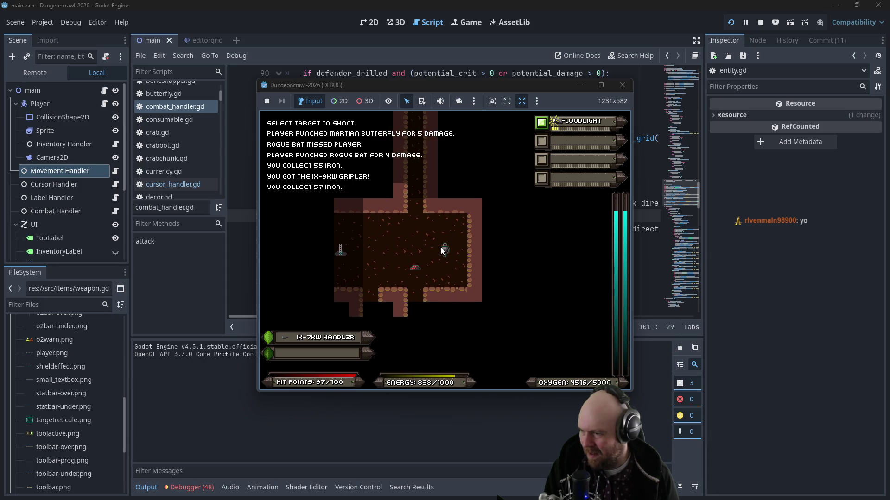
key(Up)
key(Left)
key(Left)
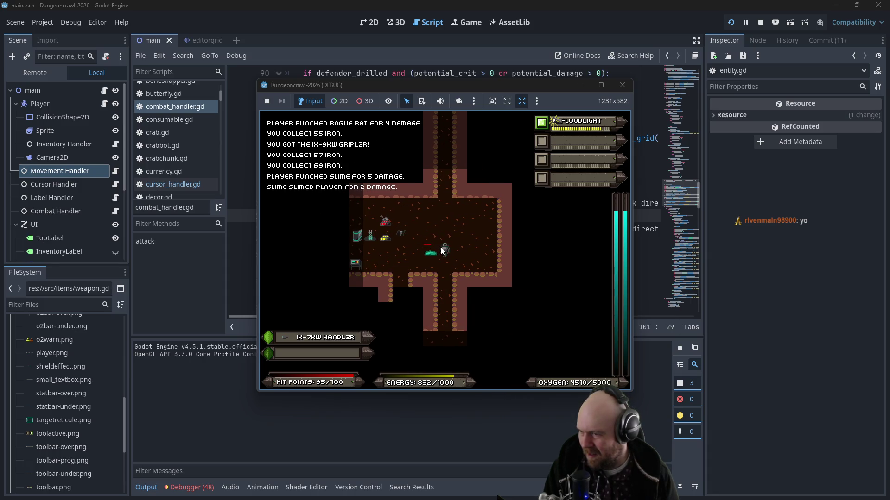
key(Right)
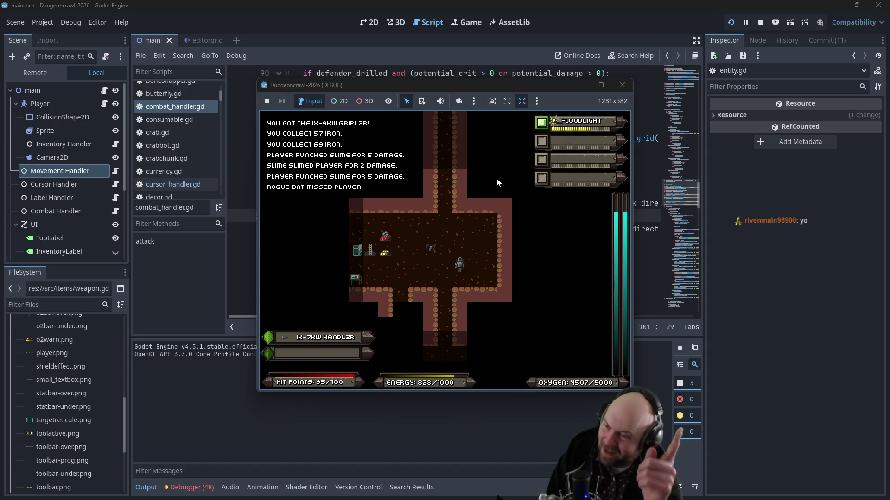
Step: Stop the game and inspect lines 97 and 103 of combat_handler.gd
click(621, 86)
click(364, 164)
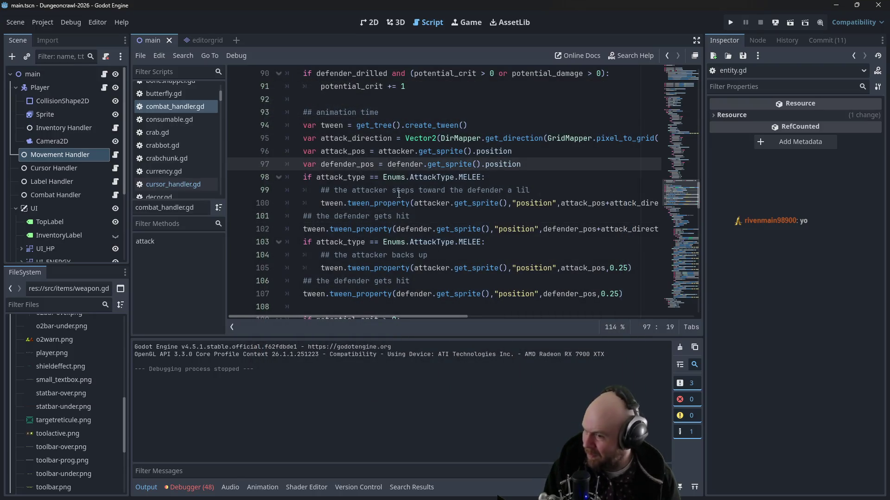
click(454, 242)
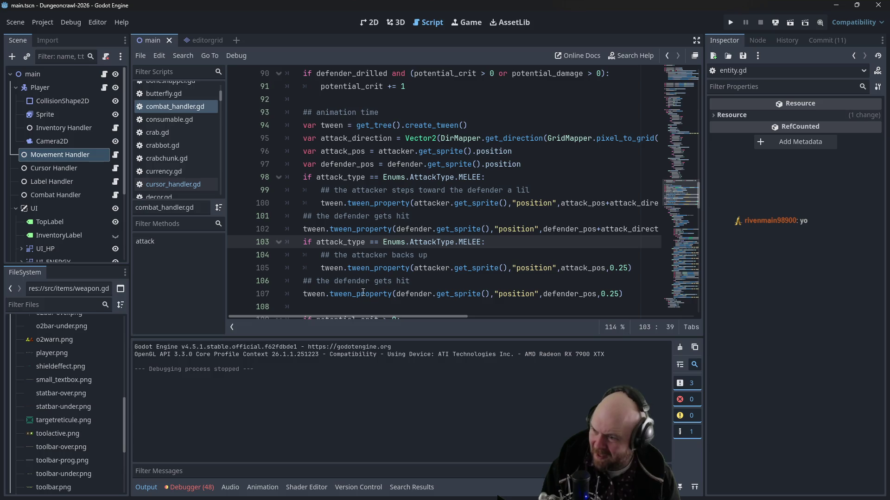
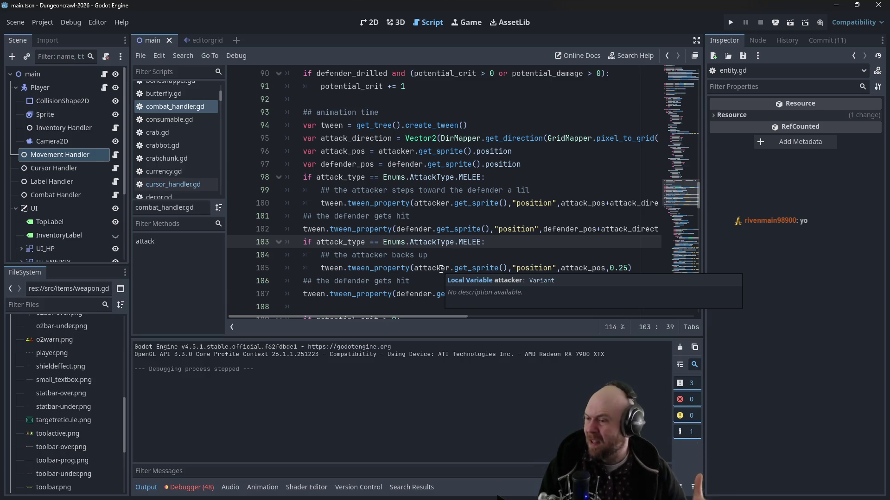
Step: Inspect the create_tween call and pull up the Tween docs for tween_property
click(444, 113)
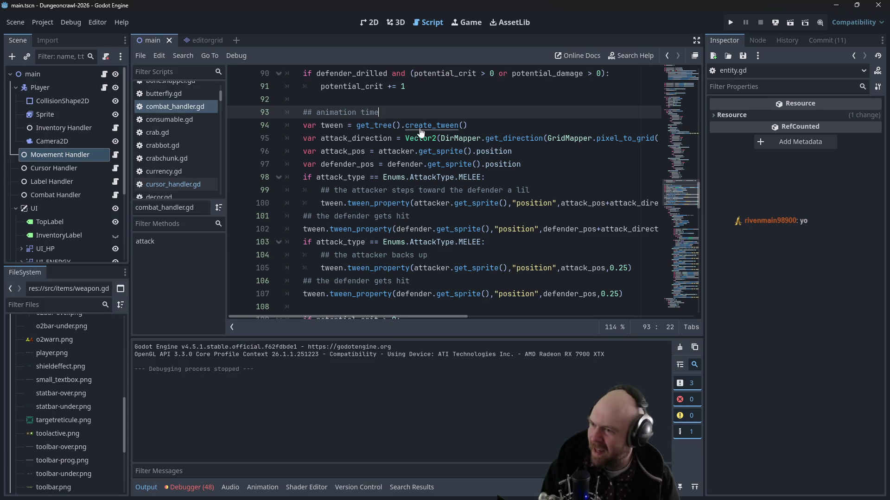
click(422, 125)
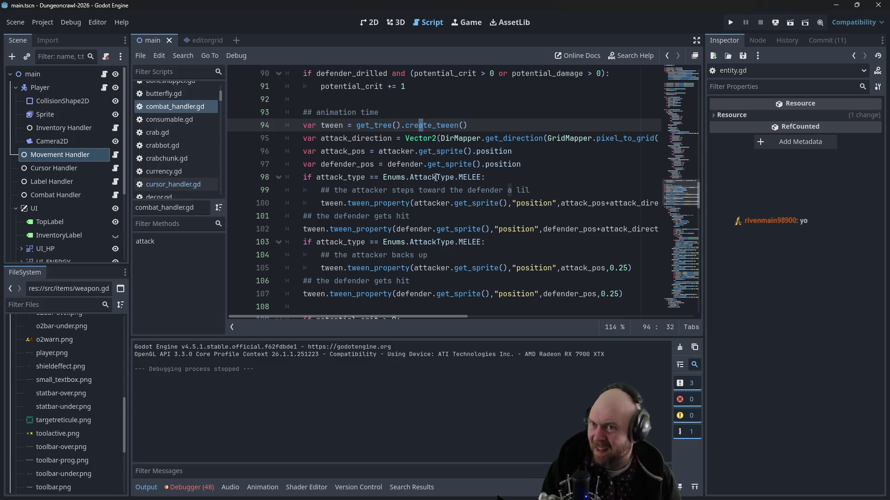
mouse_move(431, 175)
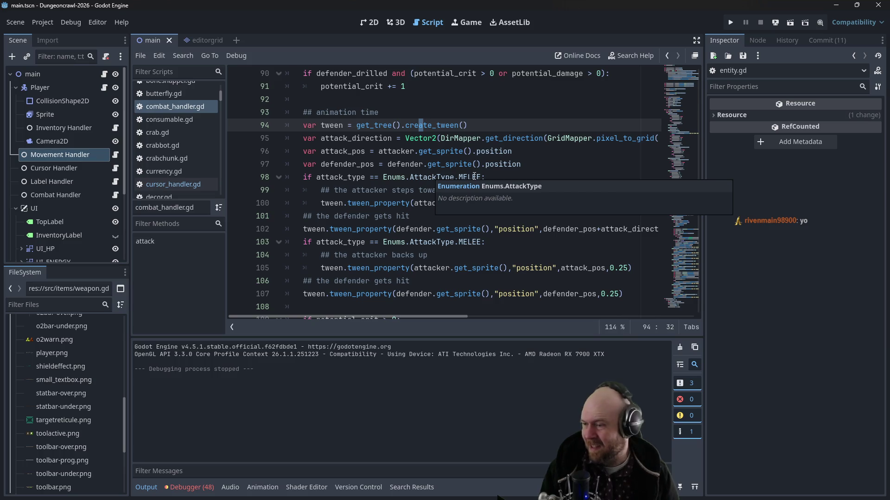
click(482, 294)
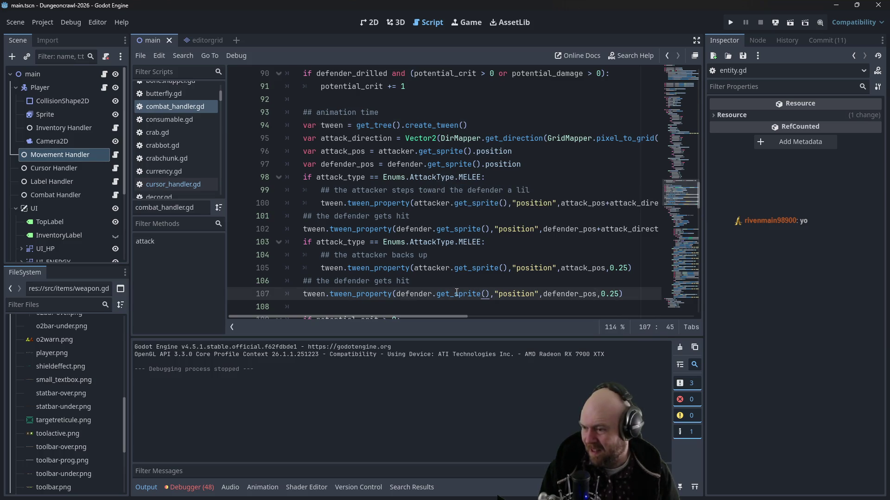
ctrl+click(370, 294)
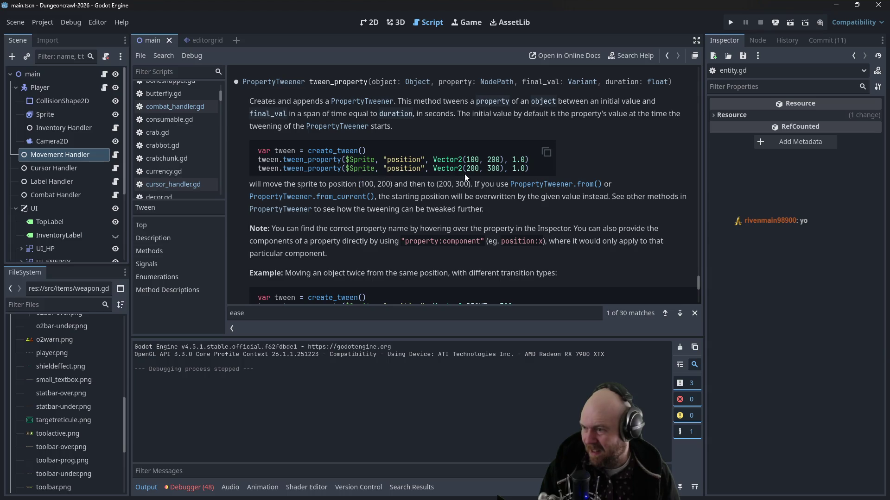
Step: Read through the Tween class reference, including the parallel() description
scroll(417, 157, up, 3)
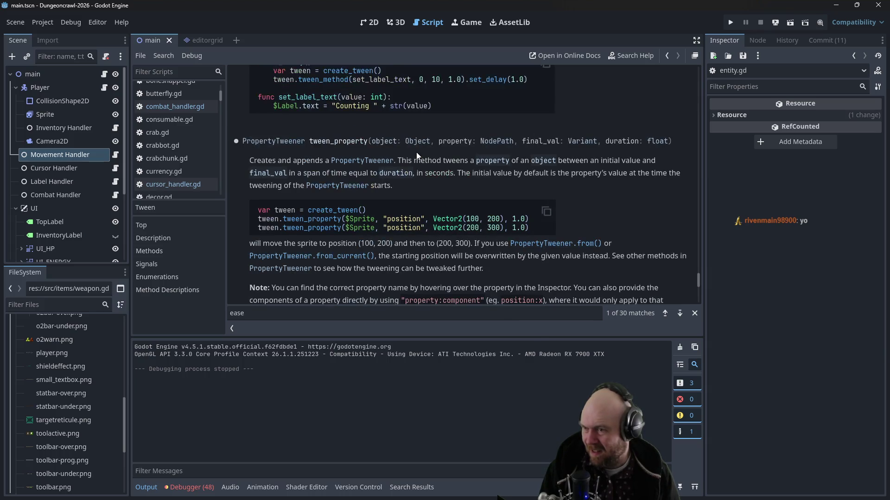
scroll(284, 170, up, 1)
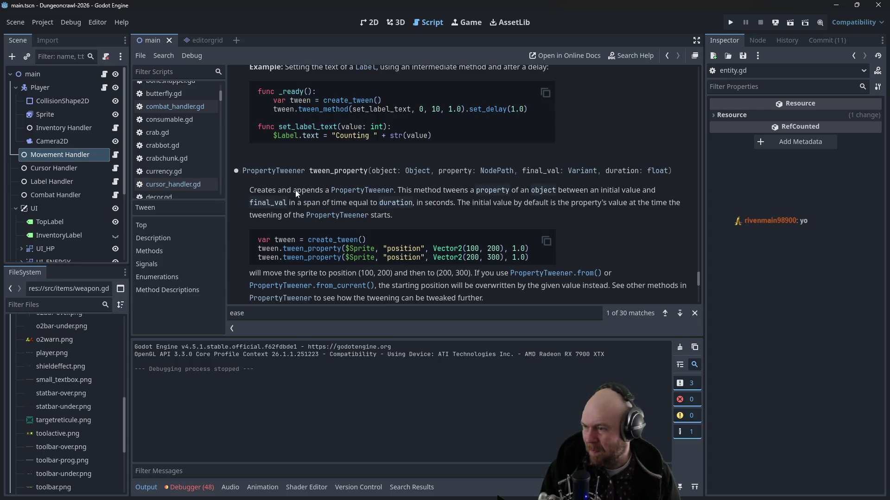
scroll(394, 213, up, 9)
scroll(407, 218, up, 4)
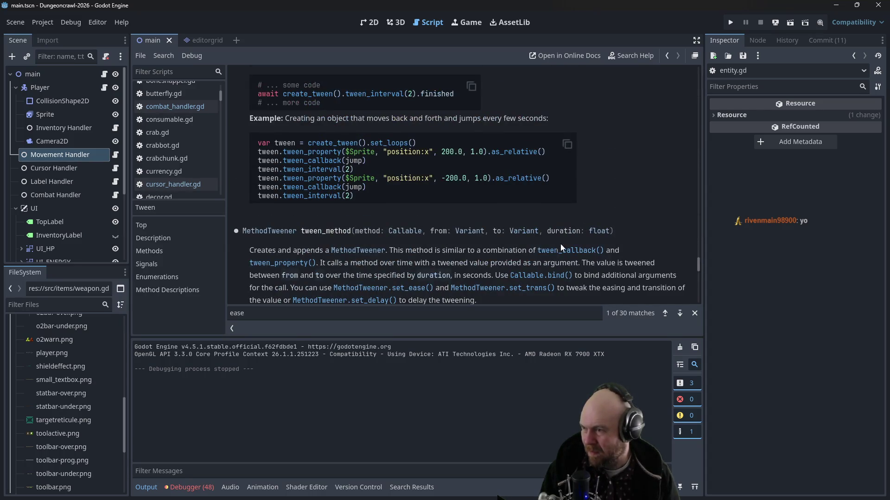
mouse_move(699, 264)
mouse_down()
mouse_move(706, 124)
mouse_move(697, 99)
mouse_move(700, 112)
mouse_up()
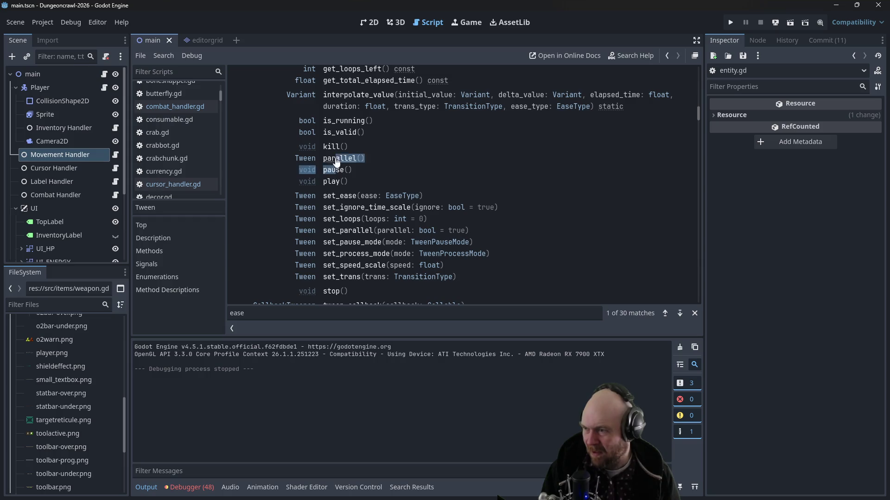
click(333, 159)
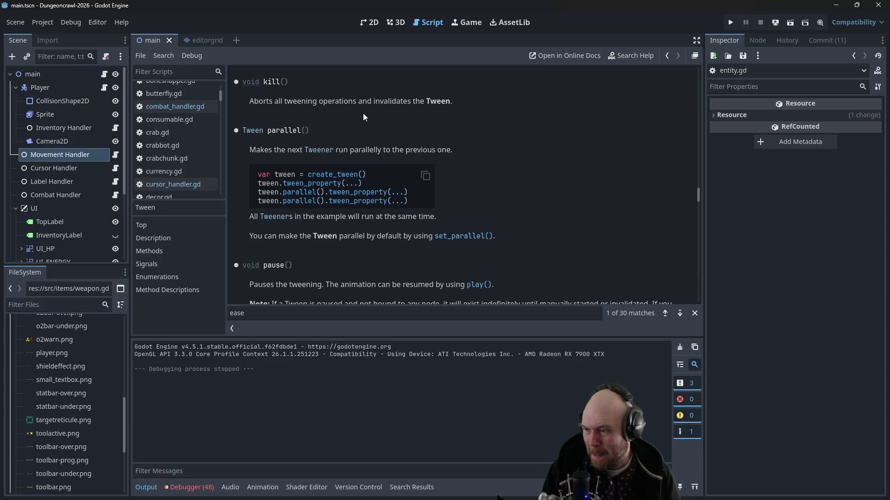
scroll(597, 232, down, 1)
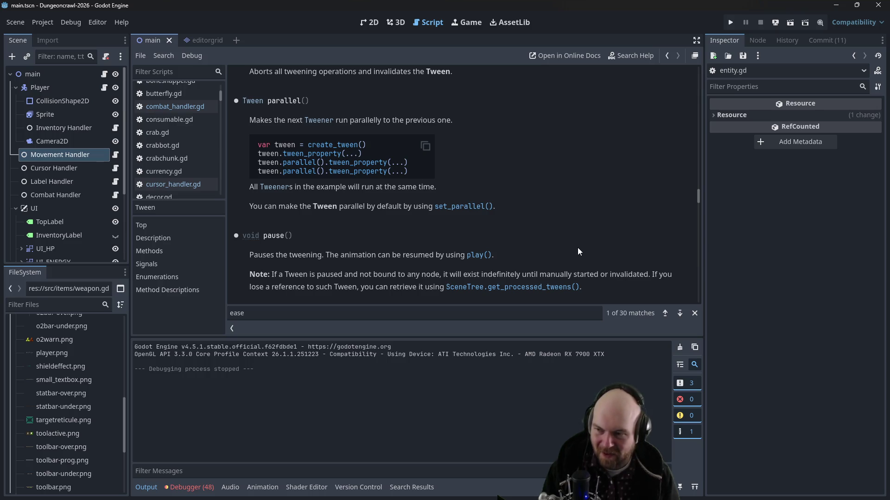
scroll(578, 248, down, 6)
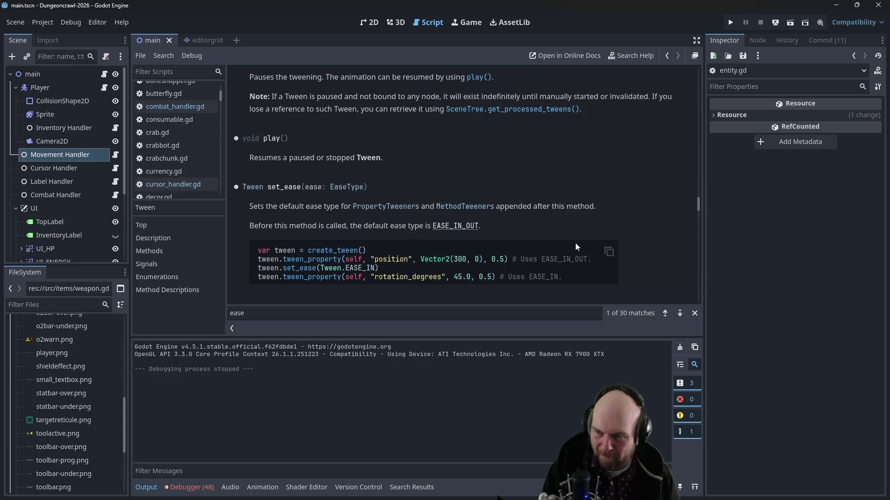
scroll(574, 246, down, 1)
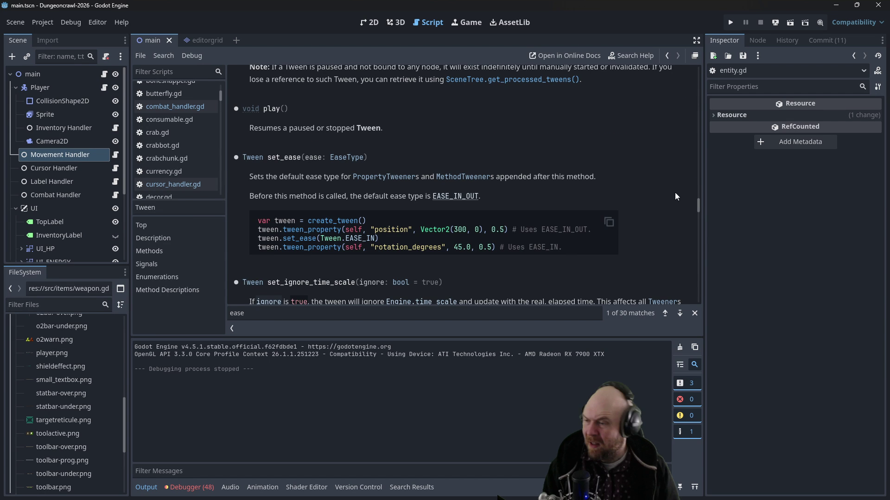
Step: Back in combat_handler.gd, try a var tween declaration on line 8, then remove it
click(175, 106)
scroll(290, 120, up, 1)
drag(303, 165, 343, 164)
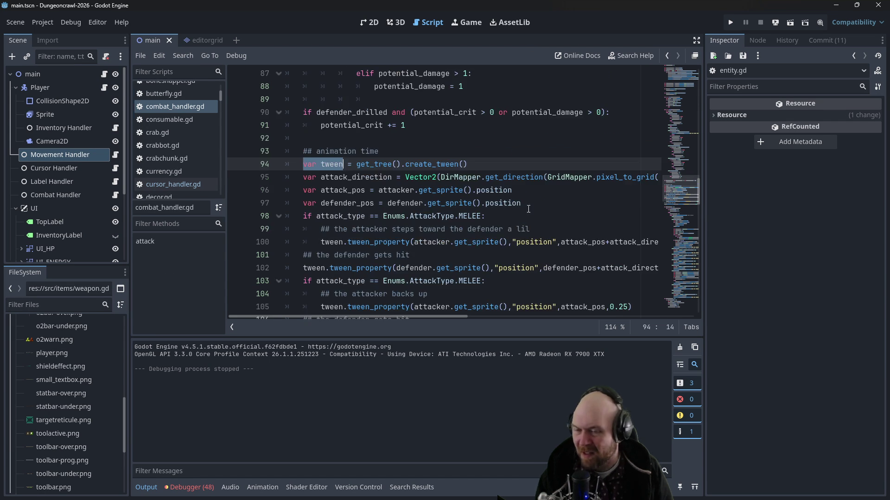
drag(689, 106, 681, 79)
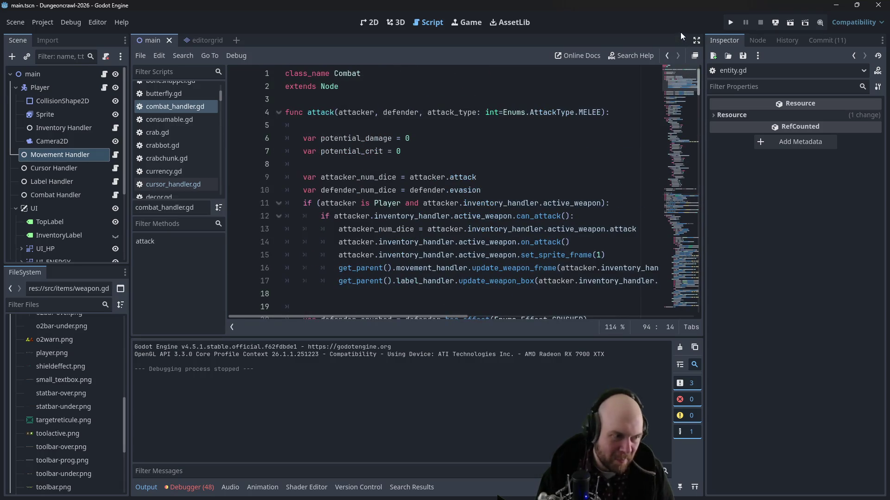
click(363, 162)
text(var tween)
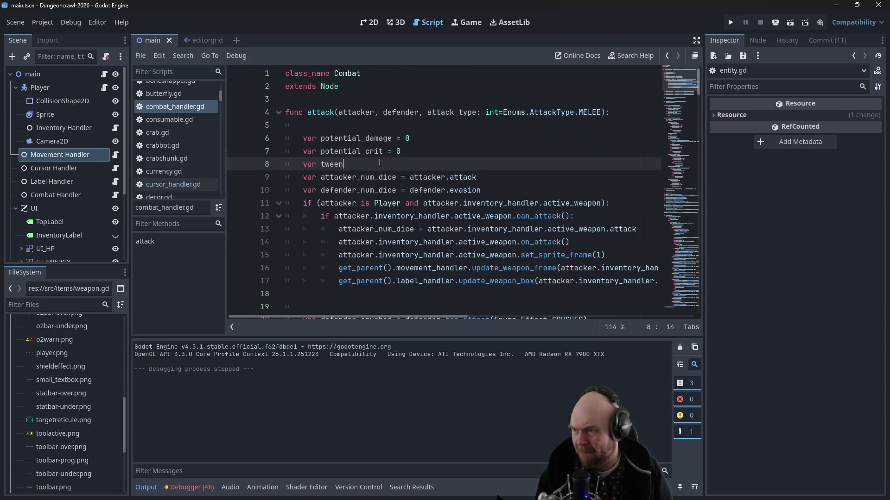
key(Return)
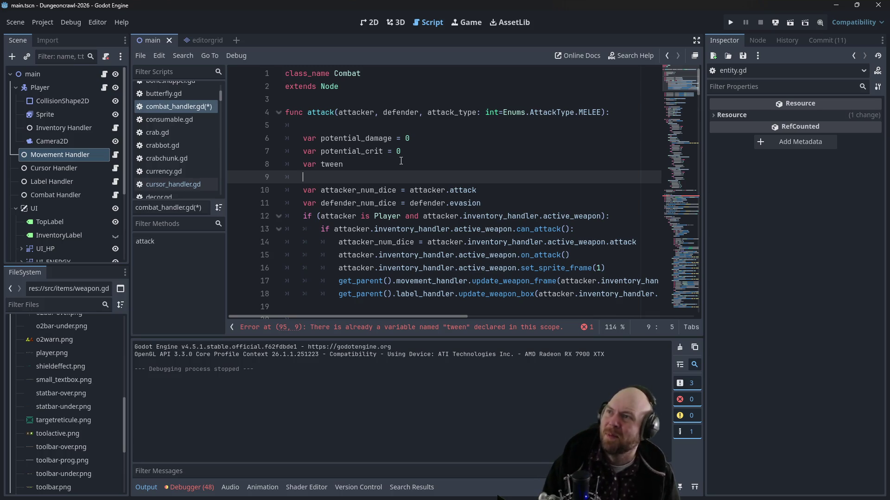
click(376, 164)
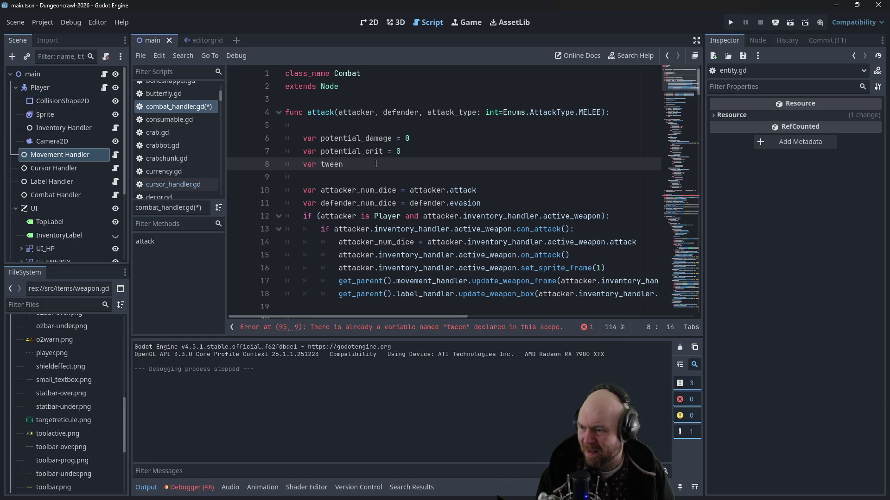
key(BackSpace)
key(BackSpace)
key(BackSpace)
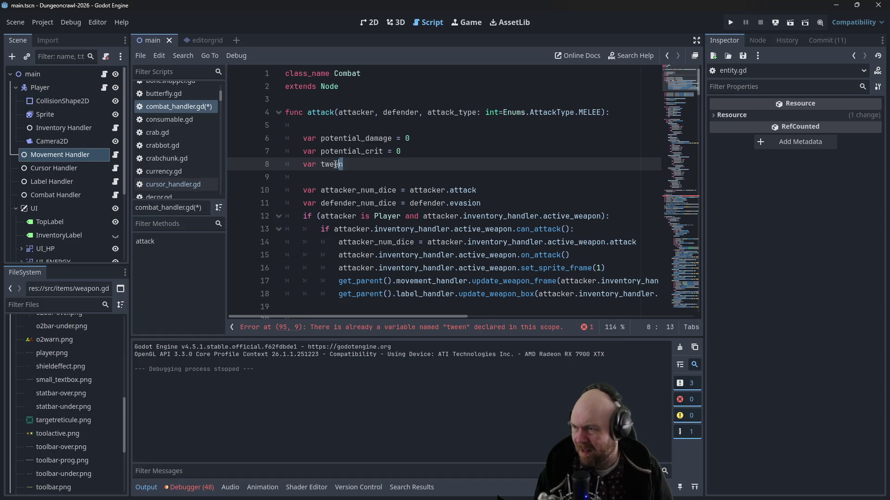
Step: Declare var tween below extends Node and remove the extra blank line after potential_crit
click(329, 97)
key(Return)
key(Return)
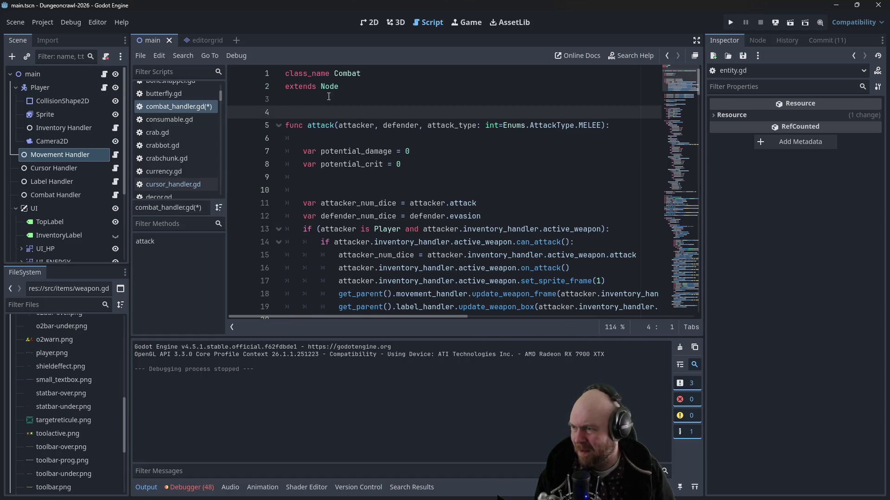
key(Up)
text(var tween)
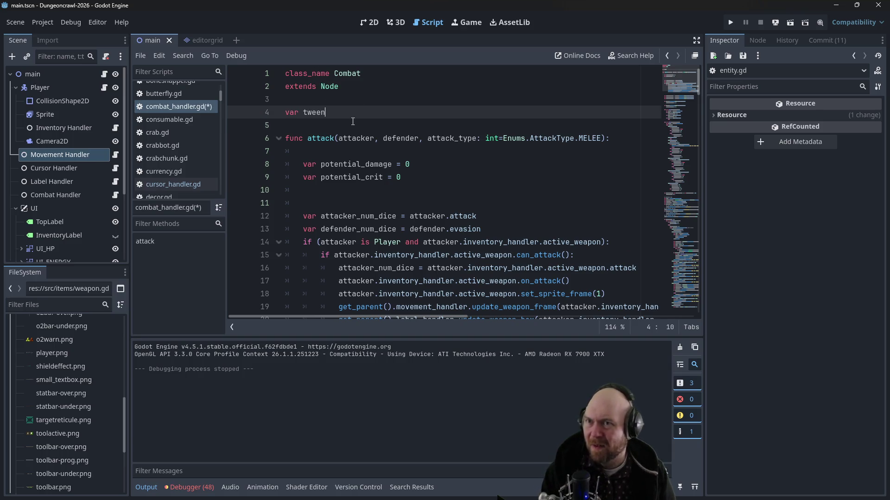
click(333, 185)
key(BackSpace)
key(BackSpace)
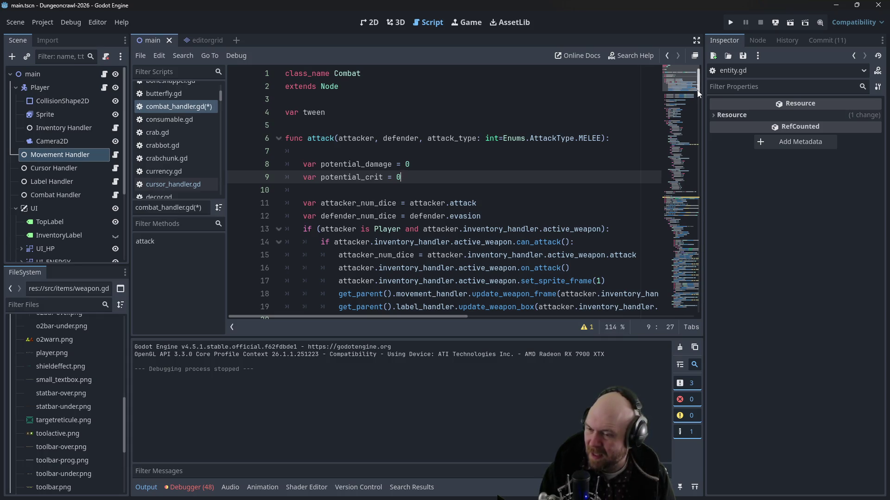
drag(699, 93, 685, 207)
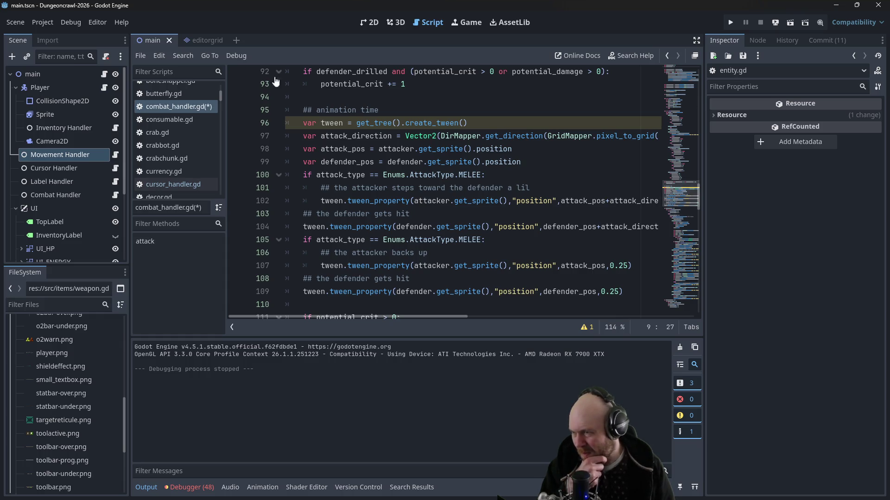
Step: Drop 'var' from the tween creation and add an 'if tween:' guard pausing the tween above it
click(307, 122)
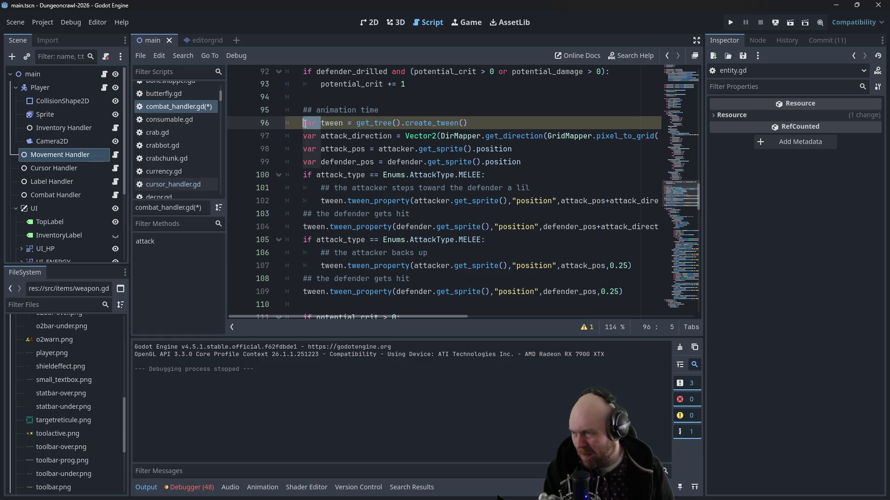
key(BackSpace)
click(406, 111)
key(Return)
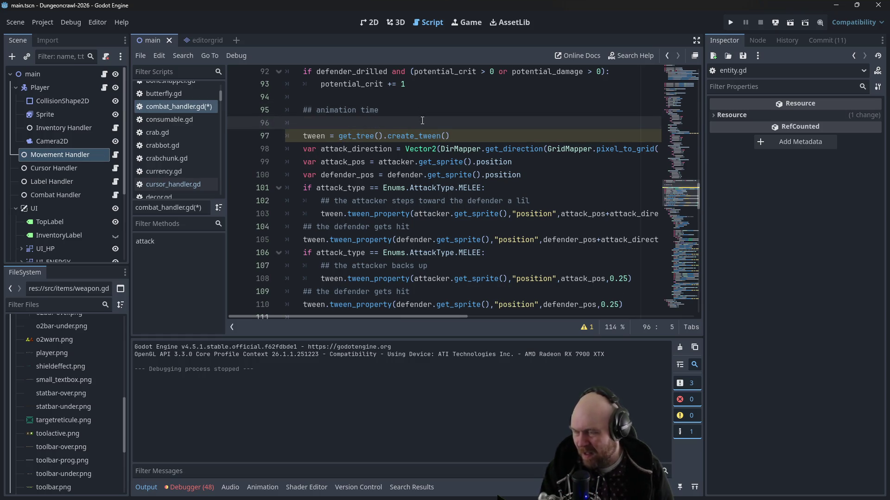
text(if tween:)
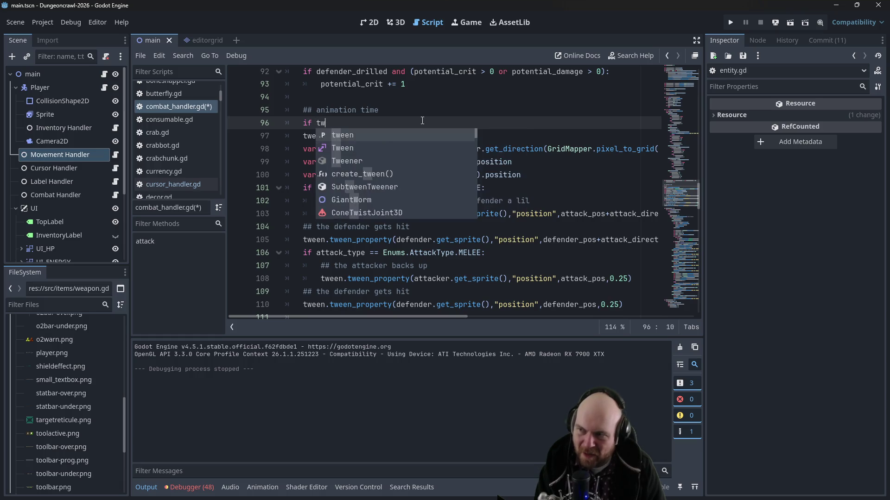
key(Return)
text(tween)
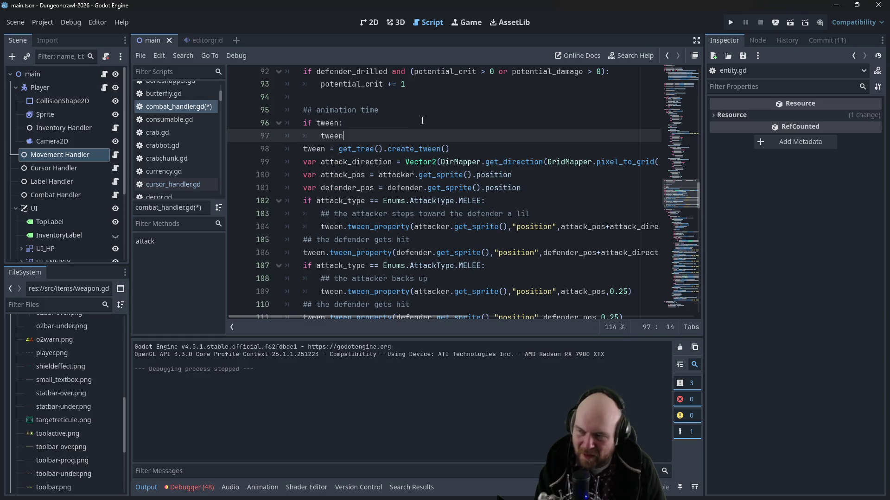
text(.passe())
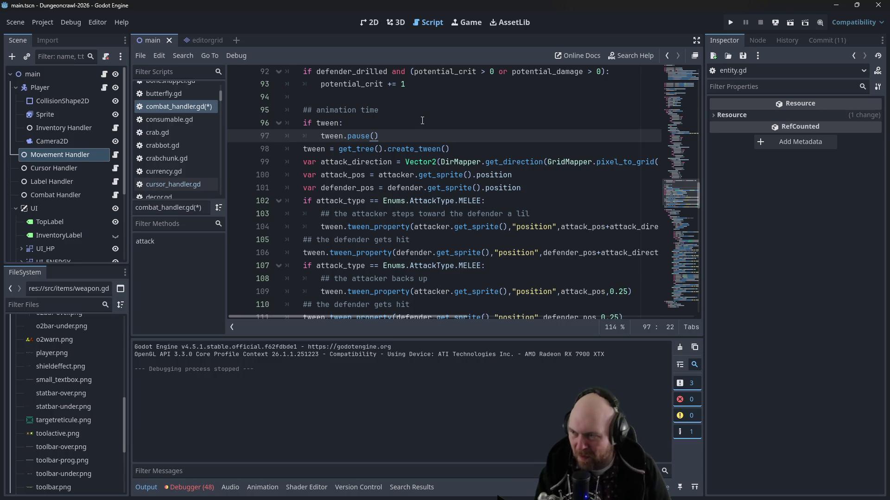
Step: Jump to the tween declaration, then reopen the tween_property documentation
ctrl+click(327, 137)
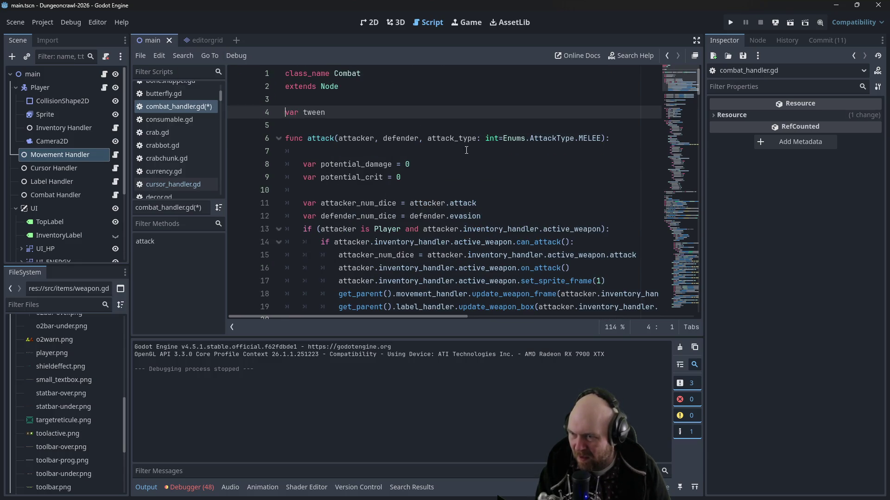
mouse_move(699, 79)
mouse_down()
mouse_move(698, 317)
mouse_move(703, 193)
mouse_up()
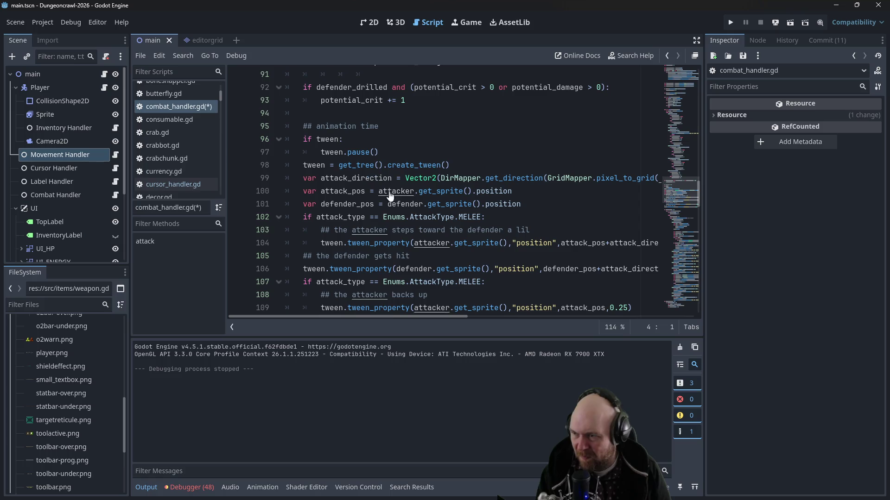
ctrl+click(387, 250)
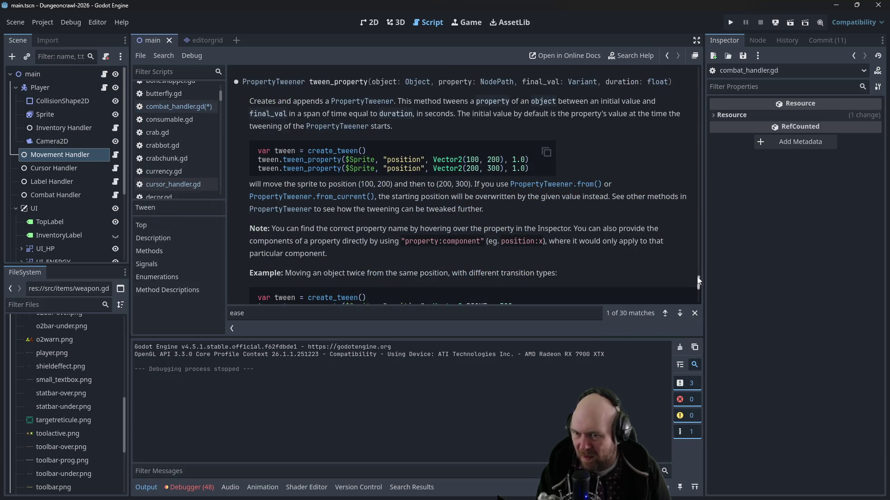
Step: Read the Tween documentation, including the stop() method description
scroll(691, 86, down, 5)
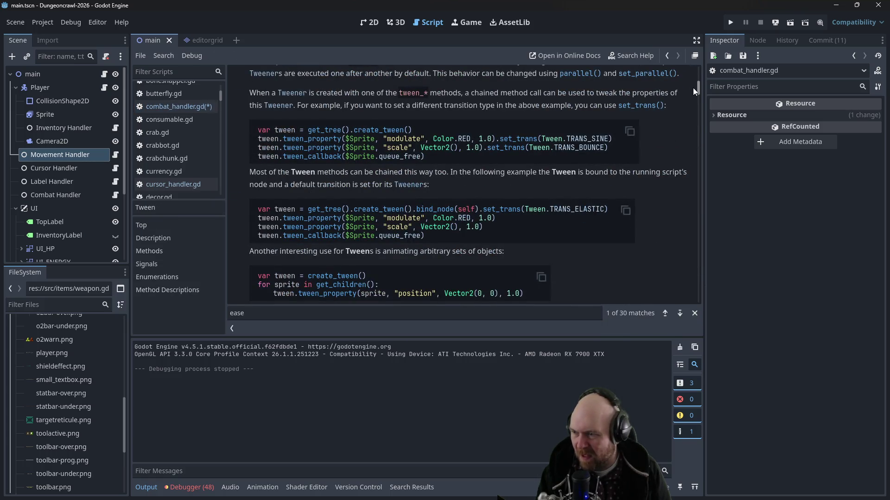
scroll(693, 87, down, 5)
scroll(688, 97, down, 1)
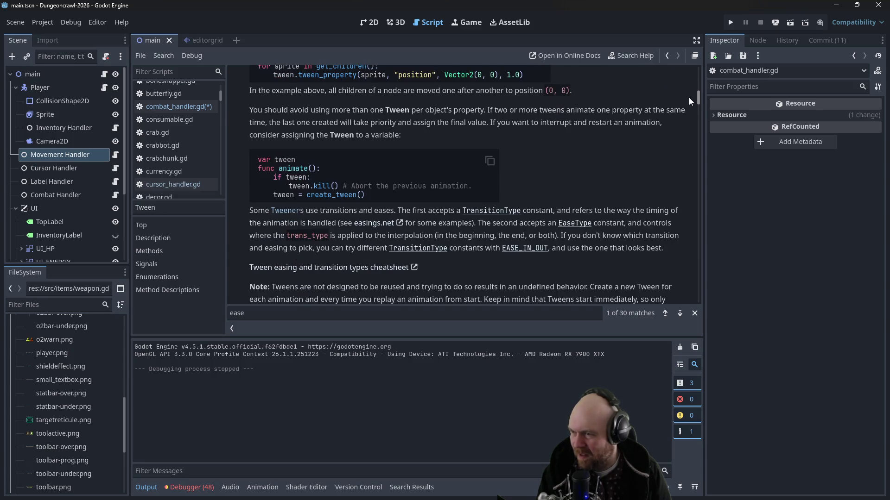
scroll(325, 188, up, 10)
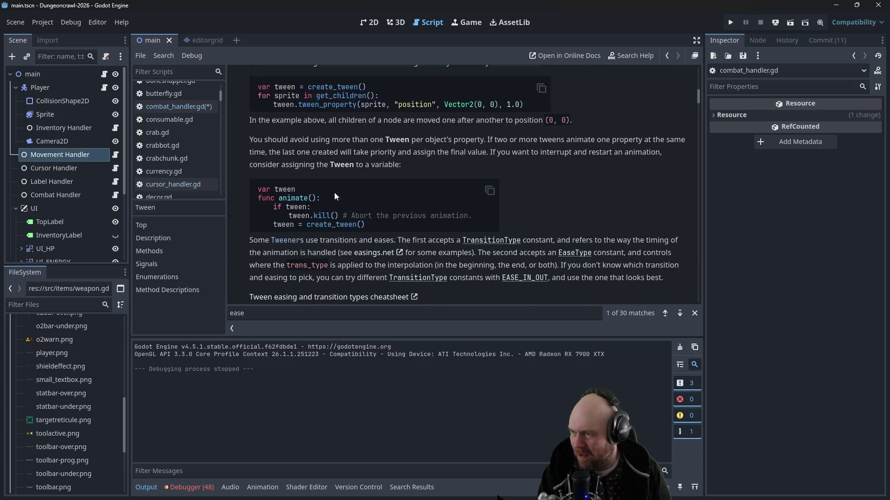
scroll(370, 208, up, 1)
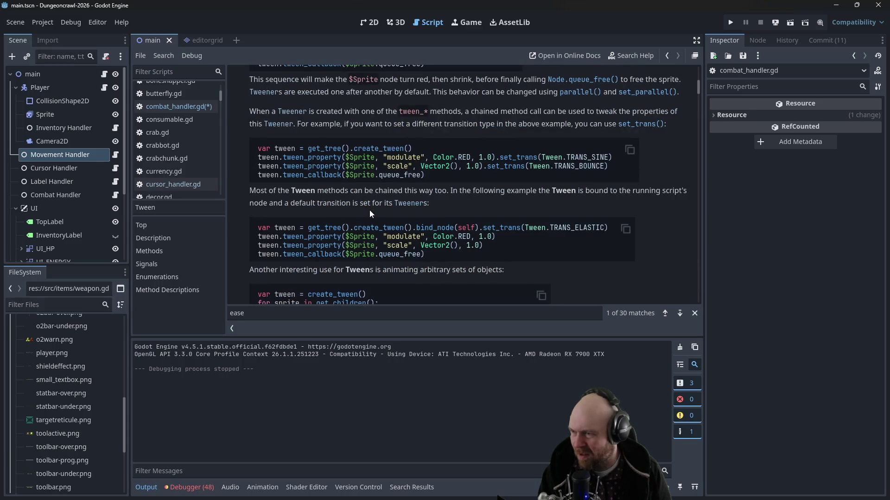
mouse_move(697, 92)
mouse_down()
mouse_move(700, 75)
mouse_move(699, 100)
mouse_up()
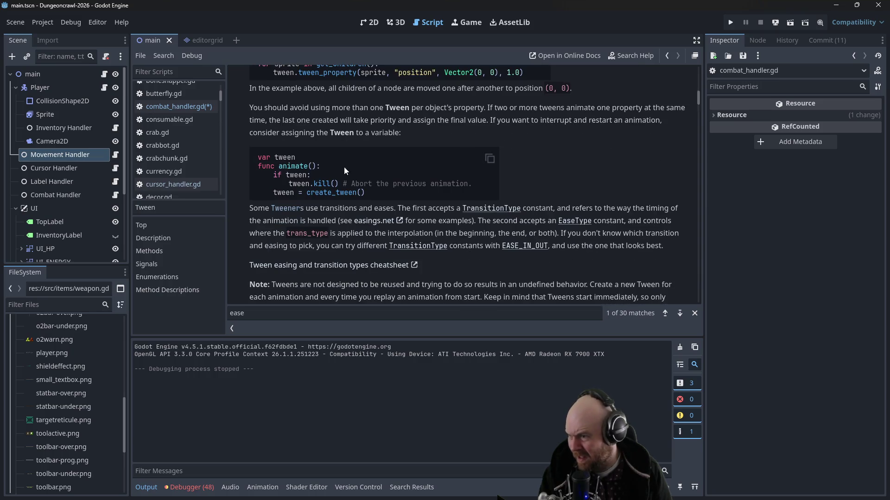
scroll(626, 149, down, 4)
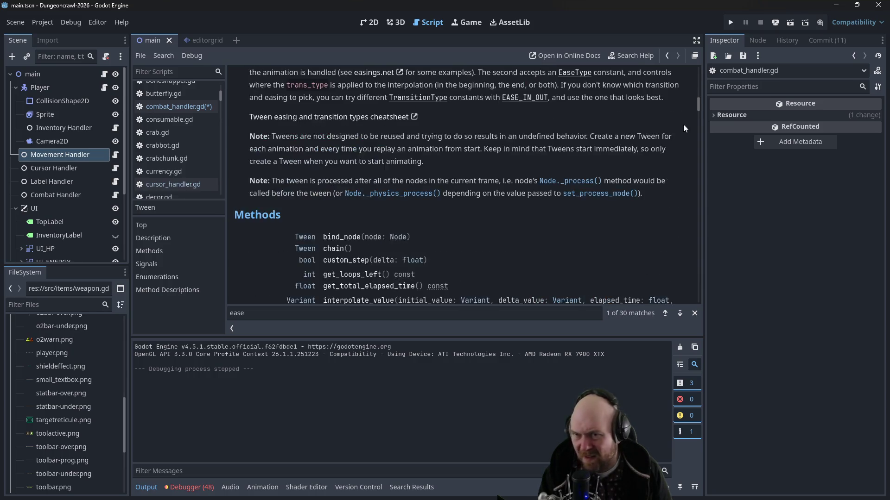
drag(700, 104, 699, 116)
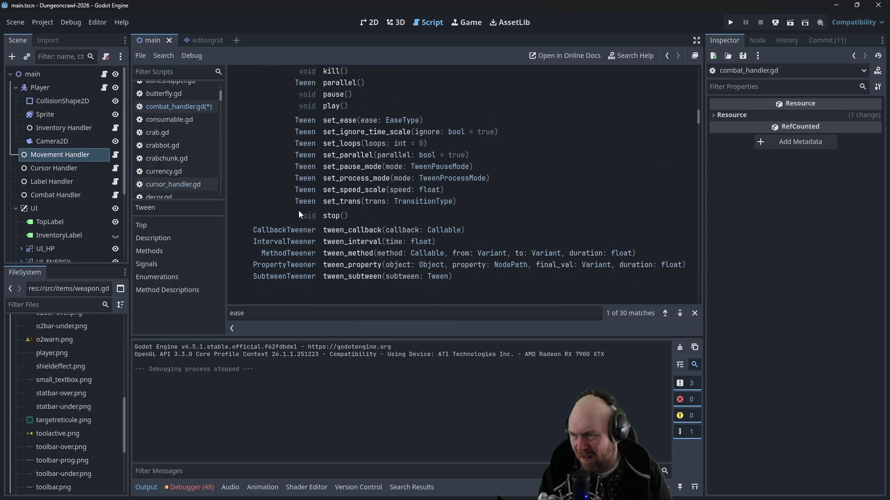
click(329, 216)
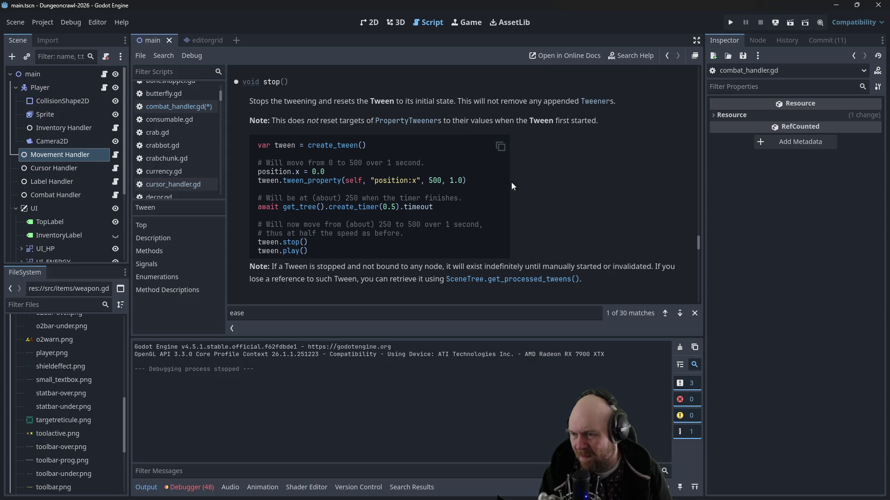
scroll(623, 254, up, 4)
scroll(640, 260, up, 15)
scroll(675, 260, up, 10)
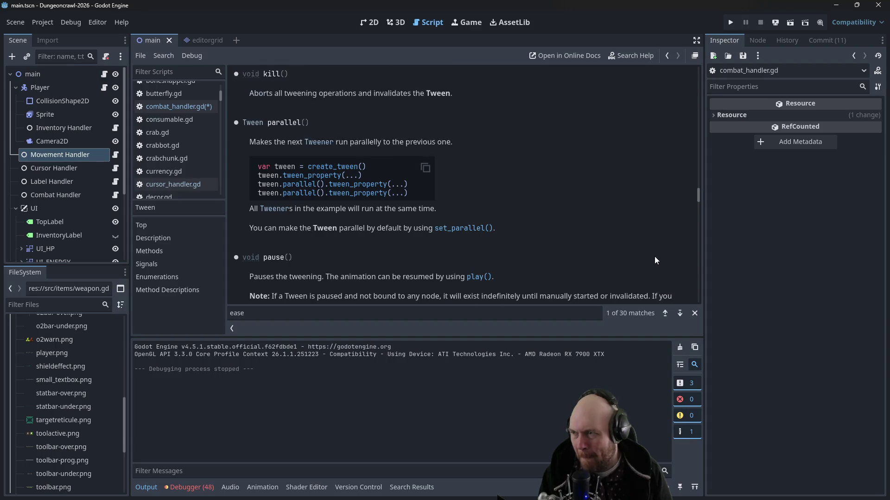
scroll(655, 258, up, 2)
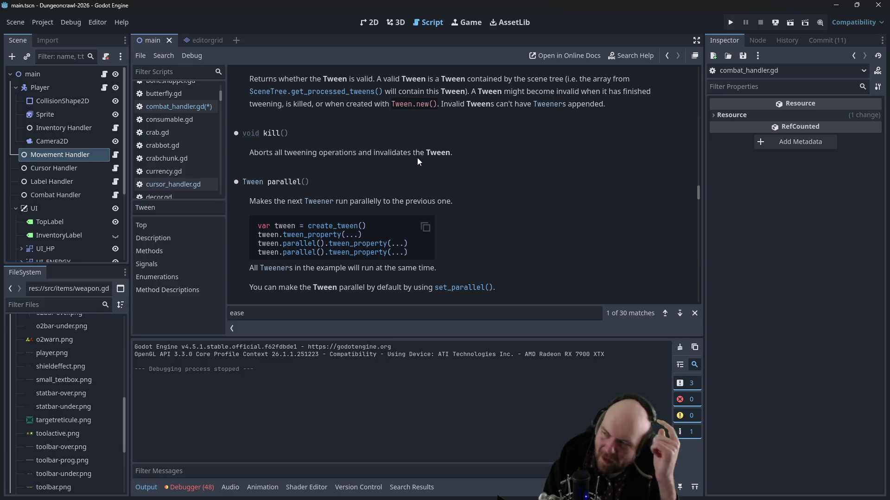
Step: Replace tween.pause() with tween.kill() on line 97, save the script, and run the project
click(195, 109)
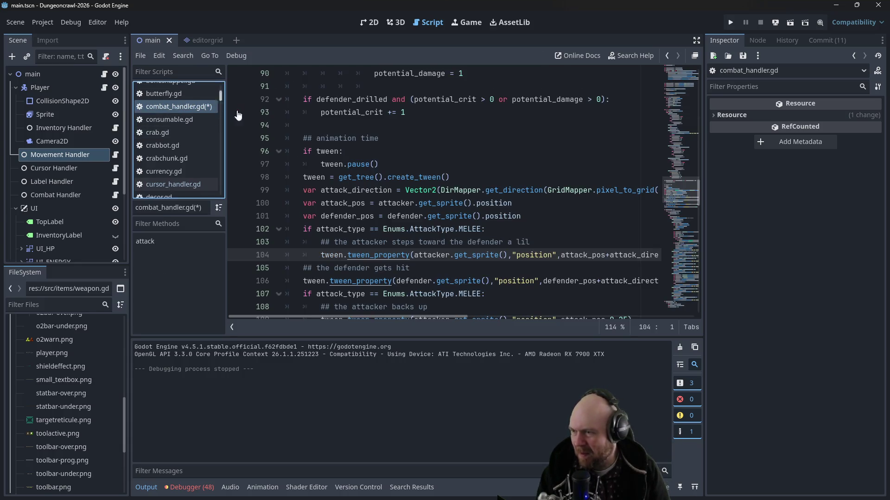
click(431, 166)
double_click(352, 165)
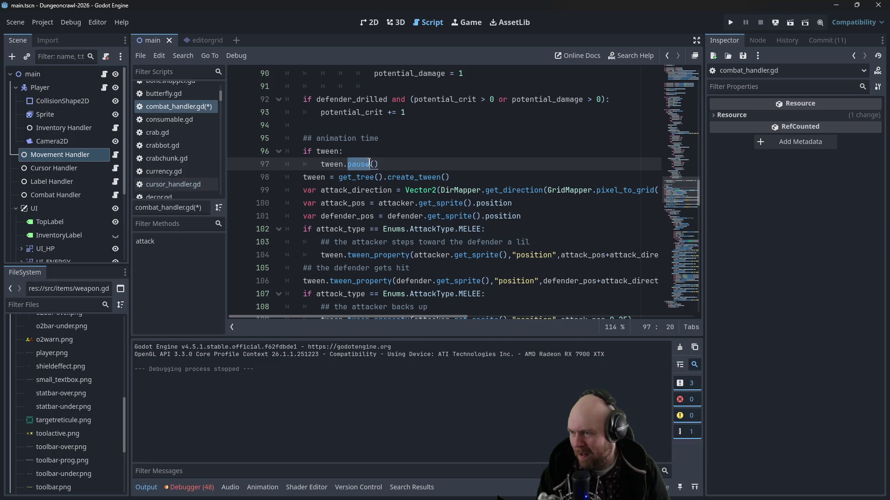
text(ki)
key(Return)
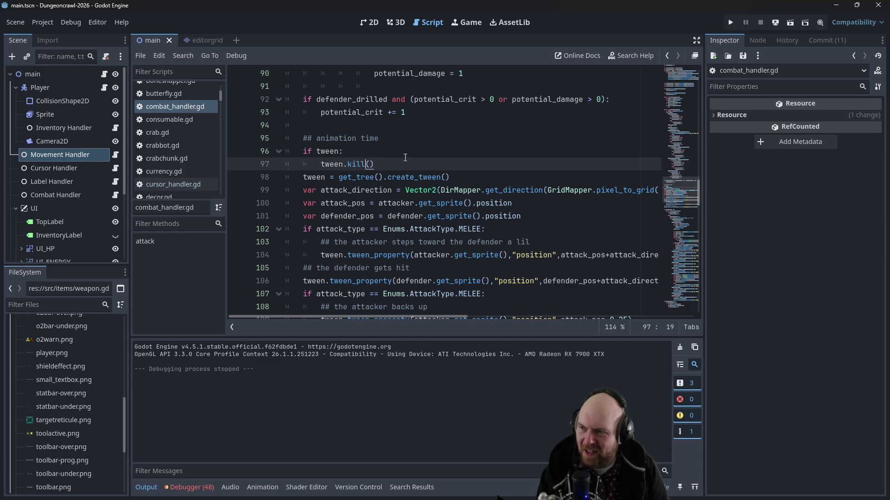
click(354, 153)
click(731, 22)
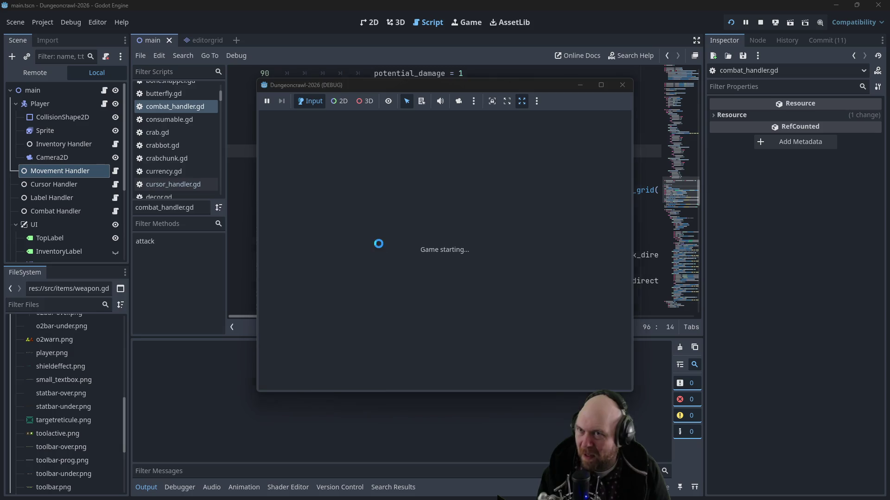
Step: Start a new game, then restart it and begin another new game
click(400, 248)
key(Right)
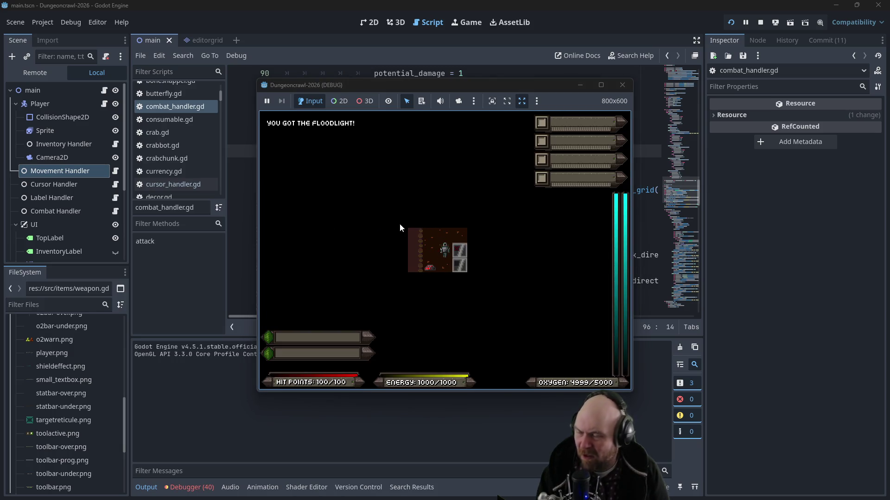
click(731, 22)
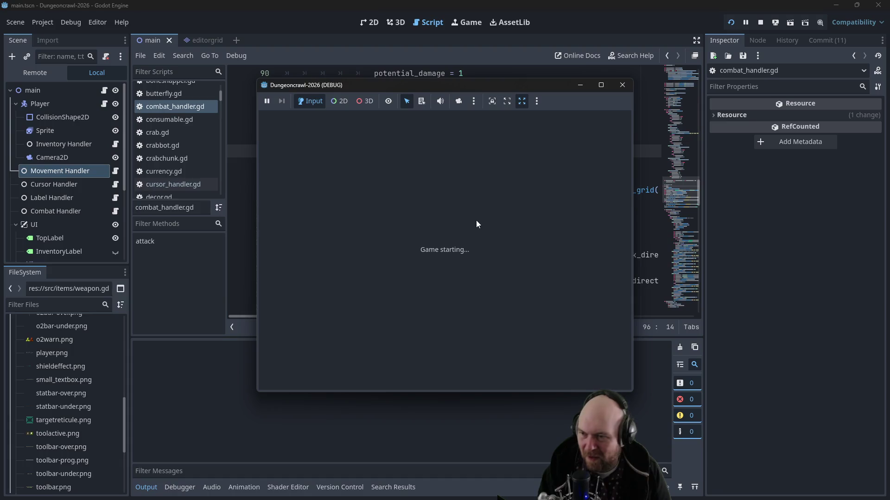
click(398, 250)
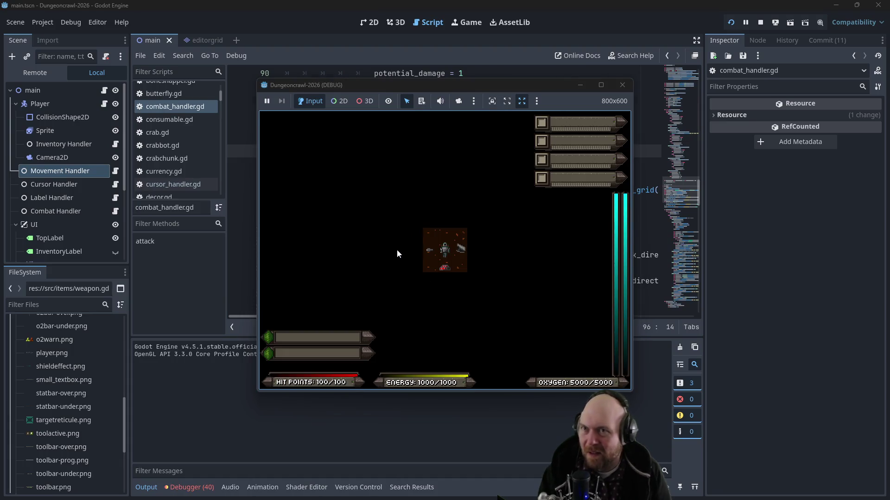
Step: Grab and ready the IX-7KW Handlzr, switch on the Floodlight, descend the stairs, and collect iron
key(Left)
key(Right)
key(Right)
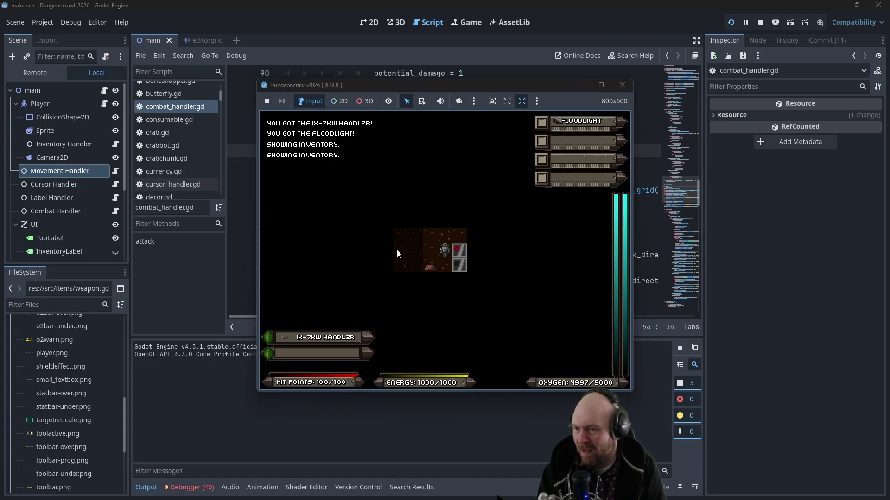
key(1)
key(f)
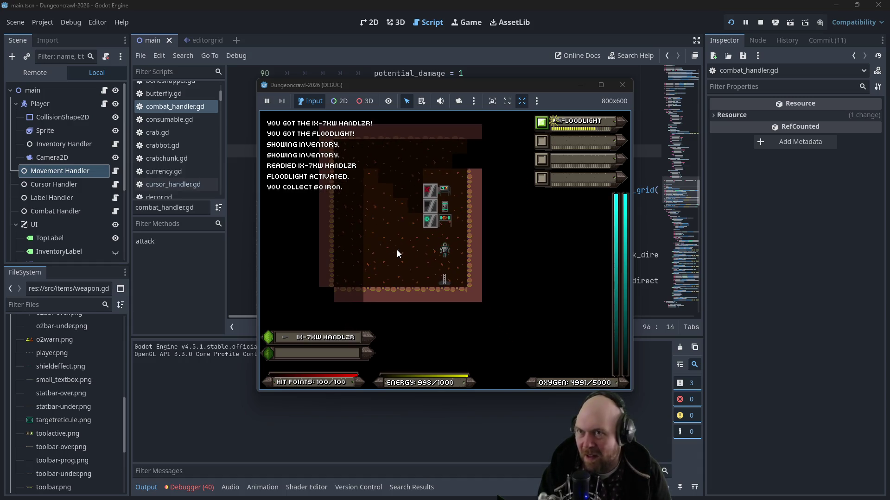
key(Down)
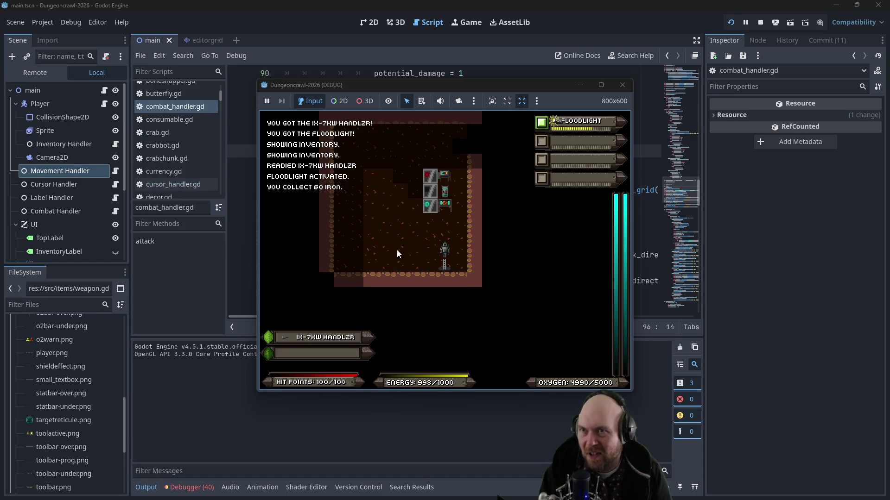
key(Down)
key(y)
key(Down)
key(Left)
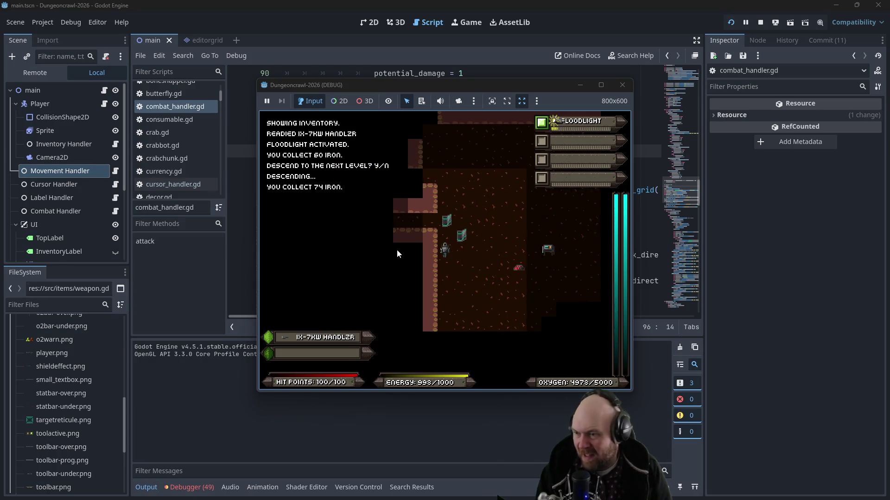
Step: Punch the Martian butterfly, fight the rogue bat and slime, collect iron and gold, and pick up the Handlzr
key(Up)
key(Up)
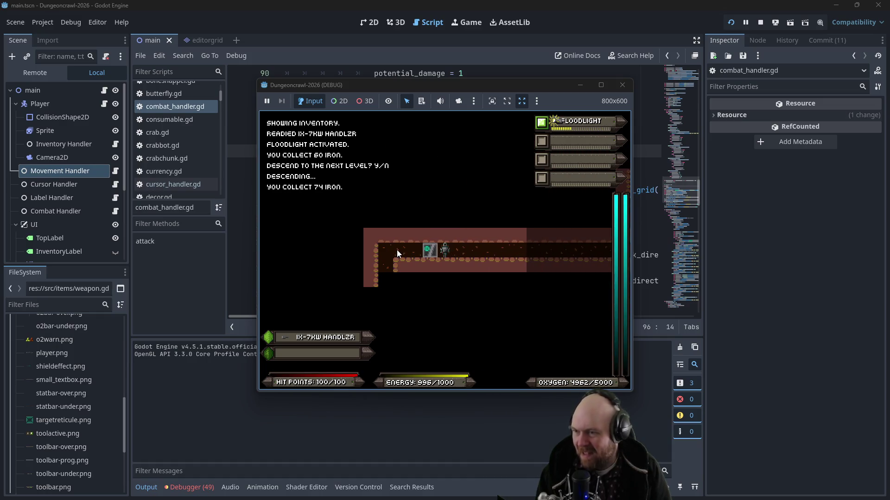
key(Left)
key(Left)
key(Left)
key(Down)
key(Down)
key(Down)
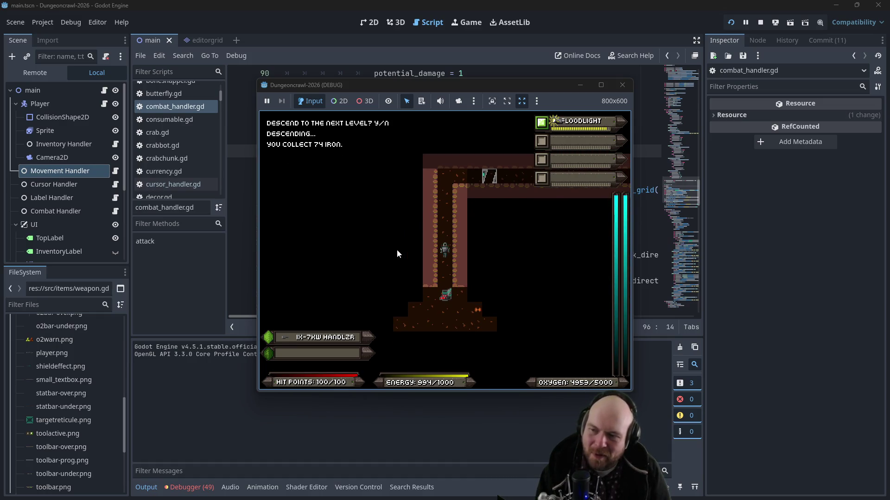
key(Down)
key(f)
key(f)
key(Down)
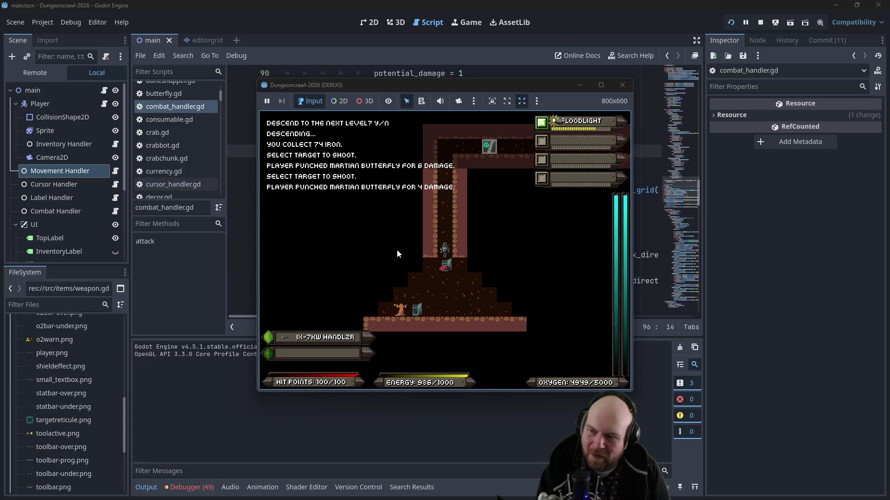
key(Down)
key(Down)
key(Right)
key(Right)
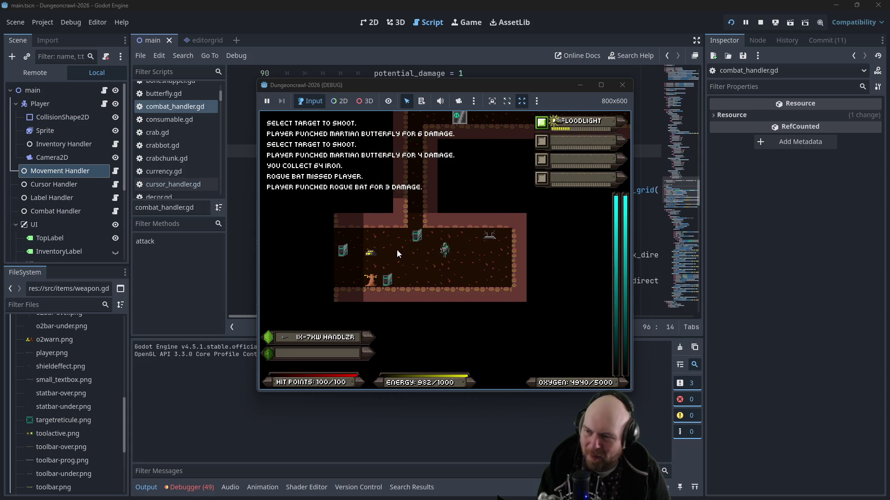
key(Left)
key(Left)
key(Left)
key(Down)
key(Down)
key(Down)
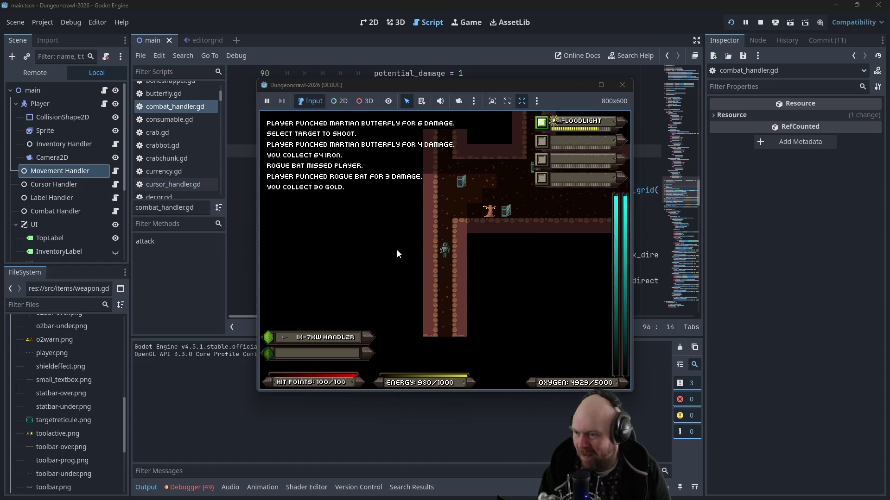
key(Down)
key(Down)
key(Down)
key(Left)
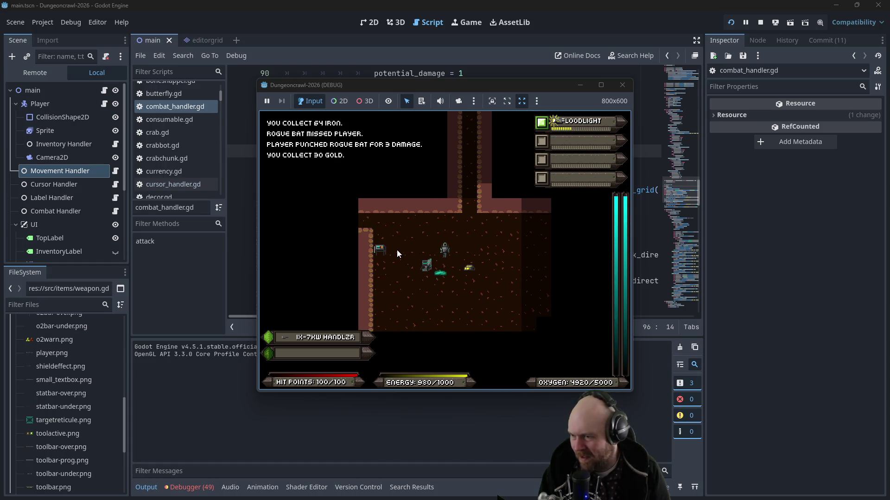
key(Right)
key(Right)
key(Right)
key(Right)
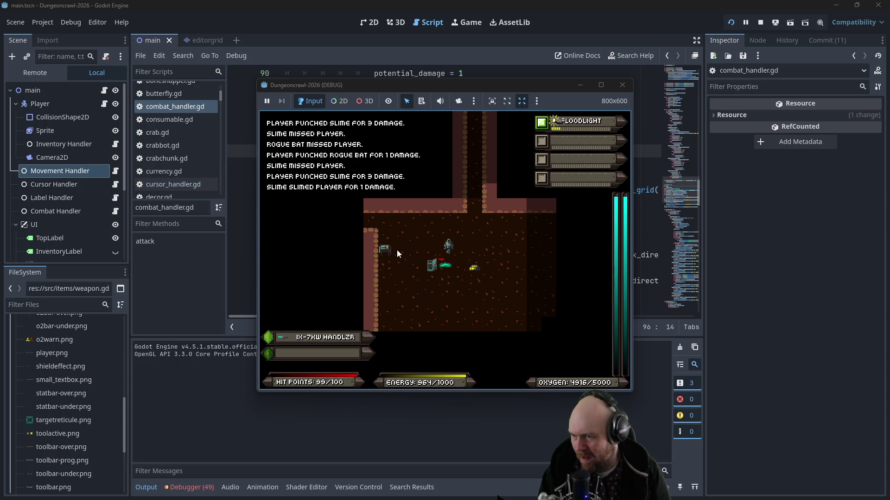
key(Down)
key(Down)
key(Right)
key(Right)
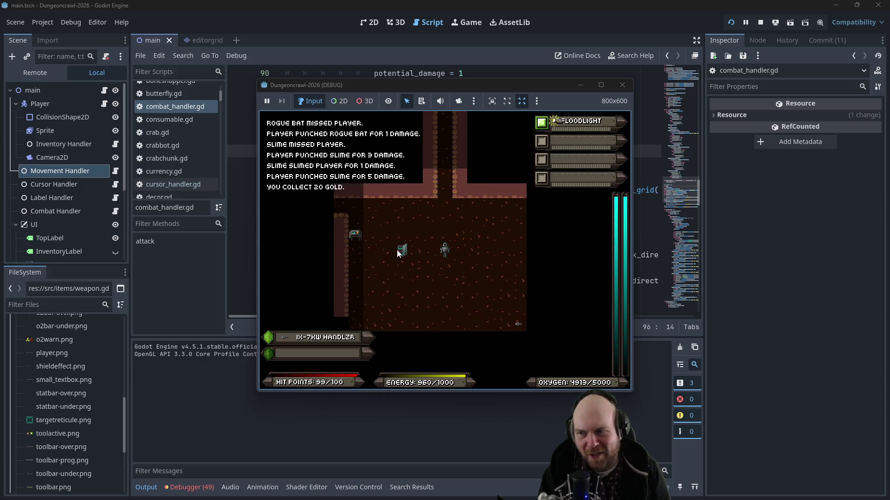
key(Right)
key(Right)
key(Down)
key(Down)
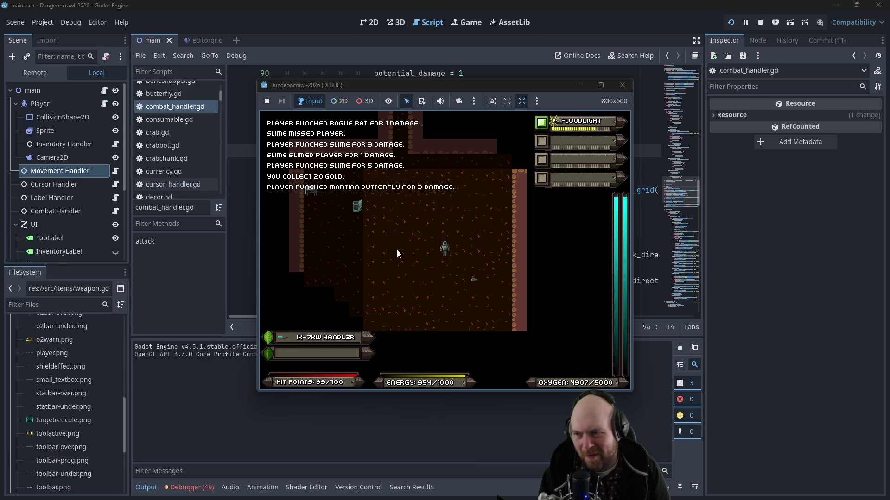
key(Right)
key(Right)
key(Down)
key(Down)
Step: Walk through the corridors, defeat the blocking slime, and fetch iron from the dead end
key(Left)
key(Up)
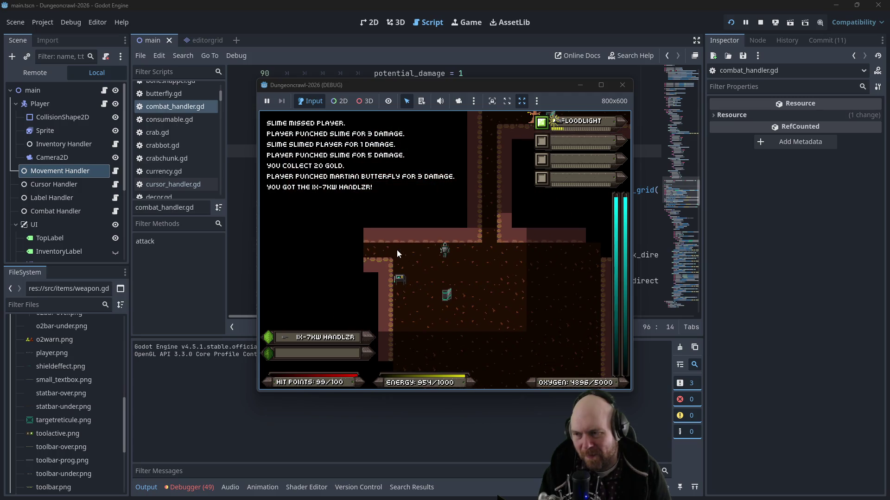
key(Right)
key(Down)
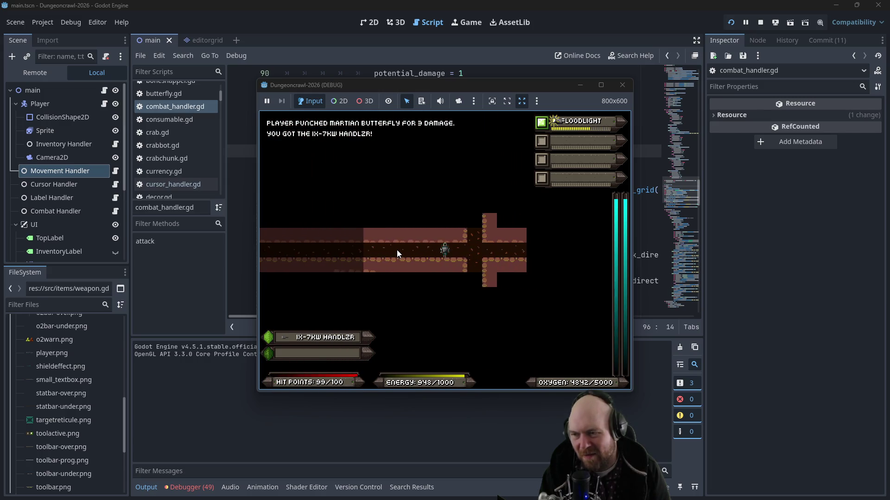
key(Down)
key(Up)
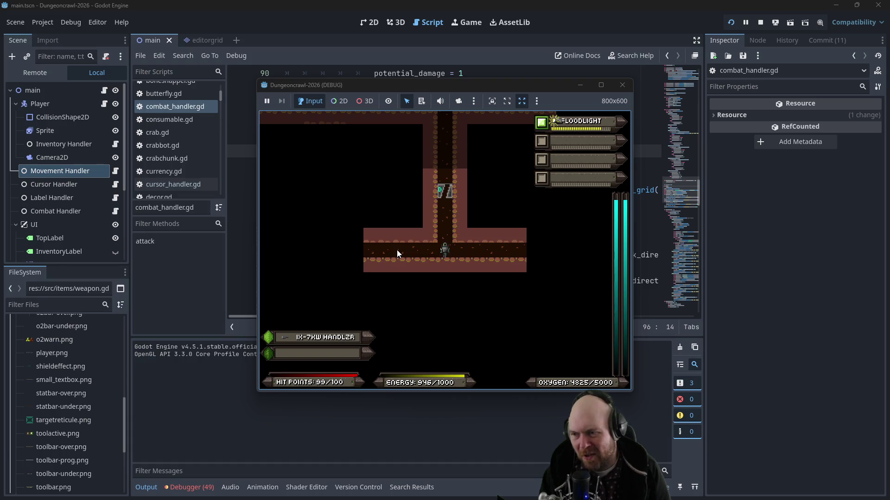
key(Left)
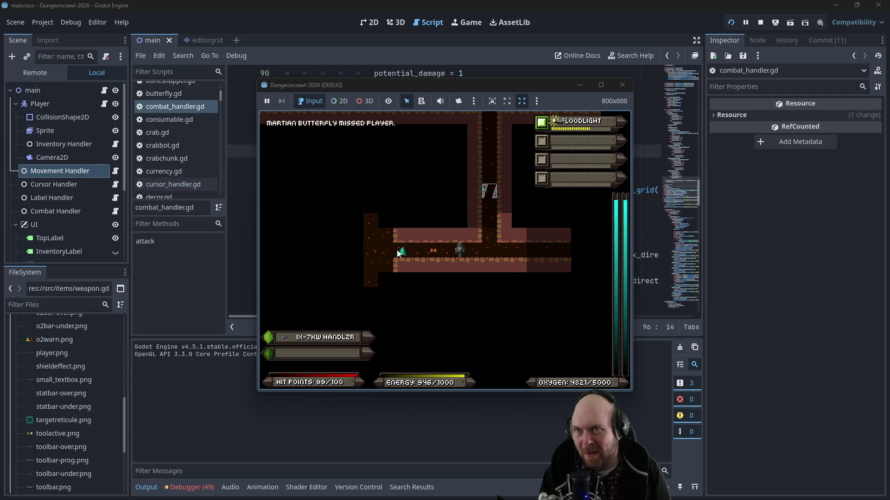
key(Left)
key(Left)
key(Left)
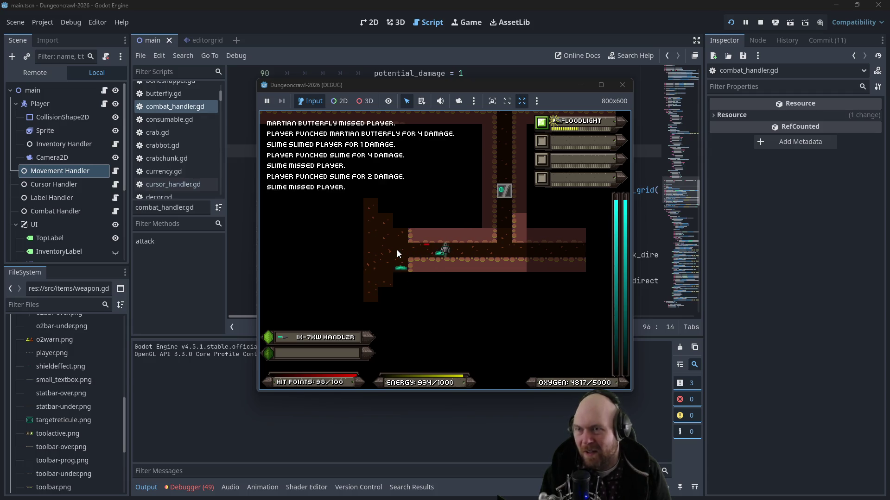
key(Left)
key(Left)
key(Left)
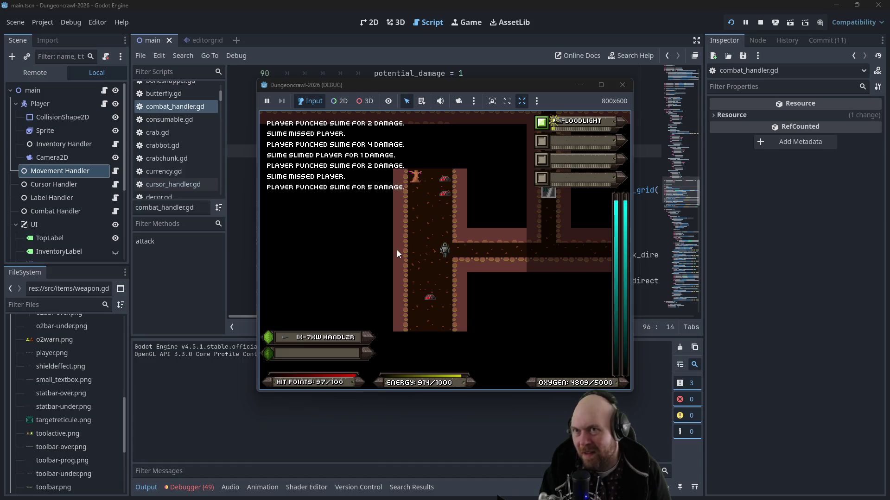
key(Up)
key(Up)
key(Up)
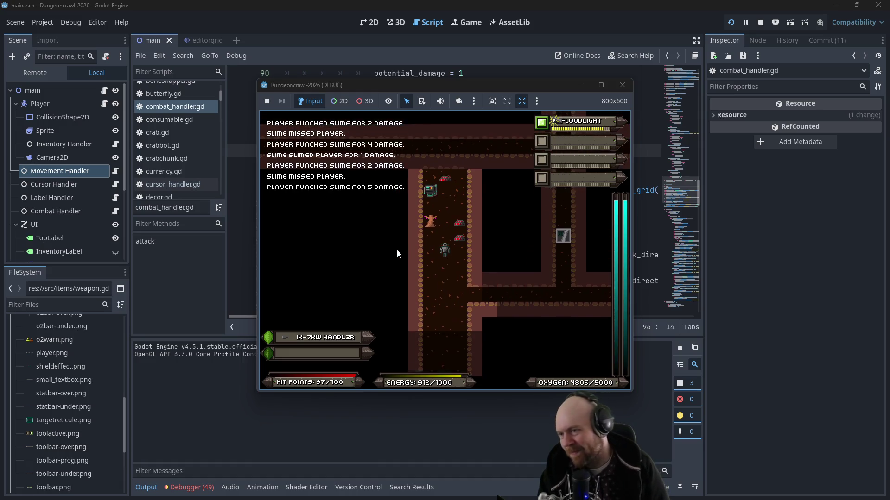
key(Down)
key(Down)
key(Down)
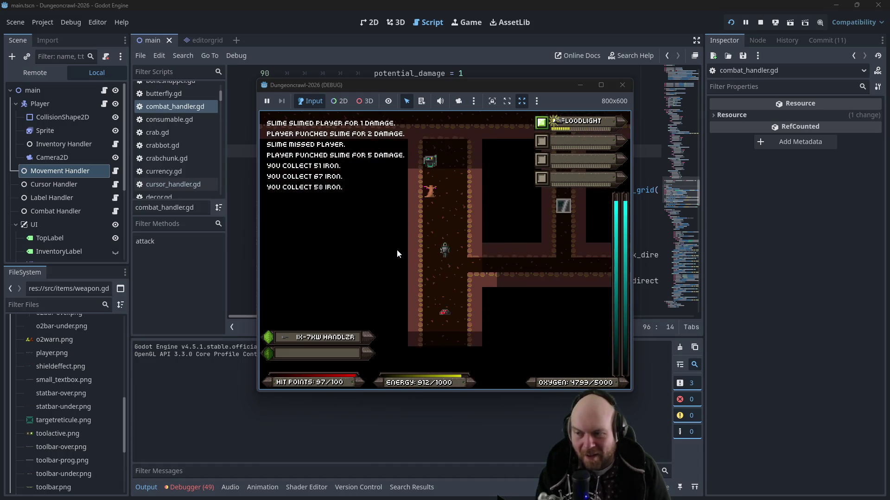
key(Up)
key(Up)
key(Up)
key(Right)
key(Right)
key(Right)
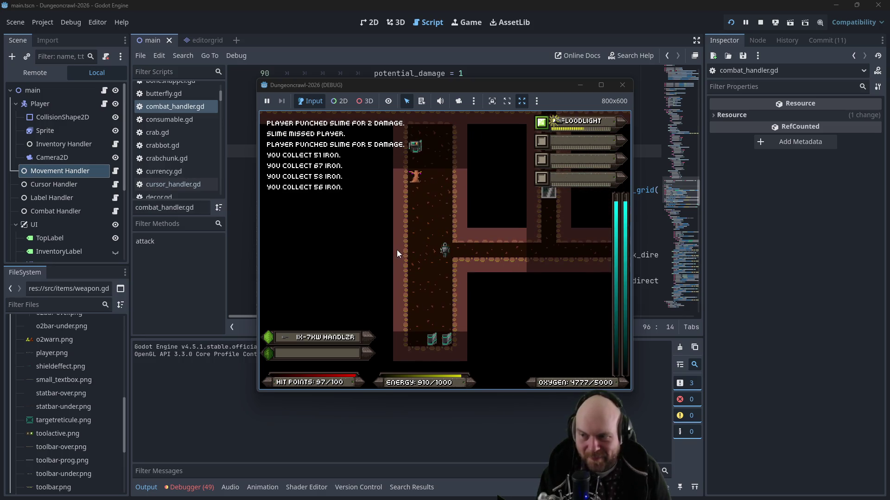
Step: Explore the corridors, beat a slime and rogue bat, and collect iron in the cave room
key(Right)
key(Right)
key(Right)
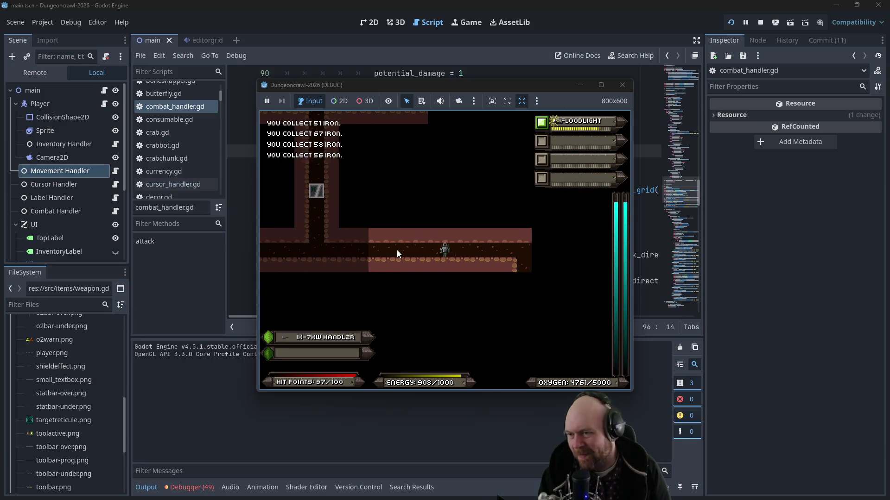
key(Right)
key(Down)
key(Down)
key(Down)
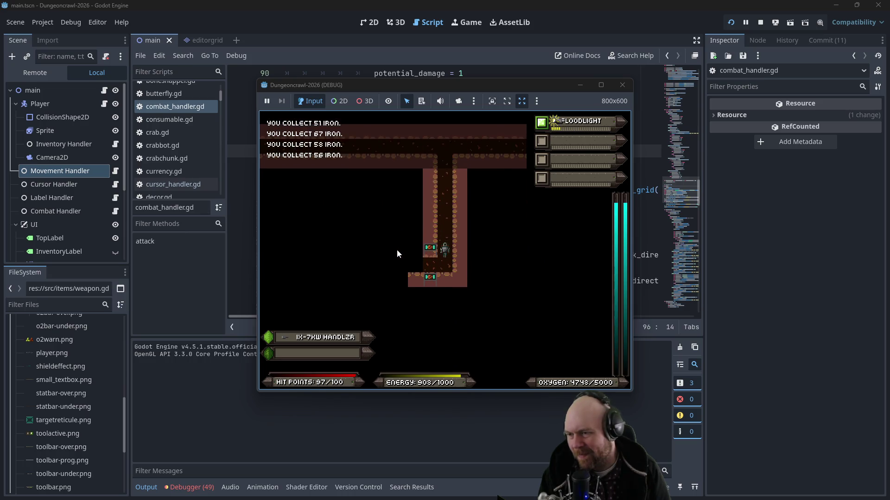
key(Up)
key(Up)
key(Up)
key(Right)
key(Right)
key(Right)
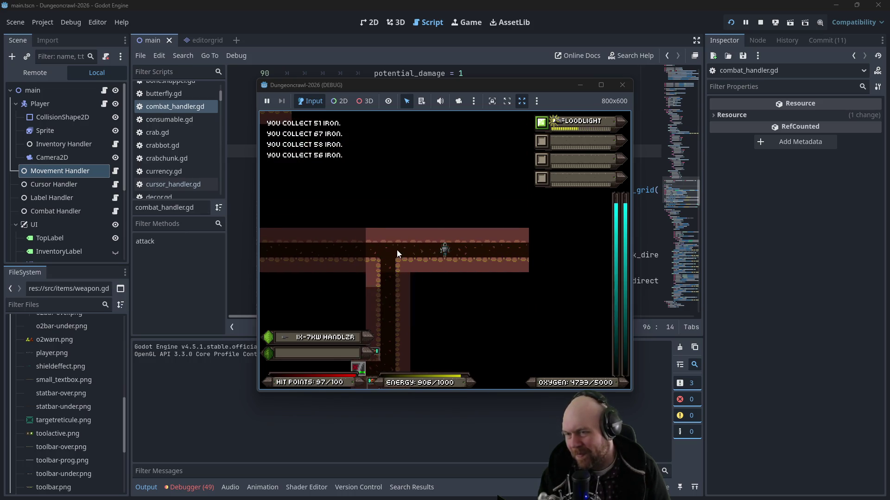
key(Right)
key(Right)
key(Right)
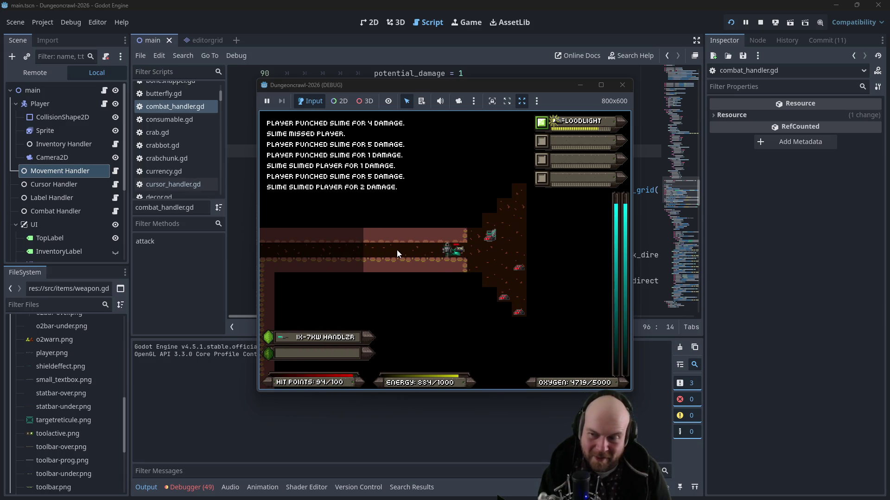
key(Right)
key(Right)
key(Right)
key(Up)
key(Up)
key(Up)
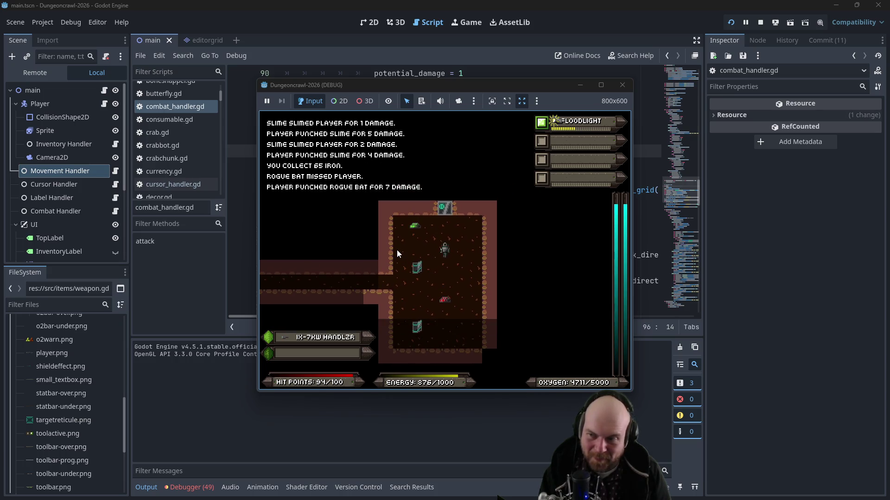
key(Up)
key(Up)
key(Up)
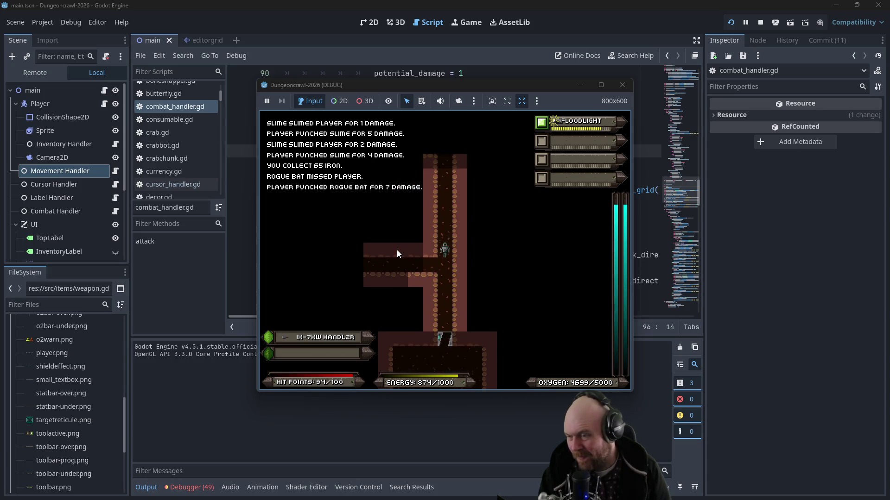
key(Left)
key(Left)
key(Left)
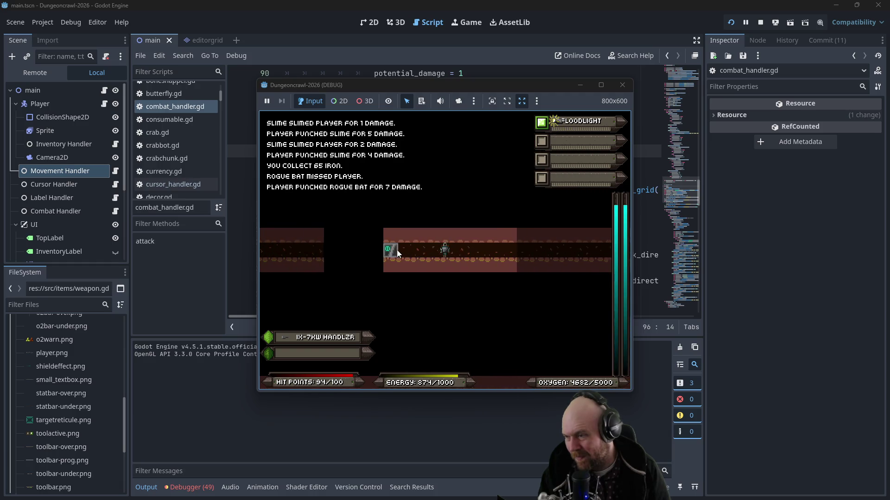
key(Left)
key(Left)
key(Left)
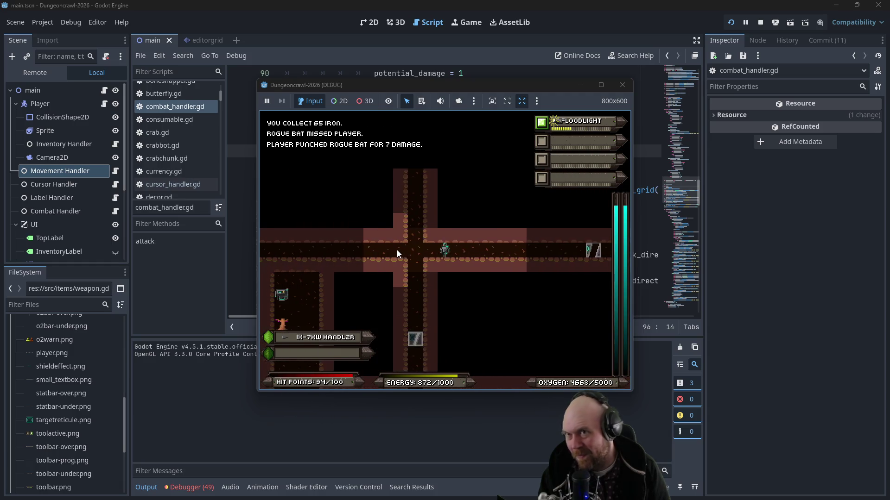
key(Left)
key(Up)
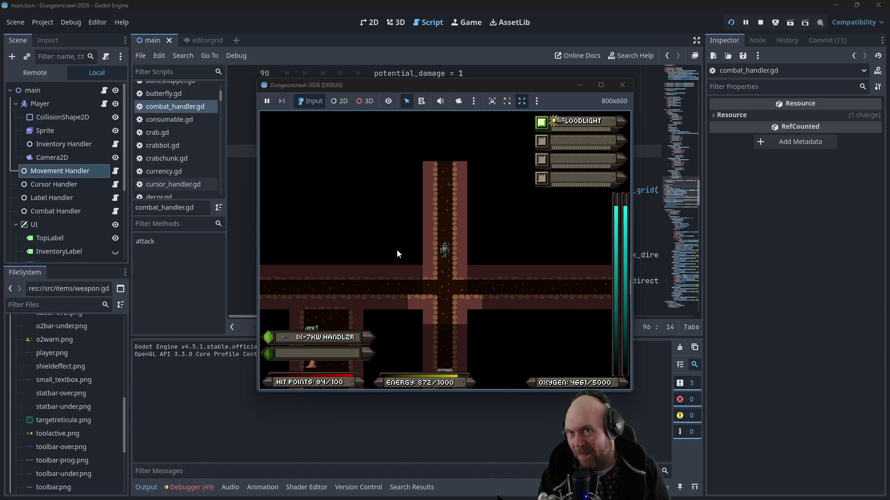
key(Up)
key(Up)
key(Up)
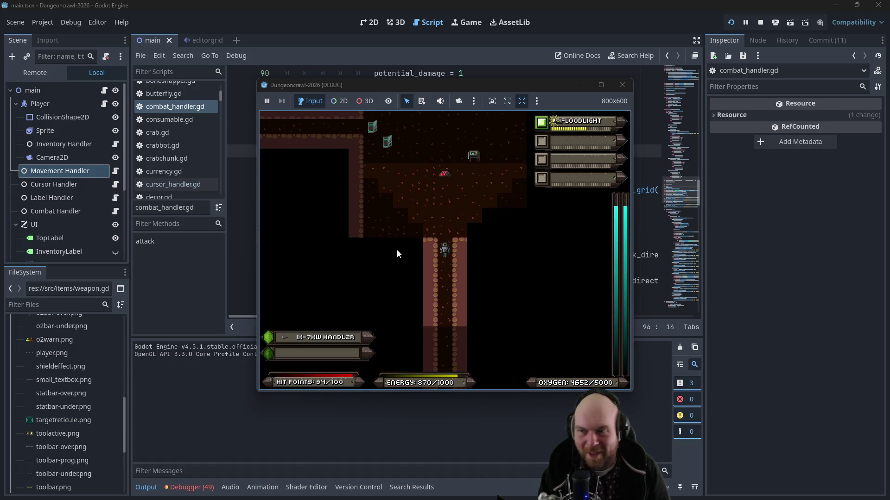
key(Up)
key(Up)
key(Up)
key(Right)
key(Right)
key(Right)
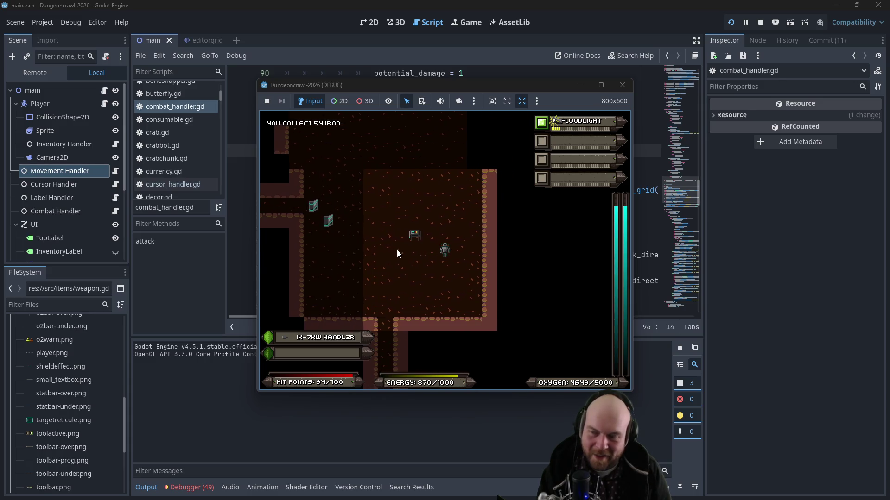
key(Right)
key(Right)
key(Right)
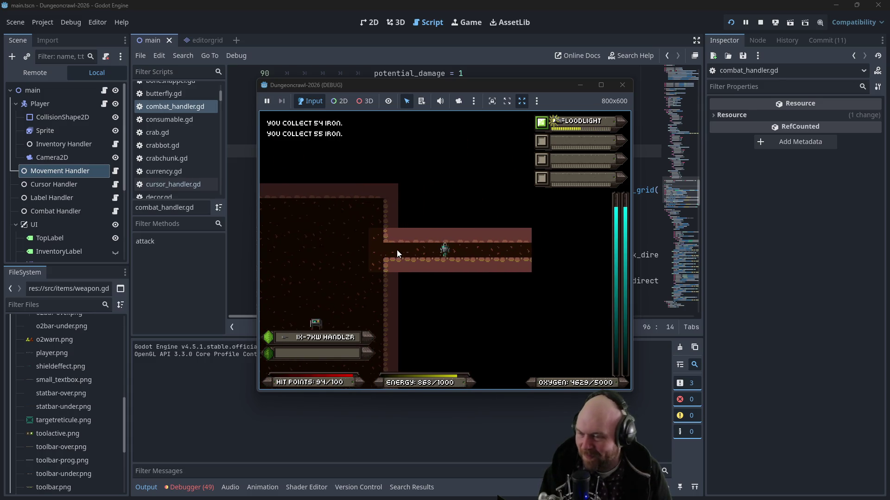
key(Right)
key(Right)
key(Right)
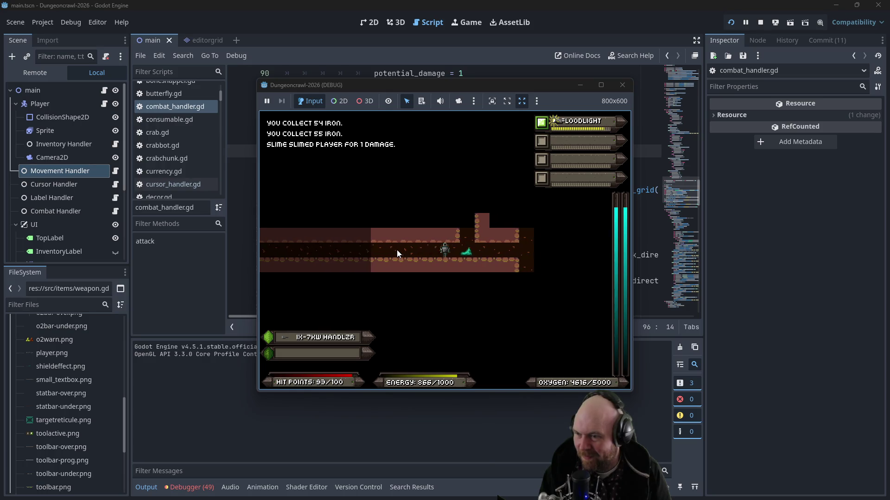
key(Right)
key(Right)
key(Right)
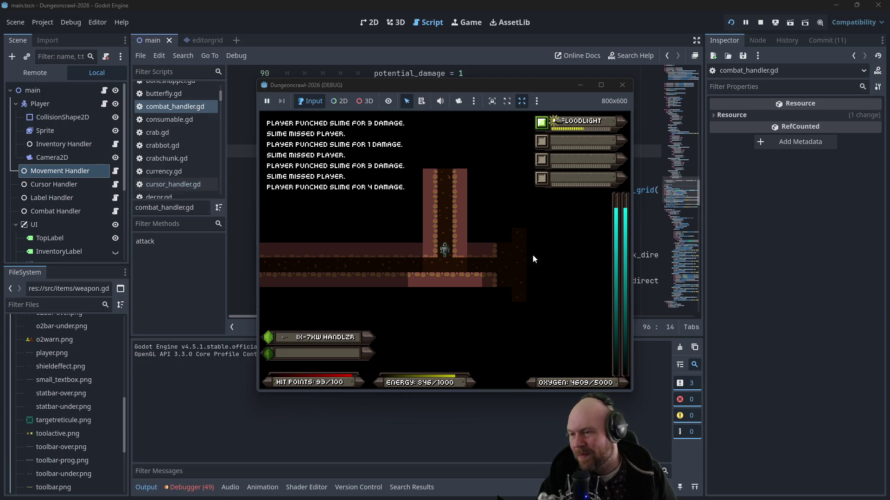
Step: Fight the scout orbs, advance a few turns up the corridor, then close the debug game
click(468, 271)
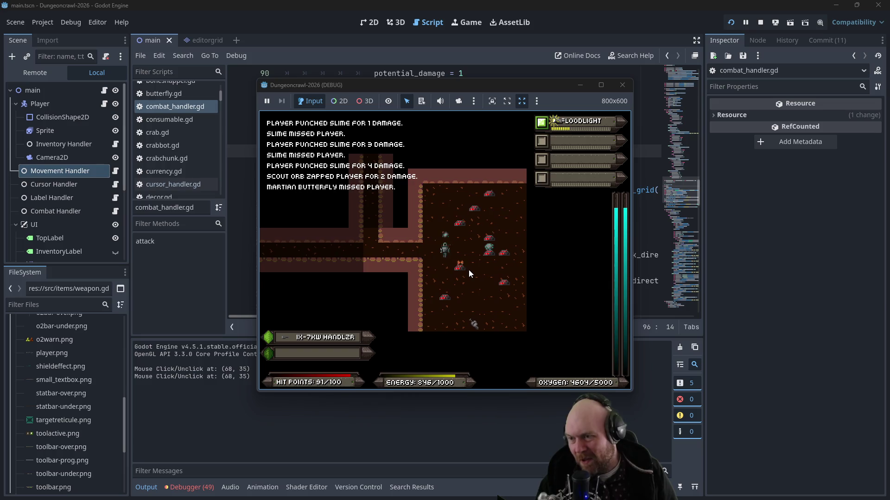
key(Up)
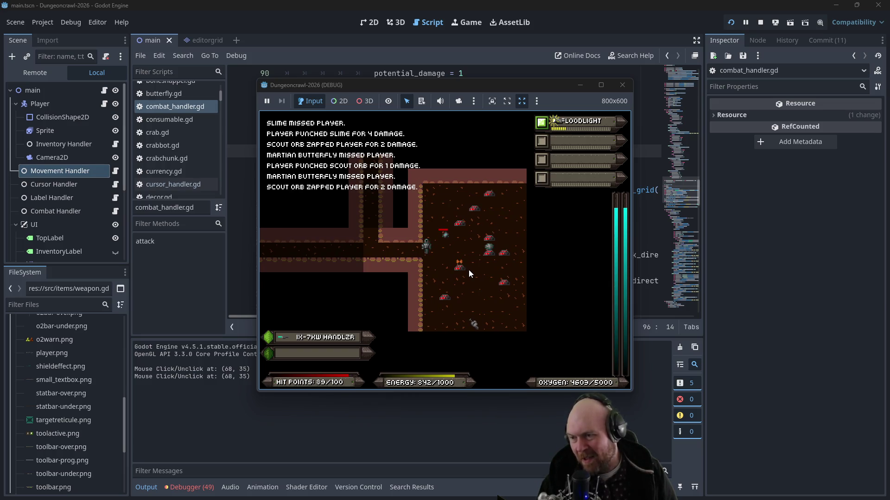
key(Left)
key(Up)
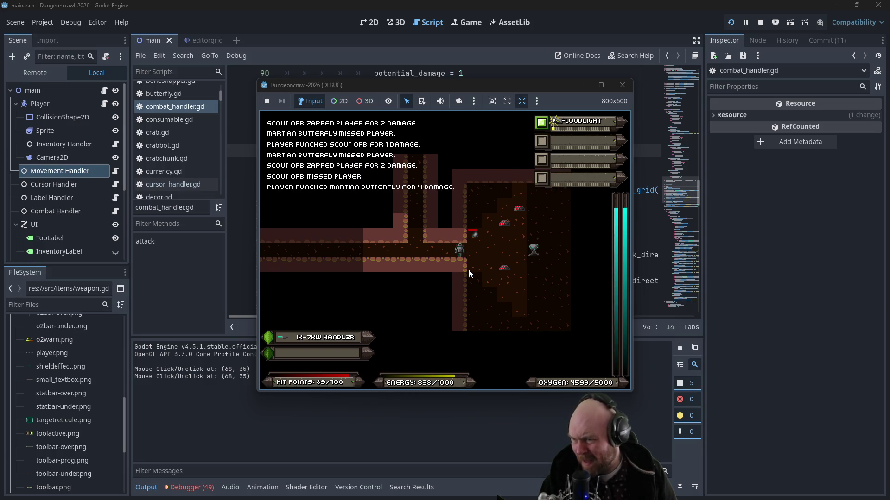
key(Right)
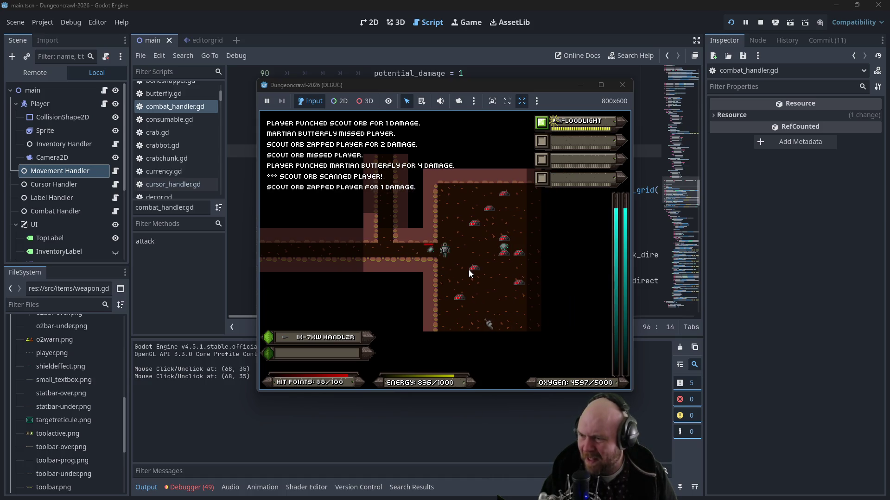
key(Right)
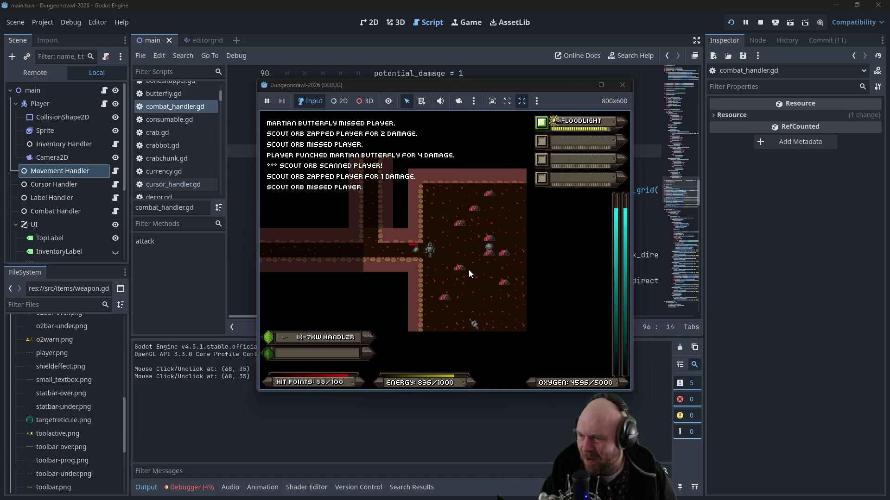
key(Left)
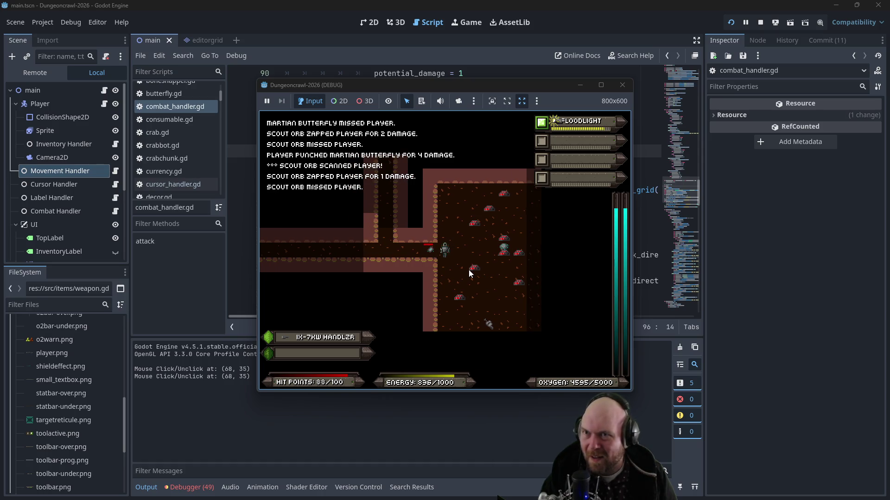
key(Left)
key(Left)
key(Left)
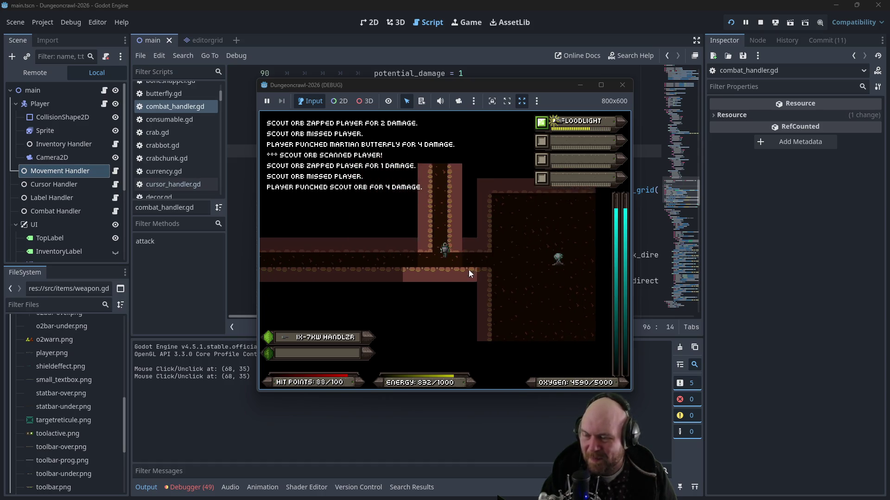
key(Up)
key(Up)
key(Up)
key(Up)
key(Up)
key(Up)
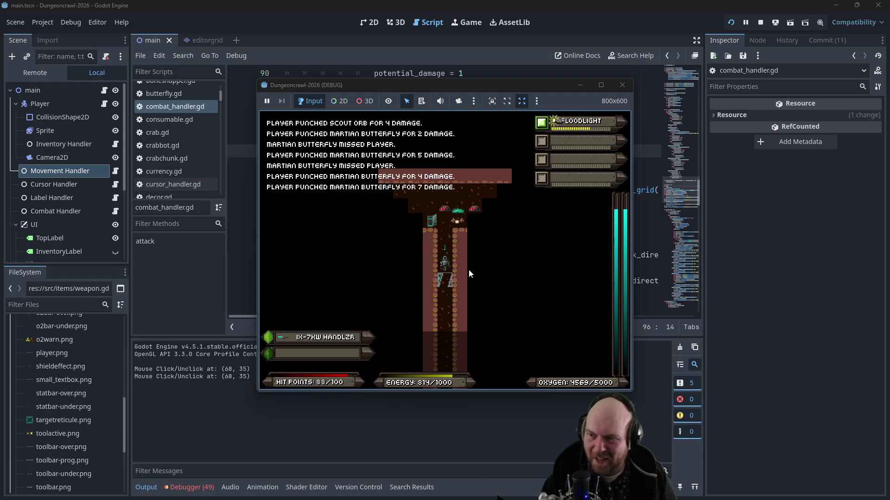
key(Up)
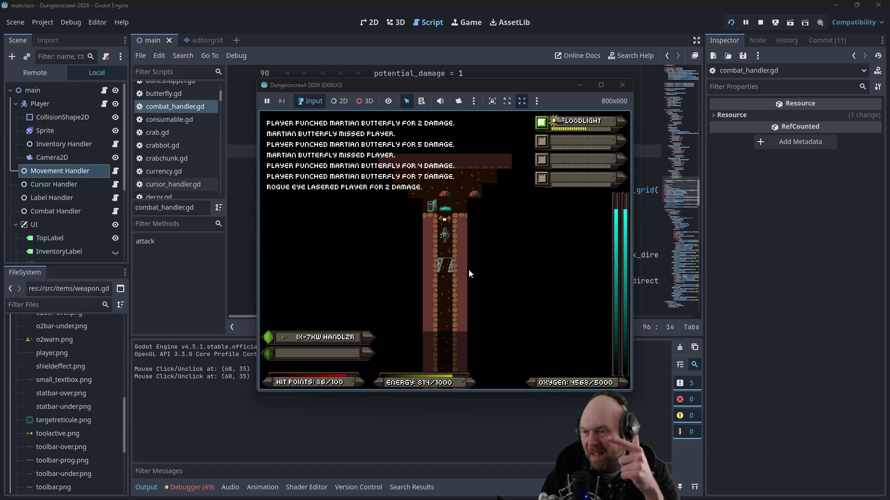
key(Down)
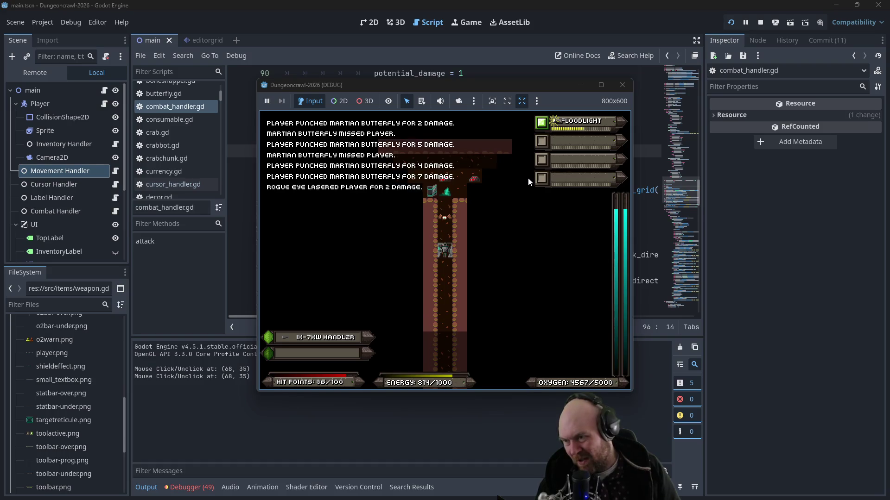
key(Up)
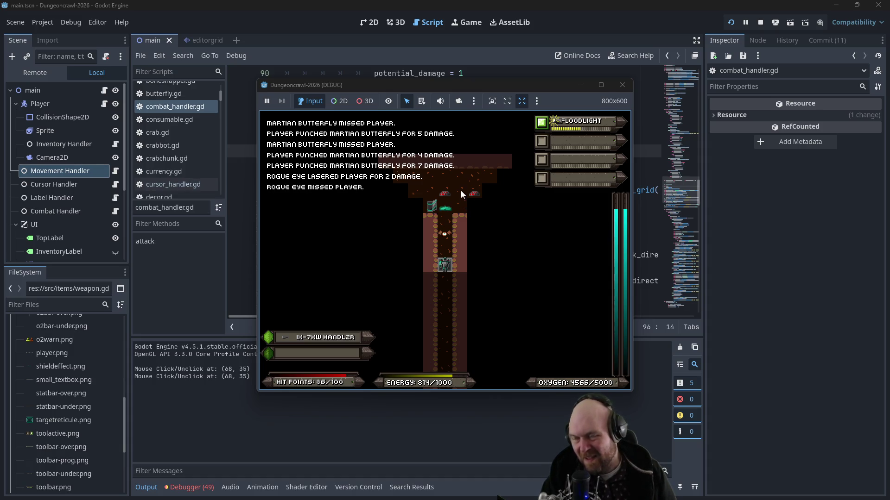
click(625, 88)
click(407, 125)
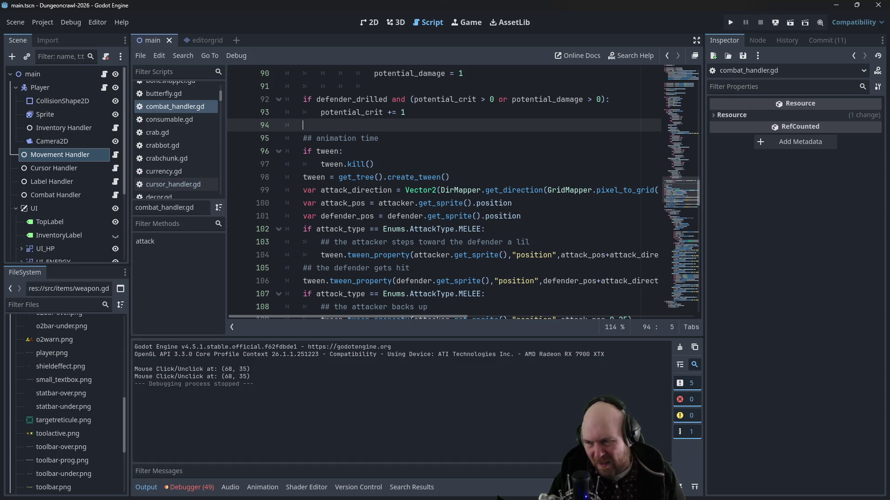
Step: Open the tween_property help page from the defender's tween_property call on line 106
click(374, 281)
ctrl+click(376, 282)
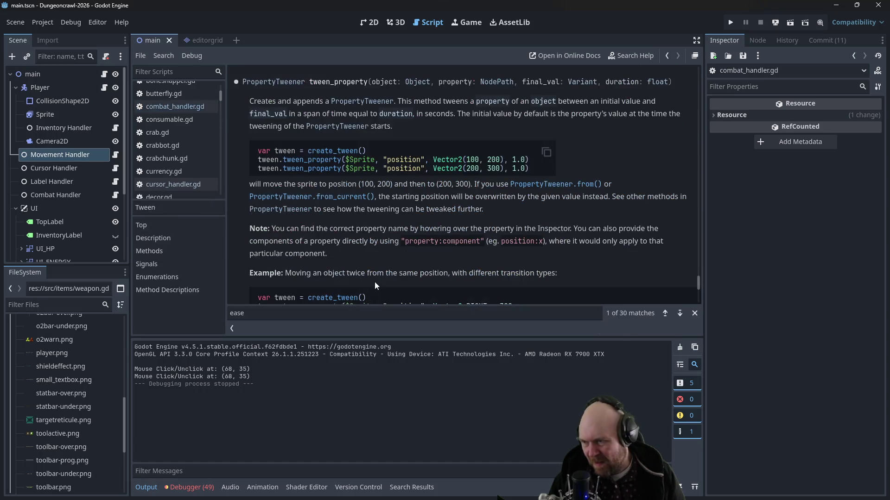
Step: Scroll through the Tween class reference in the built-in help
scroll(375, 281, up, 3)
mouse_move(698, 277)
mouse_down()
mouse_move(718, 95)
mouse_move(705, 82)
mouse_move(704, 63)
mouse_move(697, 82)
mouse_move(698, 60)
mouse_up()
scroll(613, 167, down, 10)
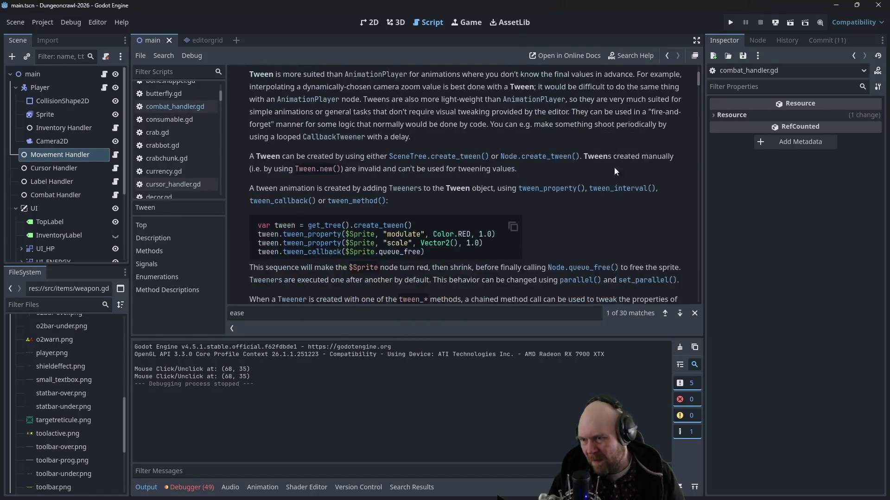
scroll(699, 143, down, 5)
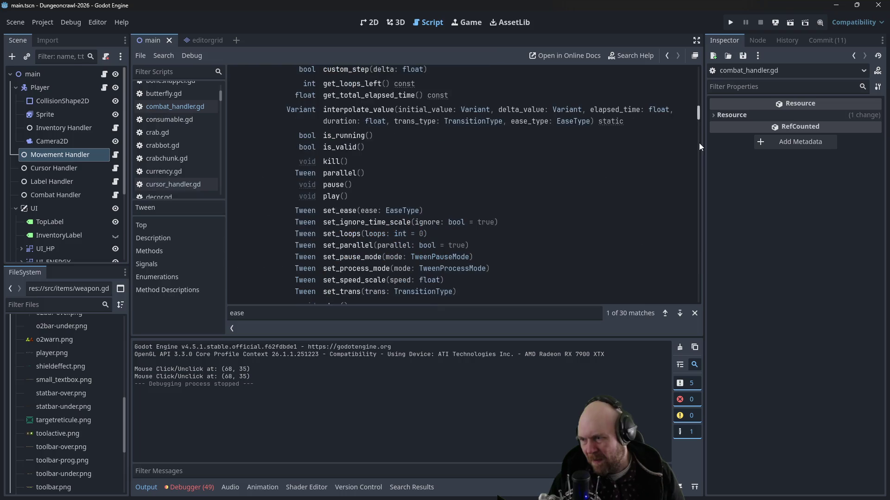
scroll(374, 193, down, 1)
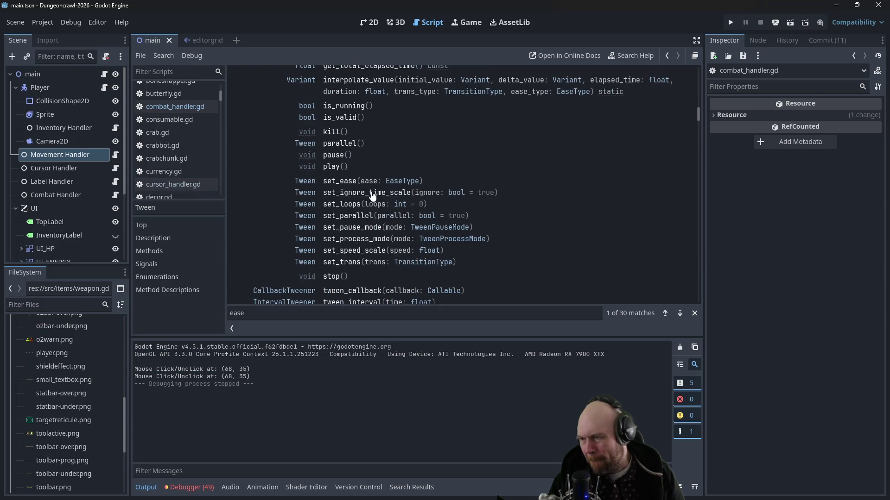
scroll(345, 202, down, 1)
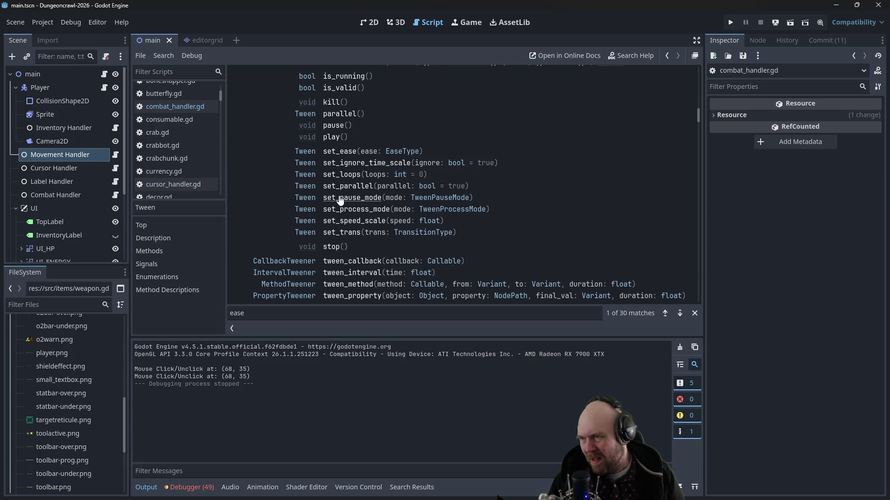
scroll(340, 200, up, 2)
scroll(342, 179, up, 1)
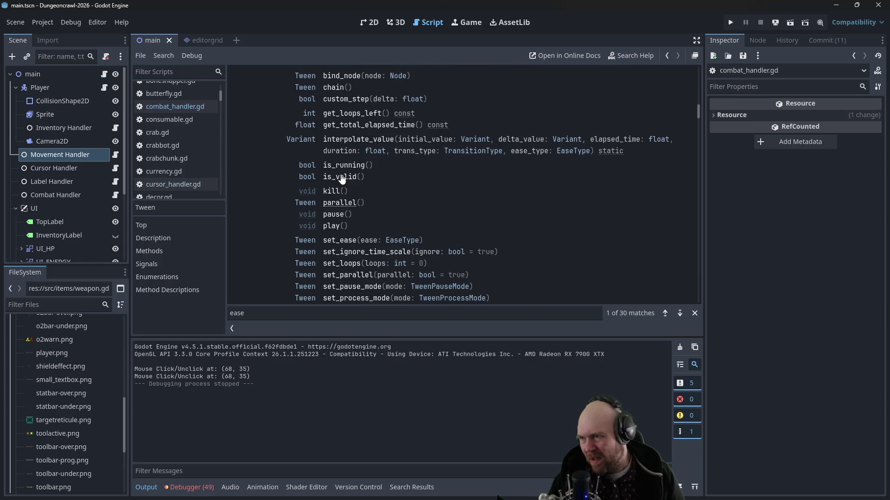
scroll(352, 146, up, 2)
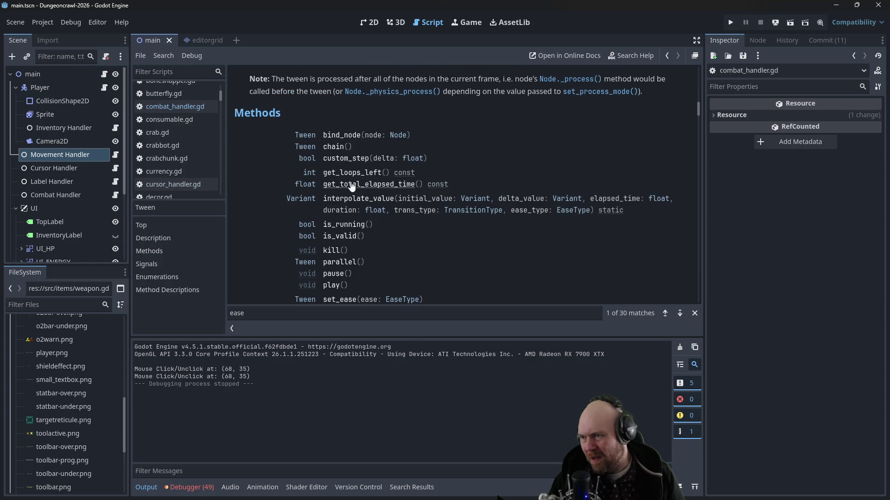
scroll(340, 166, down, 5)
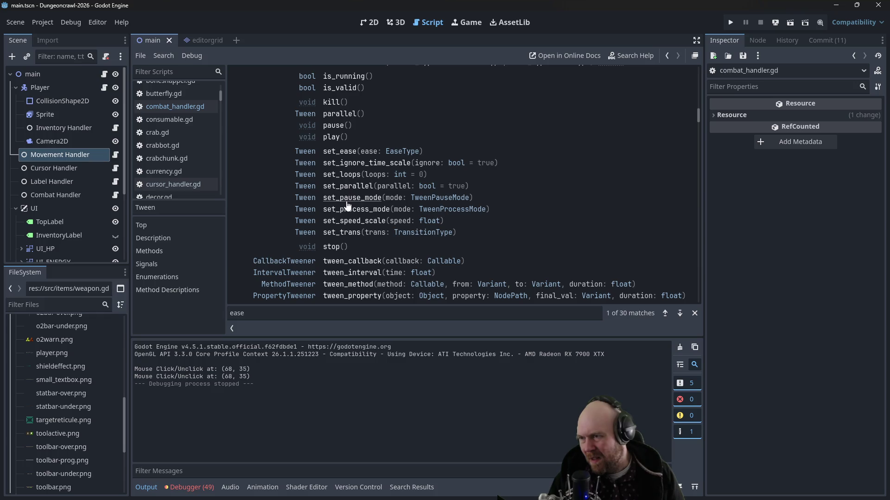
Step: Jump to the set_pause_mode description and read down to the stop() method
click(347, 198)
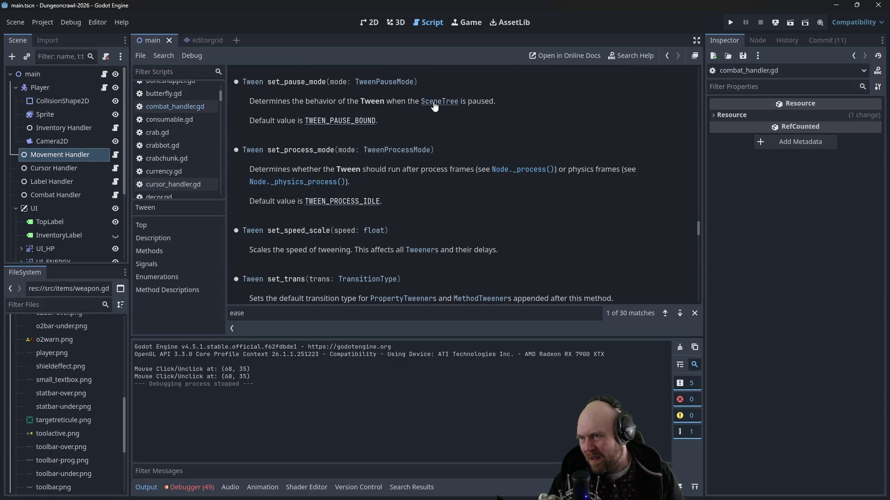
scroll(433, 254, down, 5)
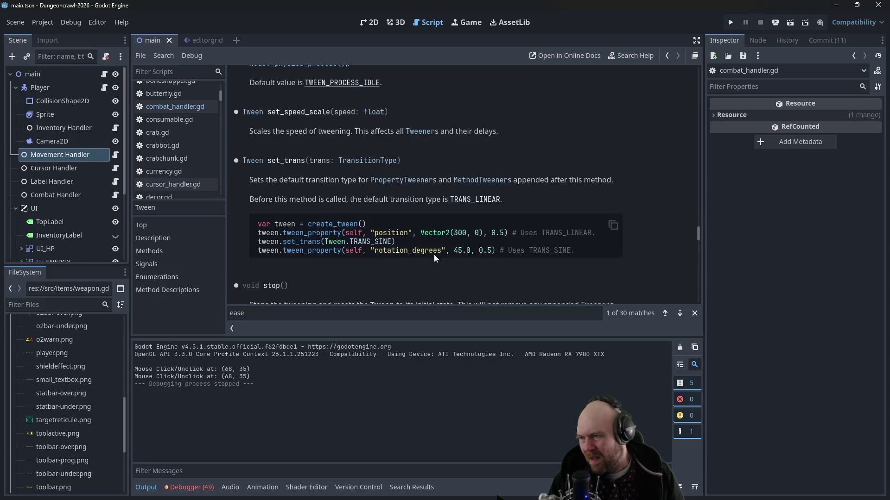
scroll(434, 257, down, 1)
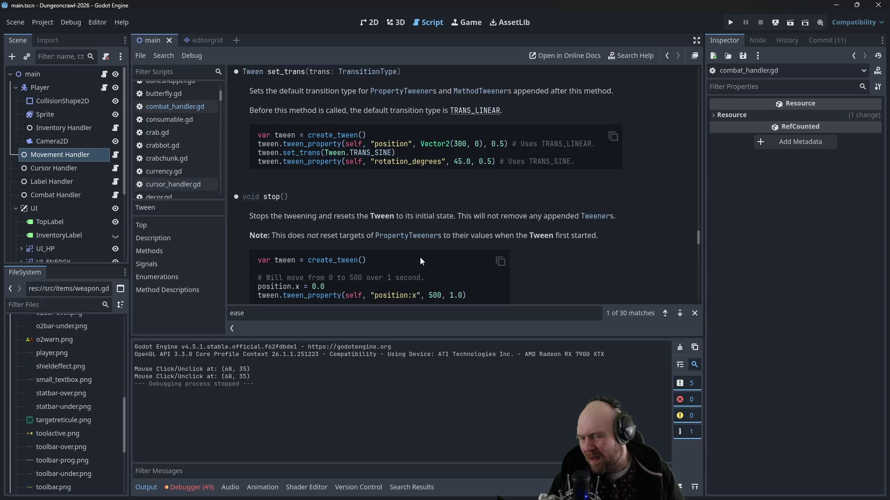
scroll(407, 256, down, 4)
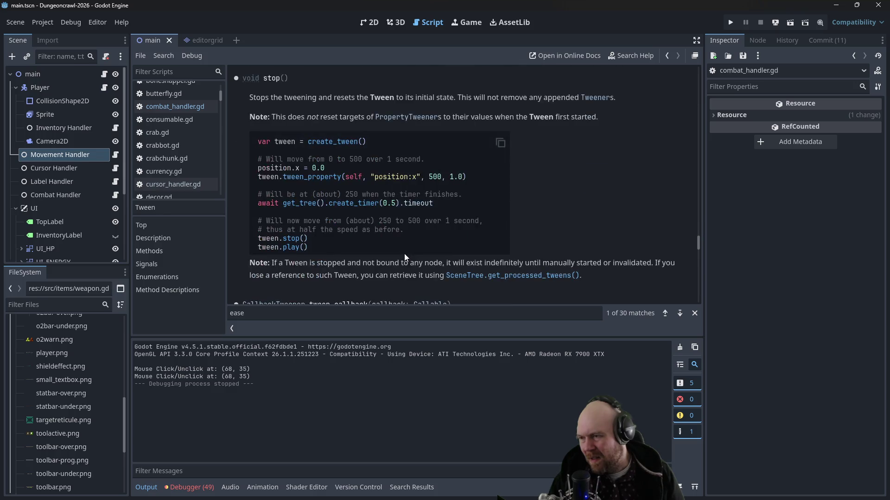
scroll(404, 257, down, 2)
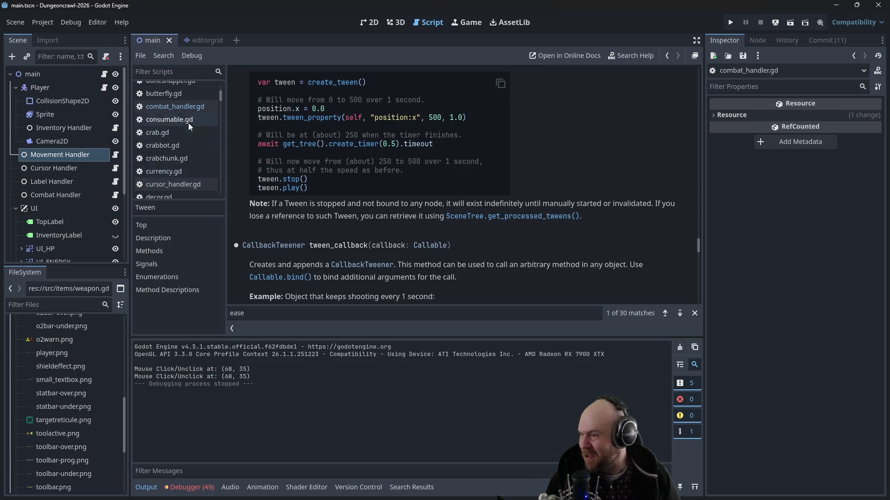
Step: Return to the animation time comment in combat_handler.gd, then open a new private browser tab
click(183, 107)
scroll(355, 221, down, 1)
scroll(355, 221, up, 1)
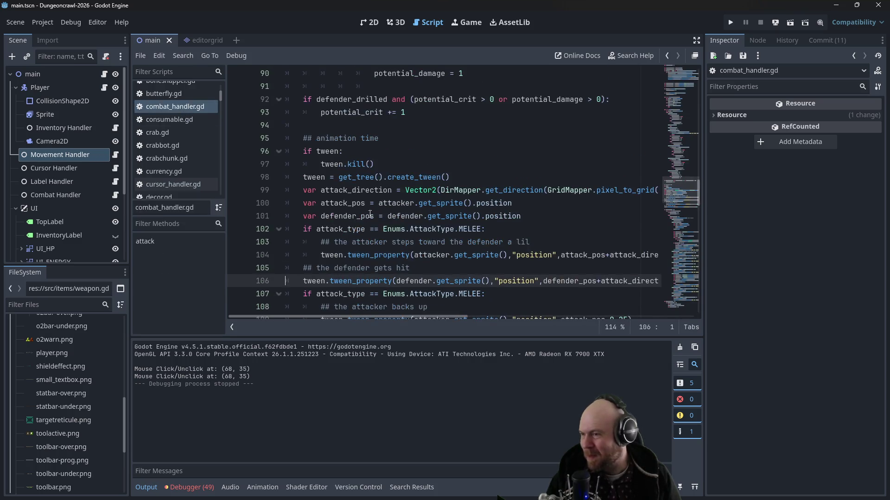
click(419, 139)
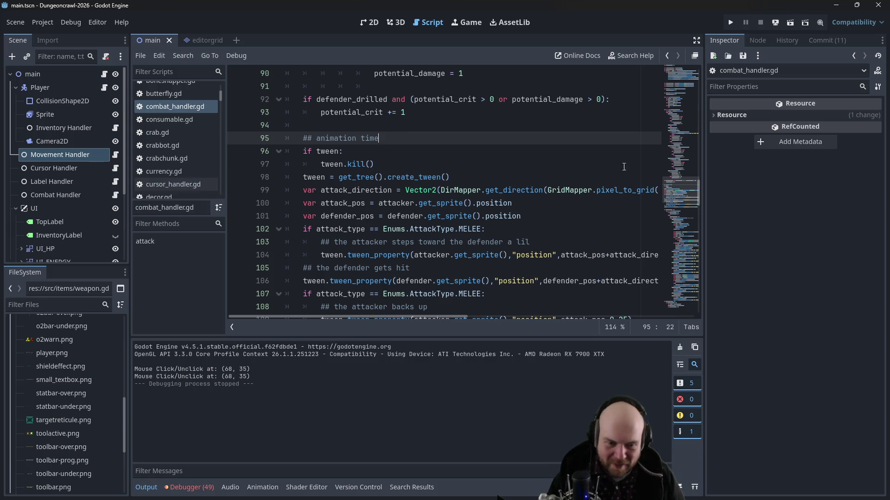
key(alt+Tab)
key(ctrl+t)
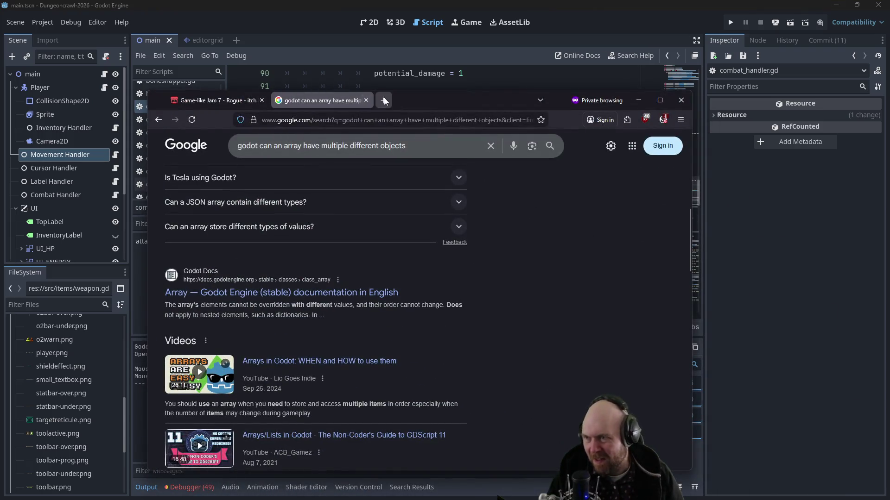
Step: Search Google for 'godot get all active tweens'
text(godot get all tweens)
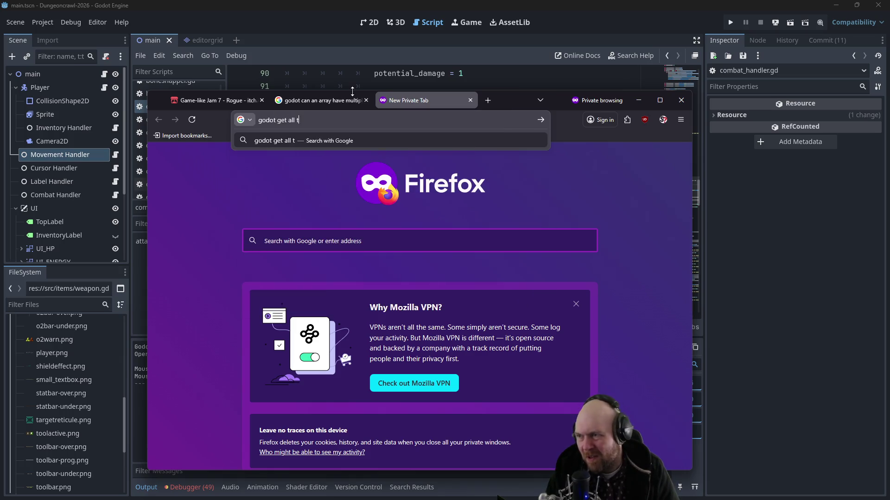
key(Return)
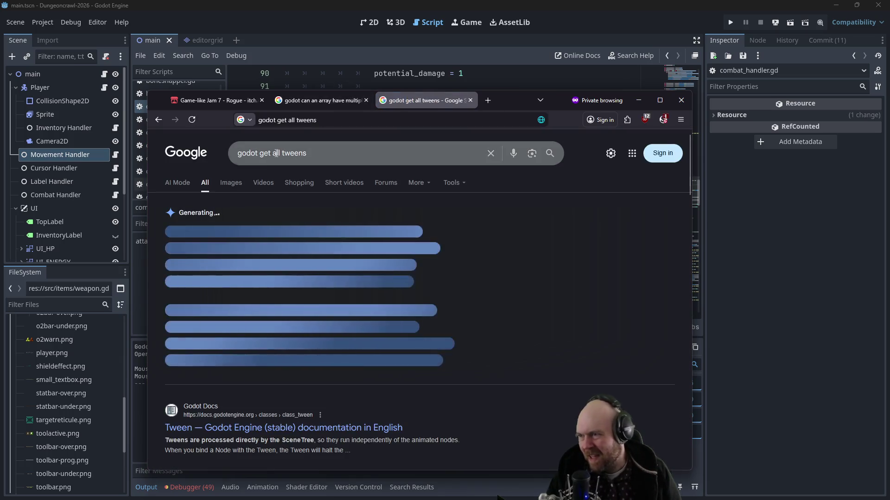
click(282, 154)
text(active)
key(Return)
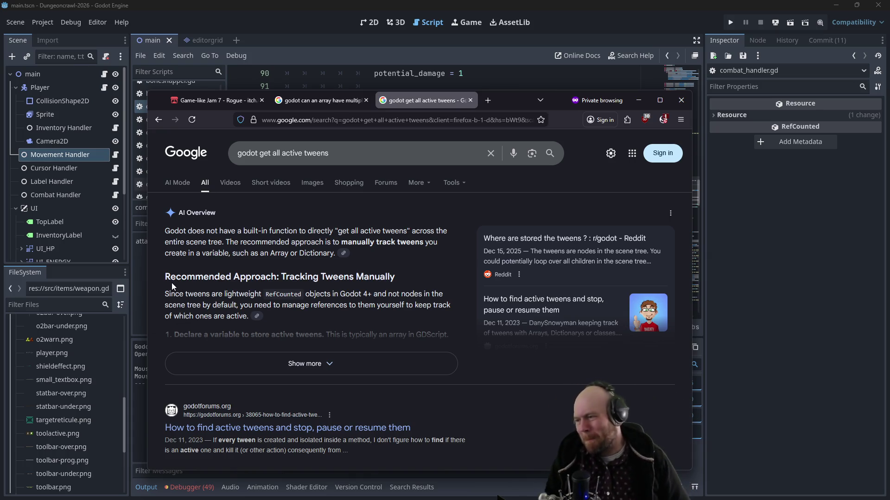
Step: Read the godotforums thread on tracking active tweens, then minimize Firefox
scroll(316, 270, down, 2)
scroll(316, 271, down, 1)
click(242, 284)
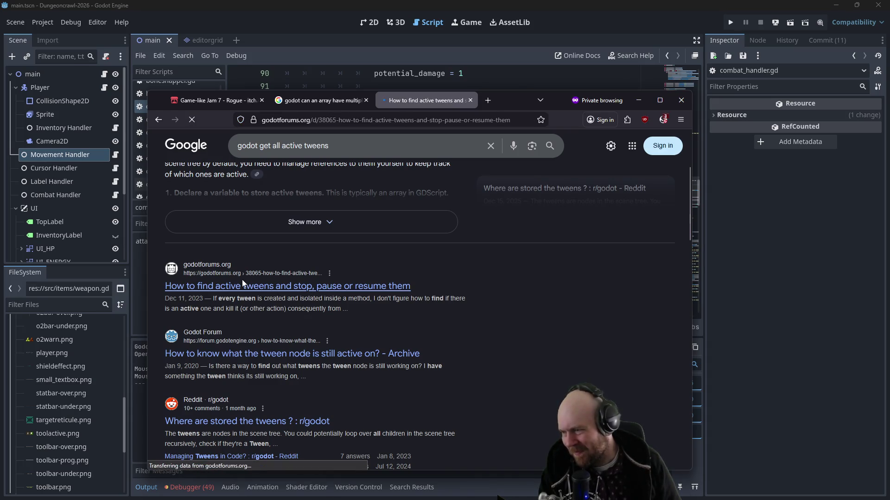
scroll(260, 260, down, 1)
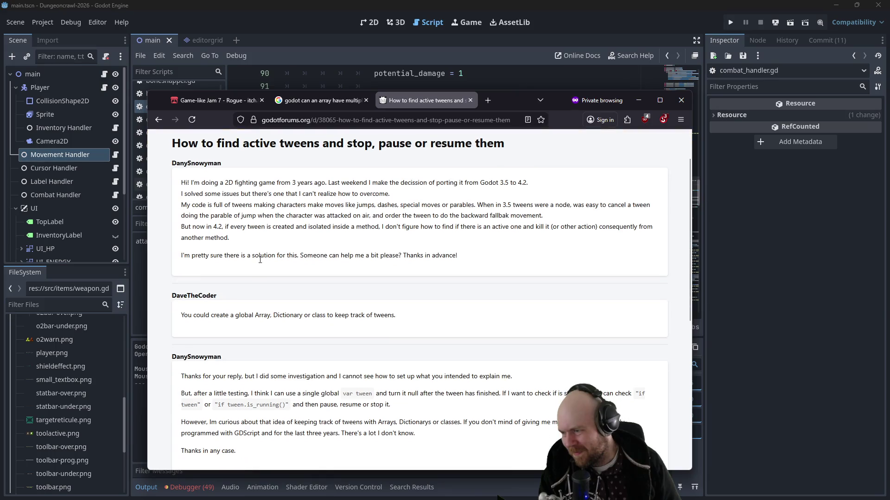
scroll(260, 259, down, 1)
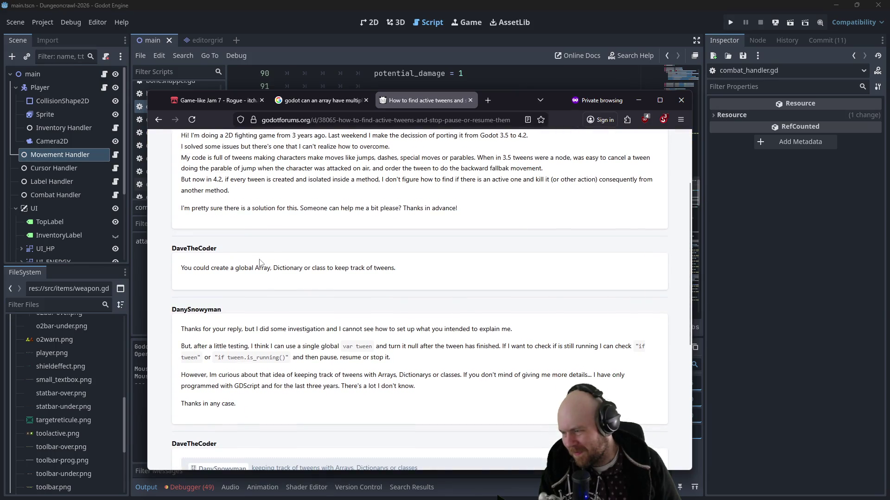
scroll(260, 262, down, 3)
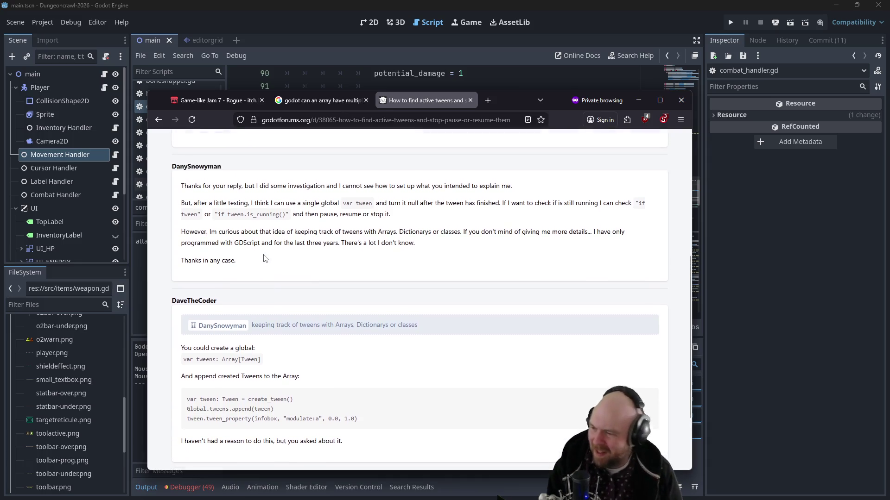
scroll(264, 259, down, 1)
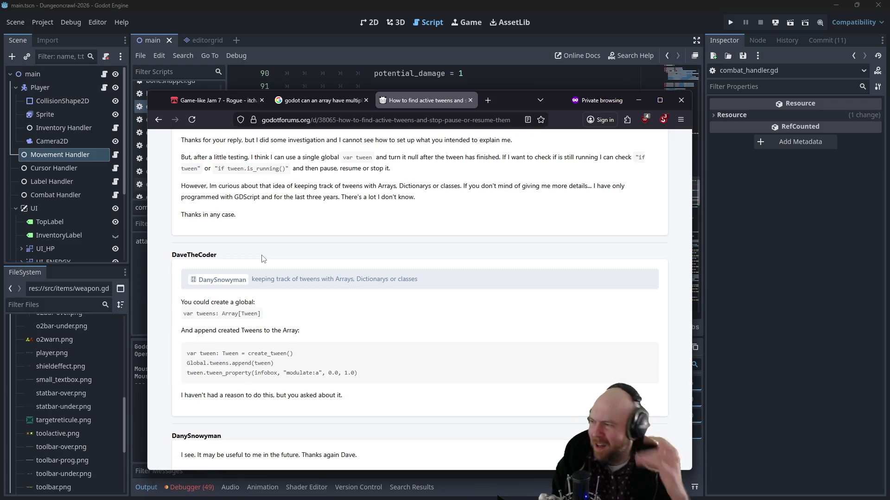
click(637, 99)
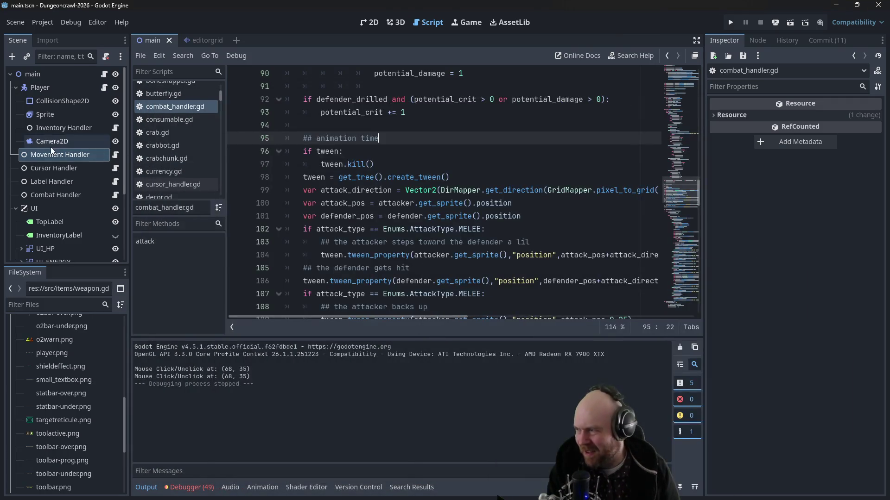
Step: Collapse the weapons and arts folders and expand src/handler in the FileSystem
scroll(110, 368, up, 3)
drag(123, 382, 123, 314)
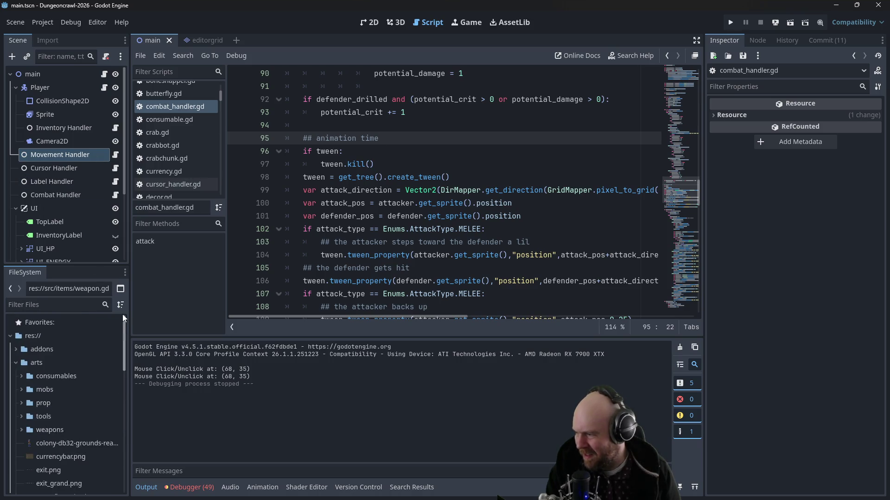
click(21, 431)
click(16, 363)
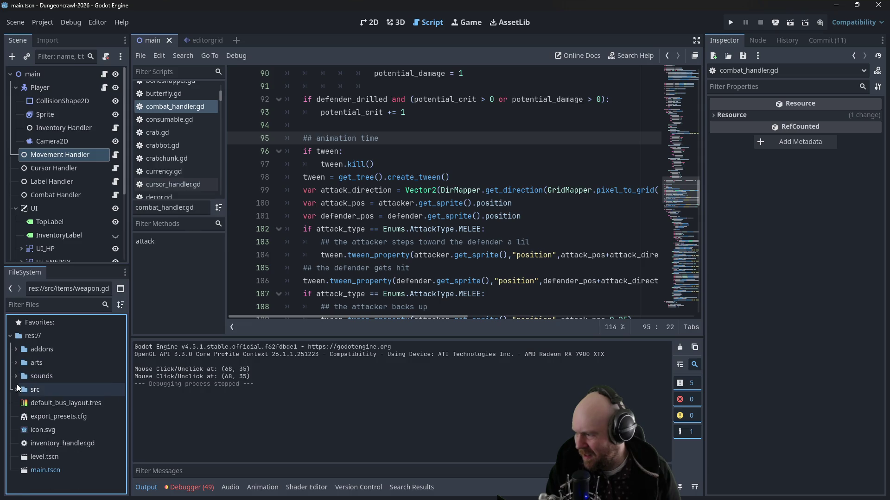
click(16, 390)
click(22, 416)
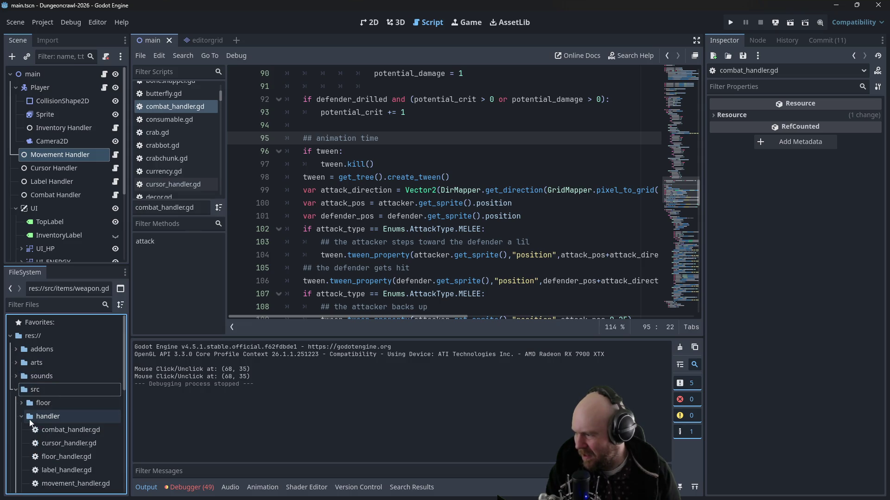
Step: Create the script res://src/handler/tween_handler.gd and open it for editing
right_click(34, 416)
mouse_move(128, 306)
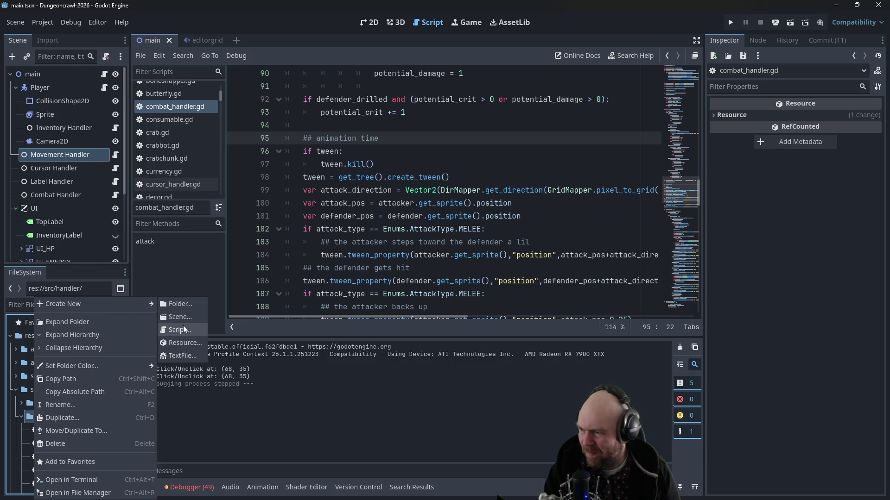
click(182, 325)
text(tween_handler)
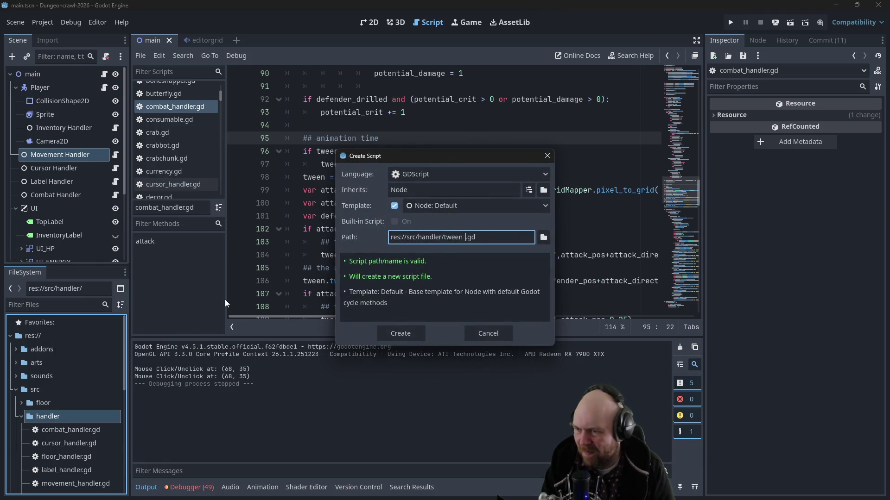
key(Return)
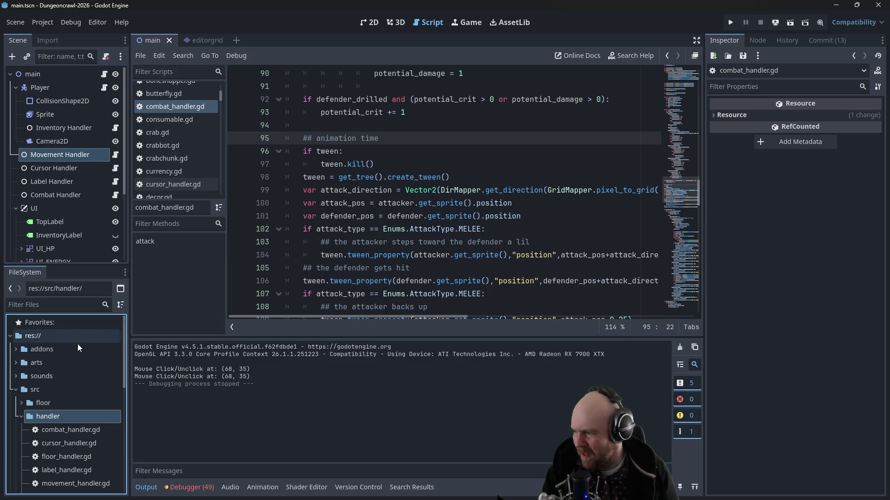
scroll(74, 367, down, 5)
double_click(71, 443)
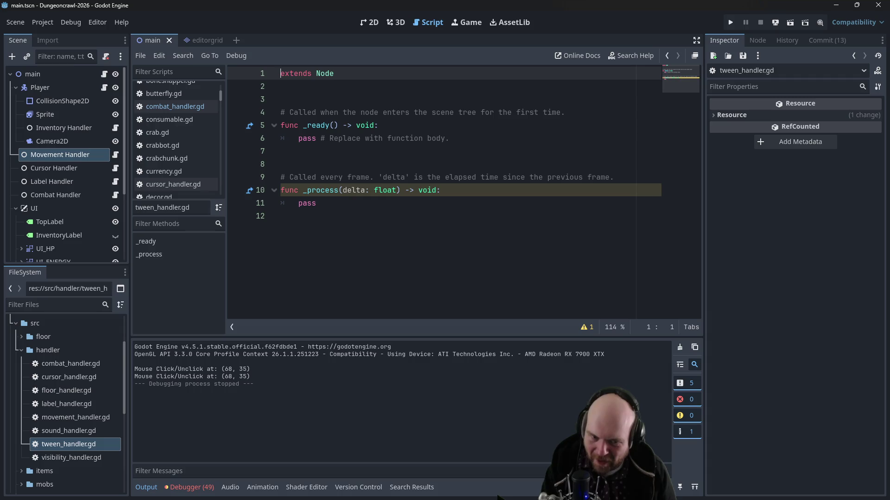
Step: Switch back to the Firefox forum thread about finding active tweens
key(alt+Tab)
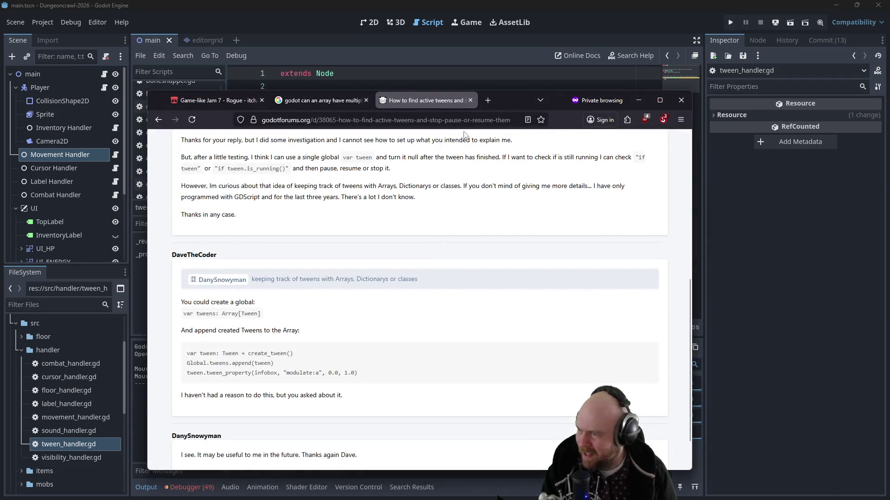
Step: Search 'godot tweens' in a new tab and open the official Tween class documentation
click(483, 104)
text(godot tweens)
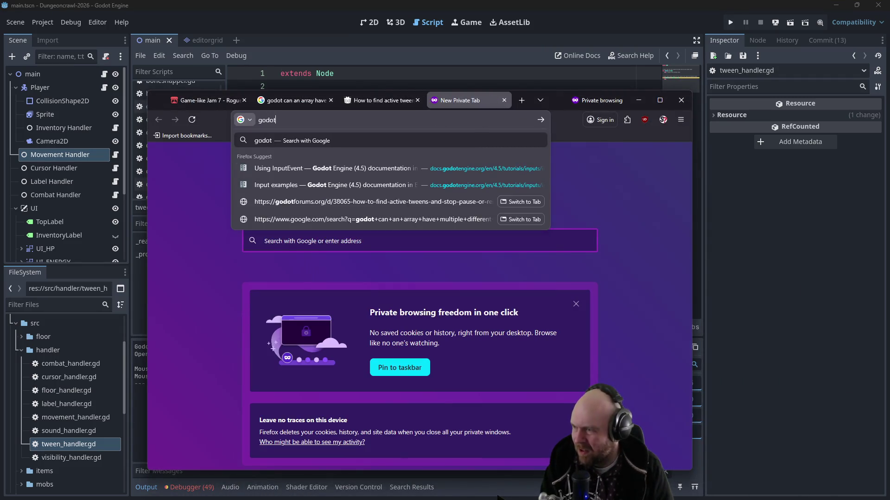
key(Return)
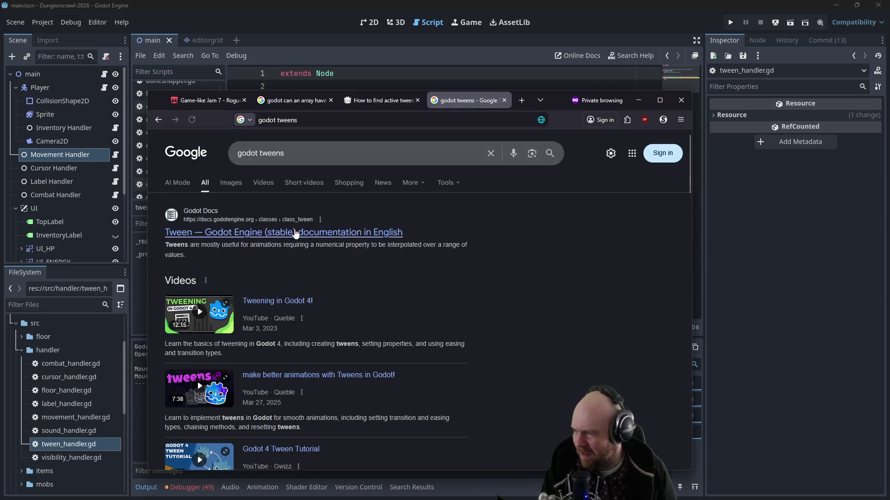
click(295, 232)
Step: Read the Tween methods down to chain() and its example, then hide the browser
scroll(424, 239, down, 5)
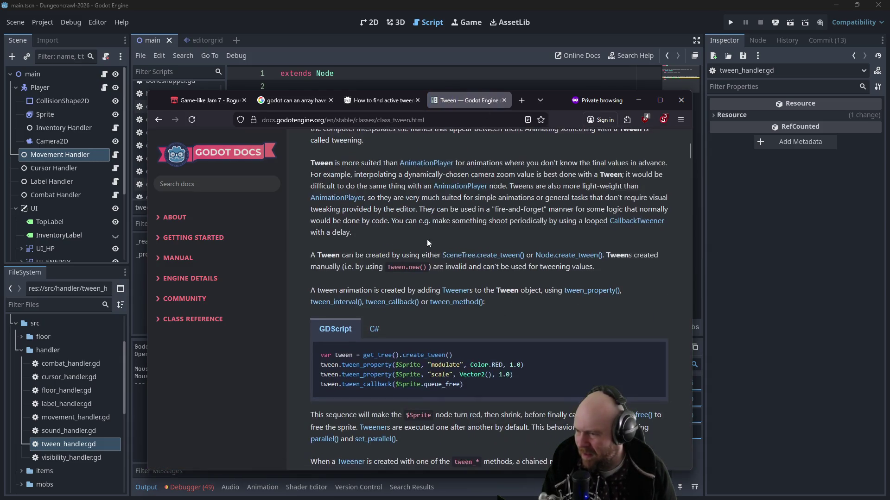
middle_click(504, 236)
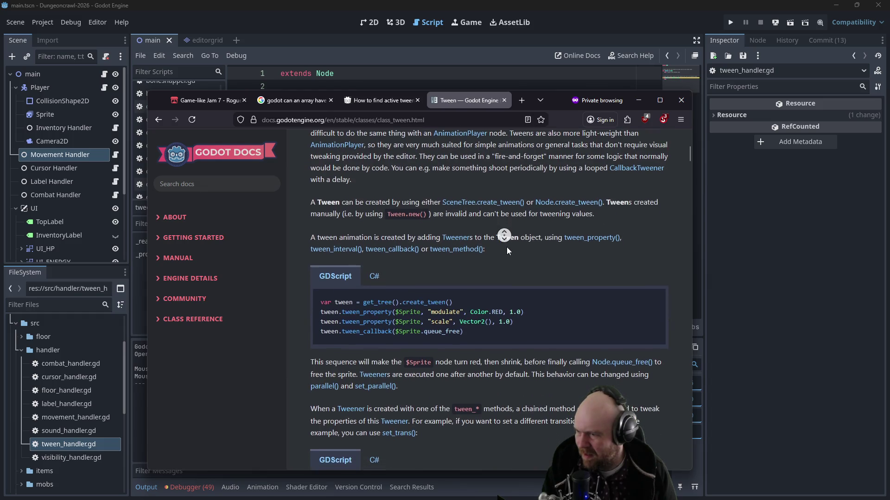
middle_click(507, 246)
scroll(504, 246, down, 5)
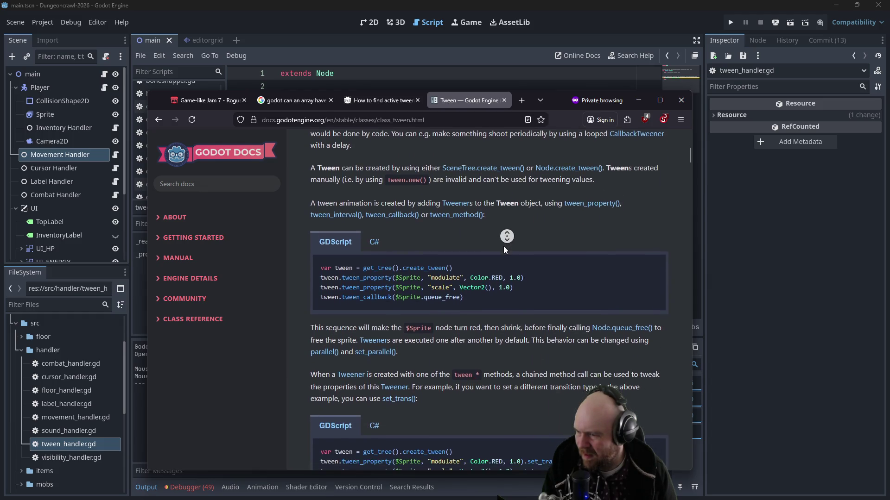
middle_click(504, 244)
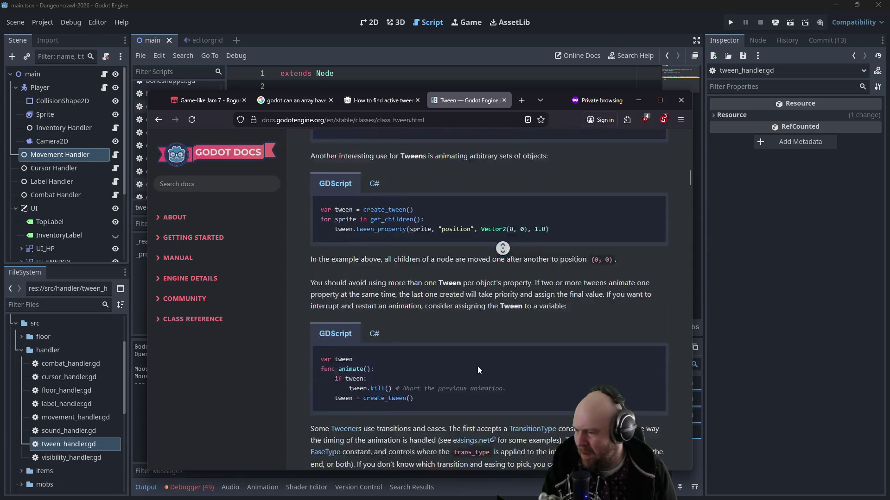
scroll(464, 276, down, 2)
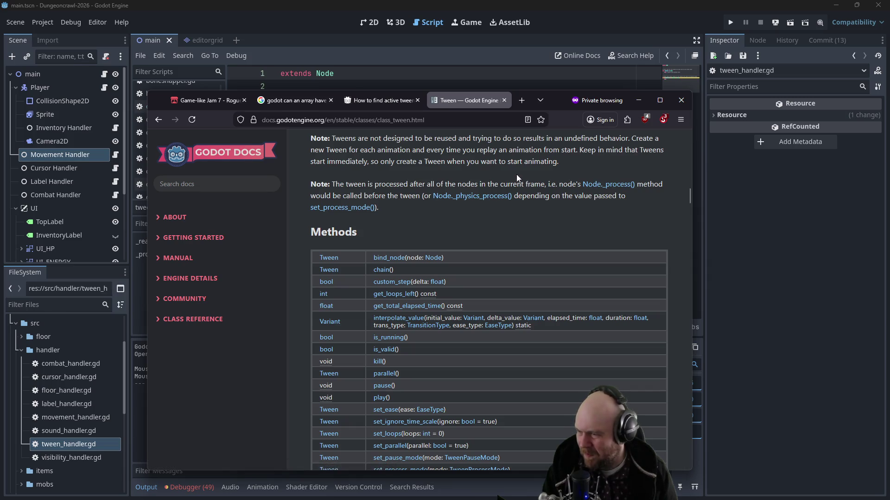
click(381, 270)
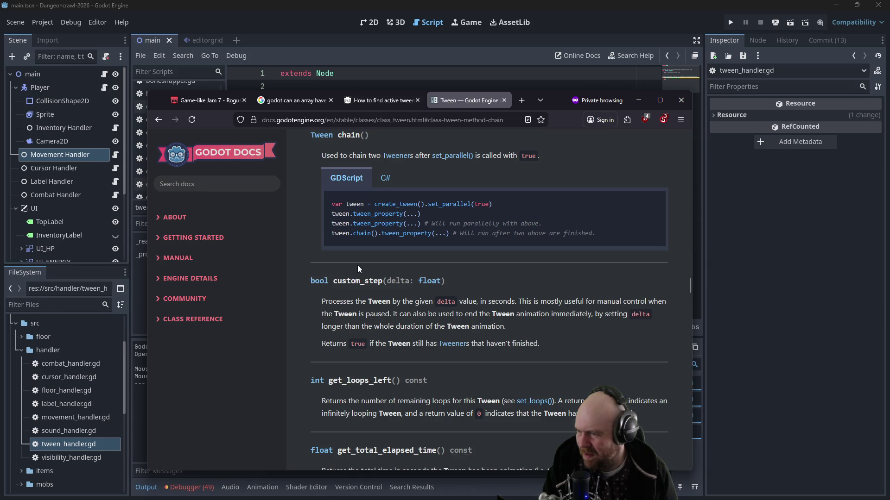
scroll(361, 266, up, 2)
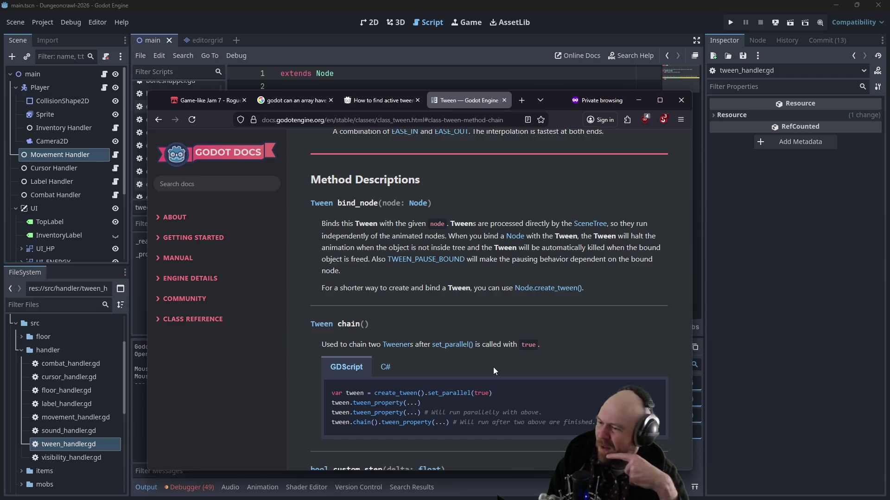
click(633, 101)
Step: Replace the template functions with 'var tween' and a 'func get_tween():' declaration
mouse_move(399, 204)
mouse_down()
mouse_move(325, 186)
mouse_move(272, 115)
mouse_up()
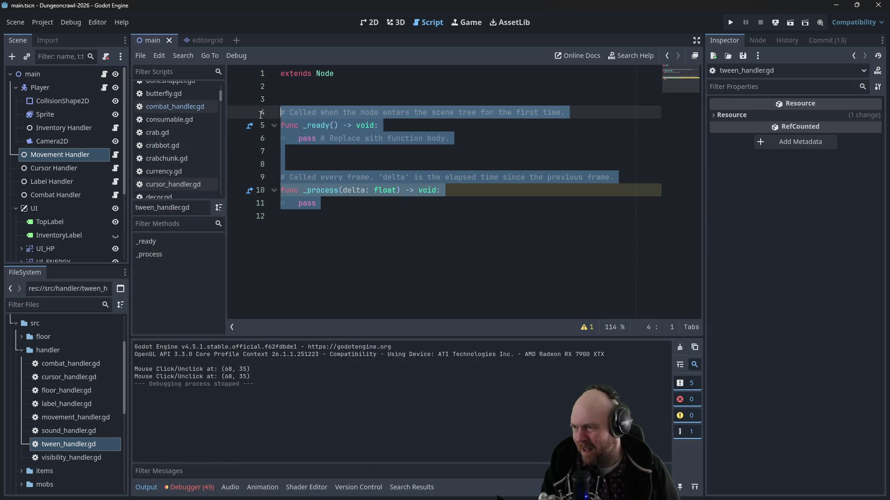
text(func get_tween)
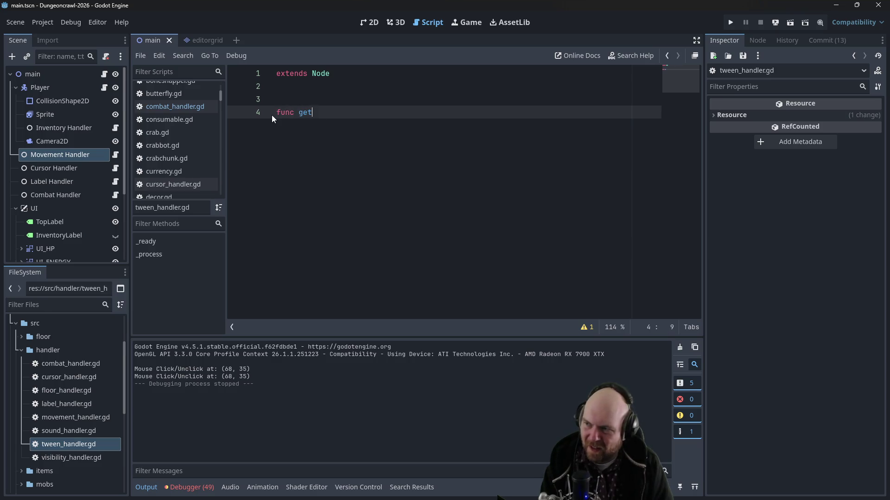
key(Up)
key(Up)
key(Return)
text(var tween)
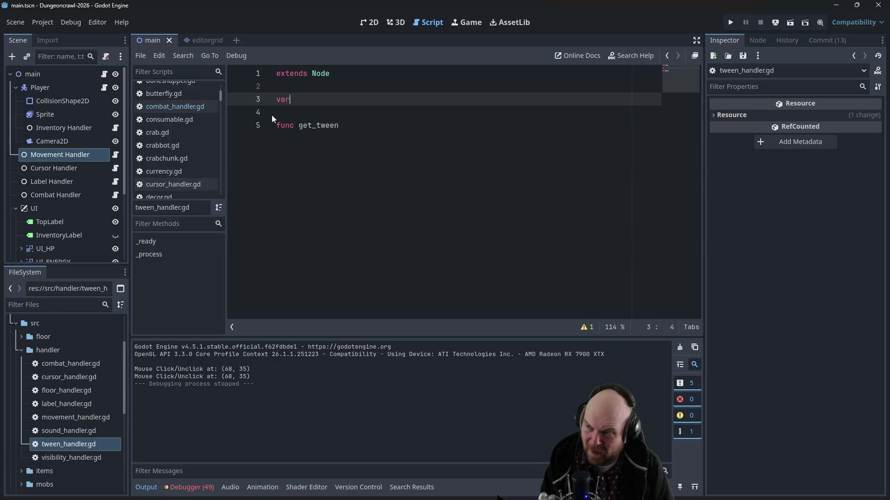
key(Down)
key(Down)
key(End)
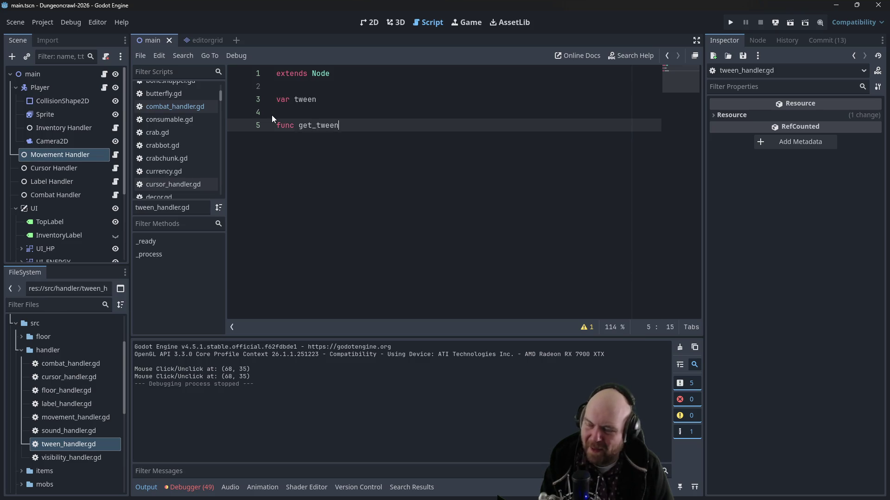
text(:)
key(Left)
text(())
key(End)
Step: Give get_tween() a '-> Tween' return type and start its body
key(Return)
key(Up)
key(End)
key(Left)
text(-> Tw)
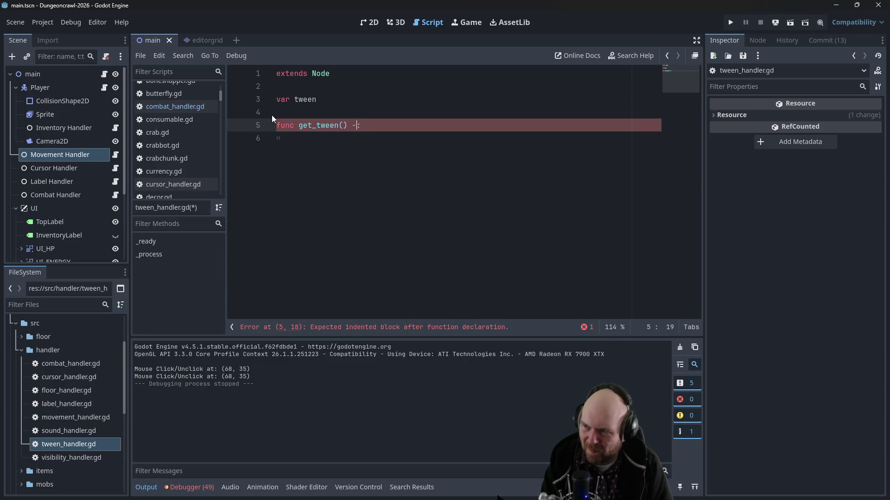
text(een)
key(End)
key(Return)
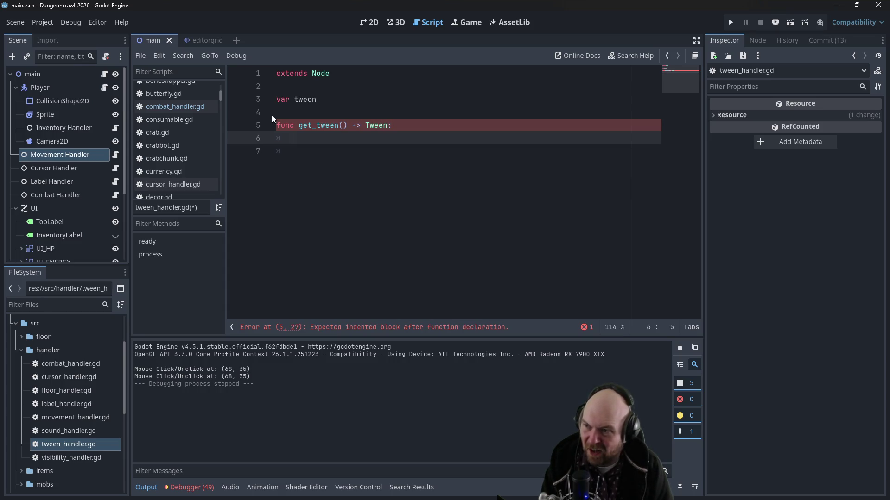
Step: Write the body 'if tween: return tween' then 'tween = create_tween()', and view create_tween's docs
text(if tween:)
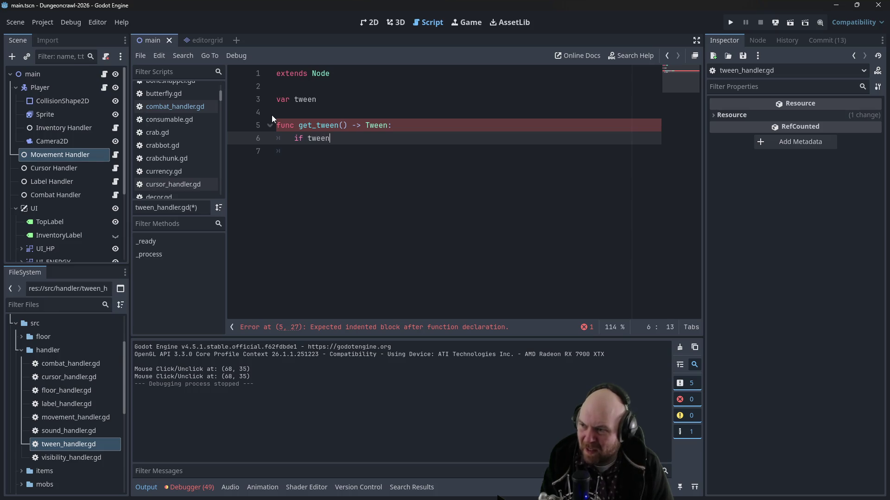
key(Return)
text(return tween)
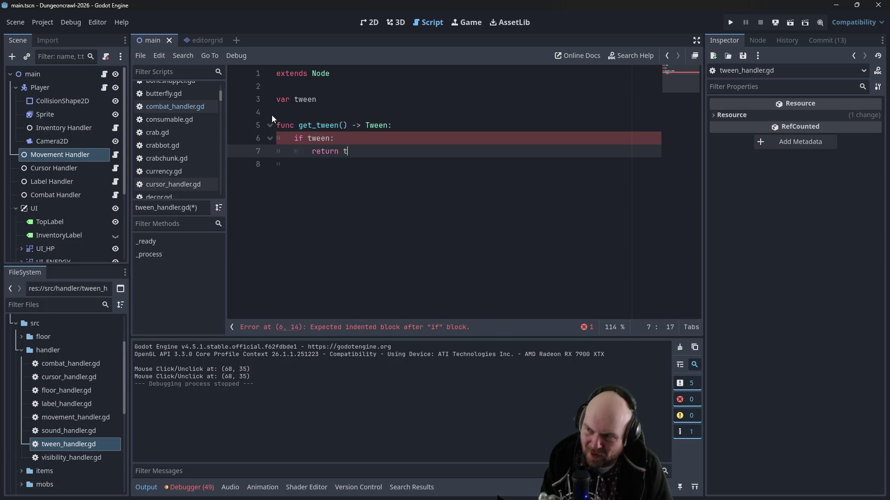
key(Return)
key(BackSpace)
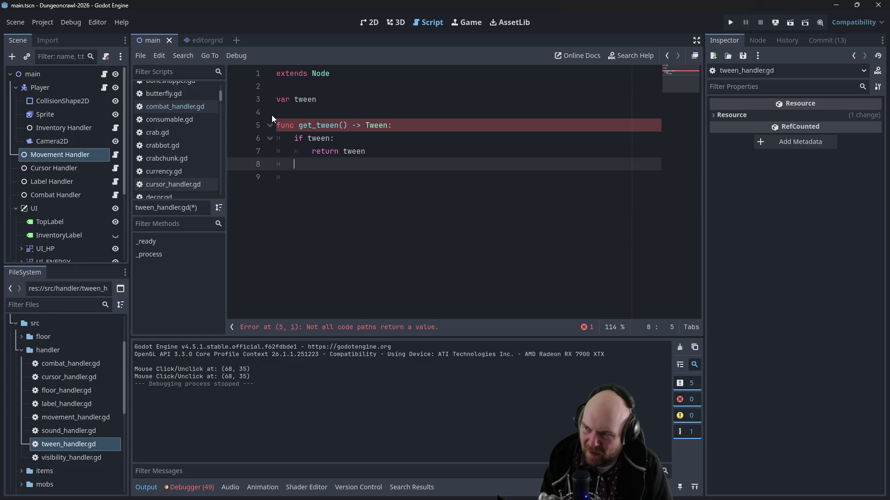
text(tween = )
text(create_tween)
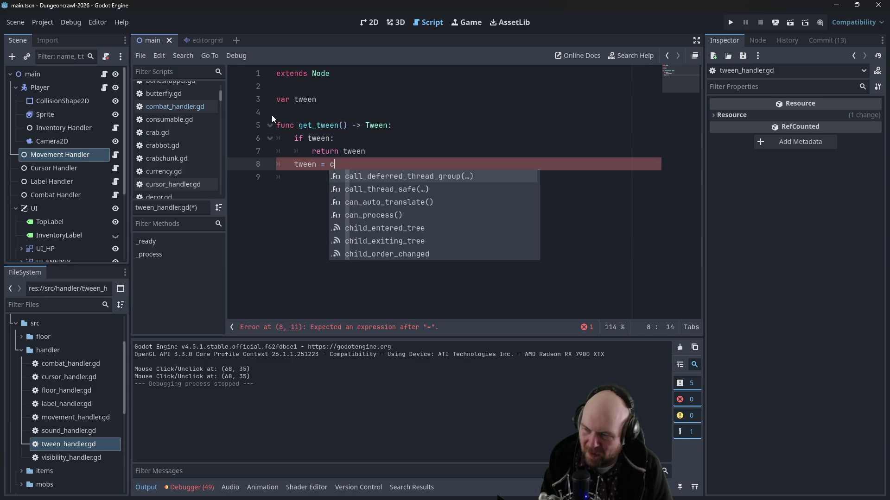
key(Return)
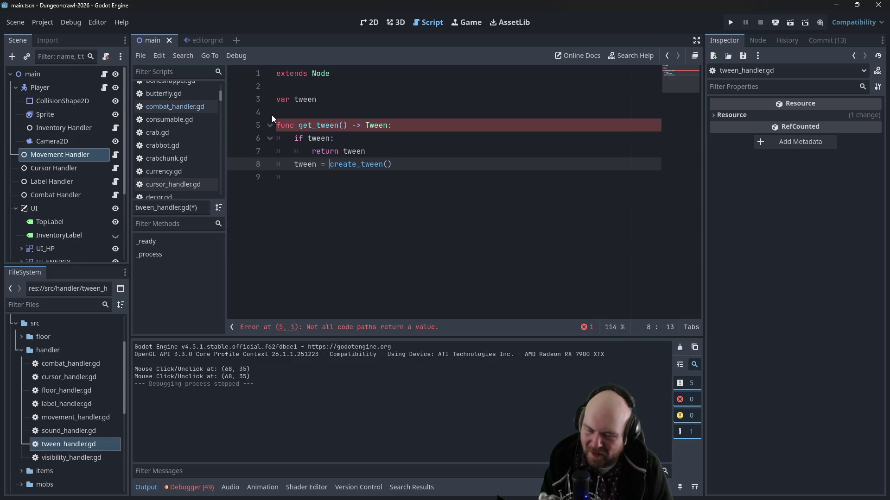
ctrl+click(370, 164)
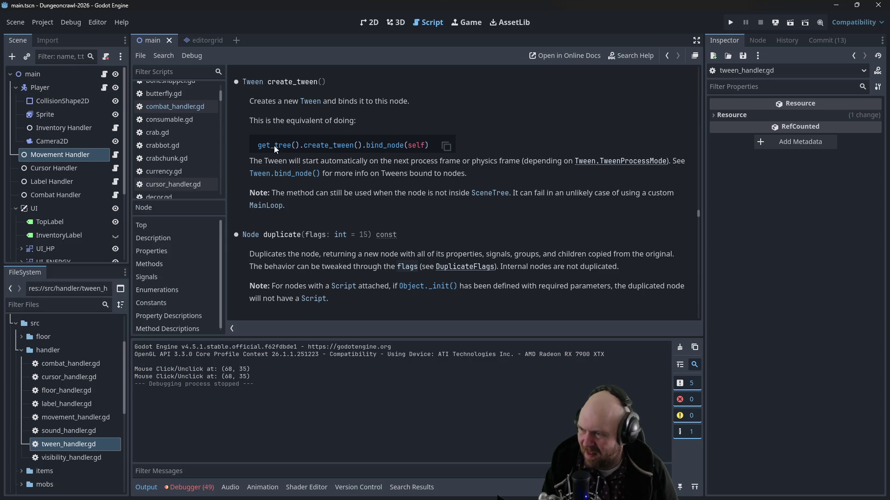
Step: Open the Tween bind_node documentation and search the help page for 'if_valid'
click(289, 173)
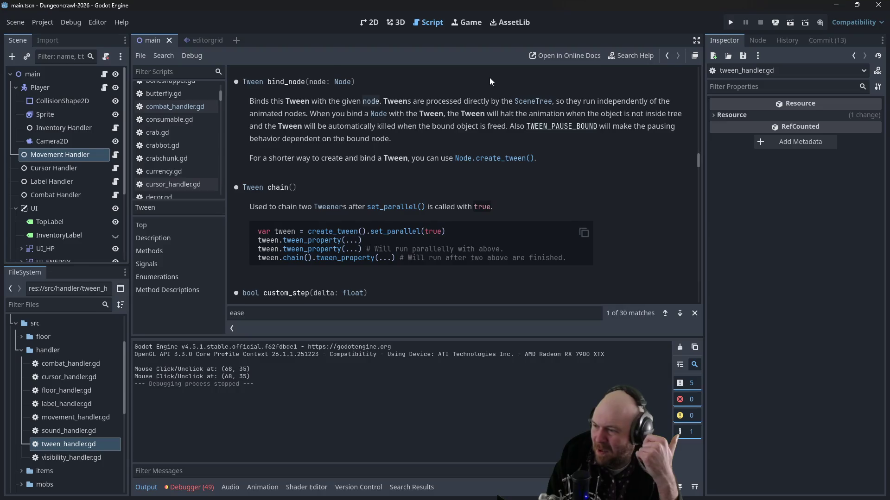
scroll(551, 180, up, 1)
key(ctrl+f)
text(if_valid)
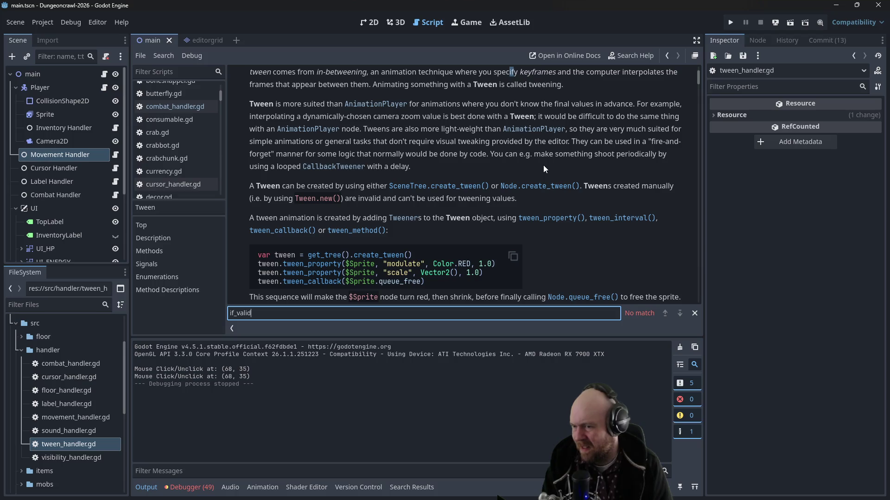
click(579, 266)
Step: Read through the Tween class description in the help
scroll(575, 262, up, 2)
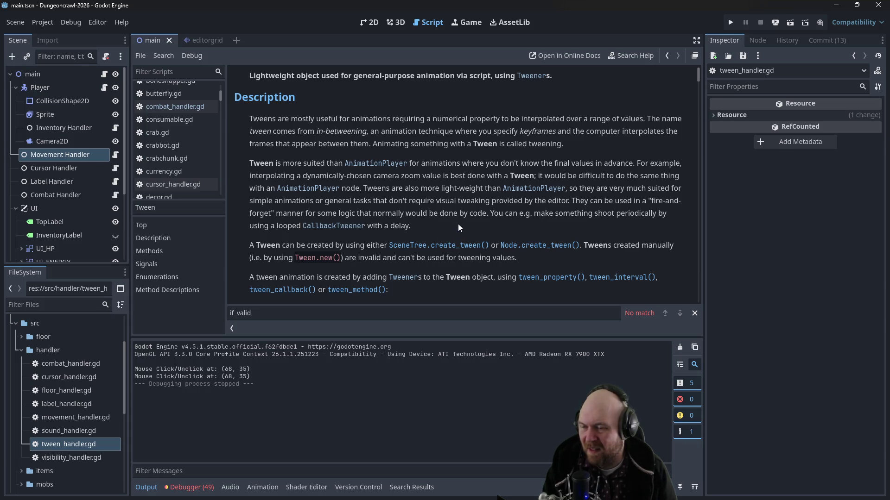
scroll(457, 223, down, 1)
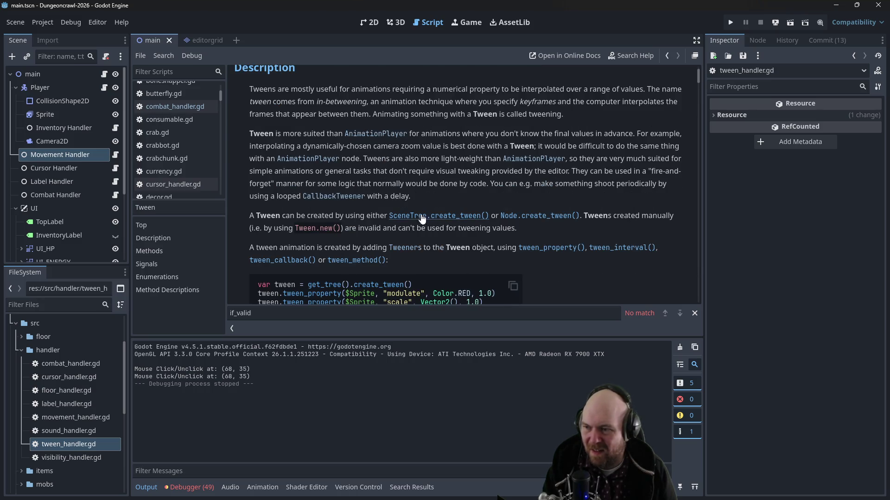
scroll(407, 218, down, 2)
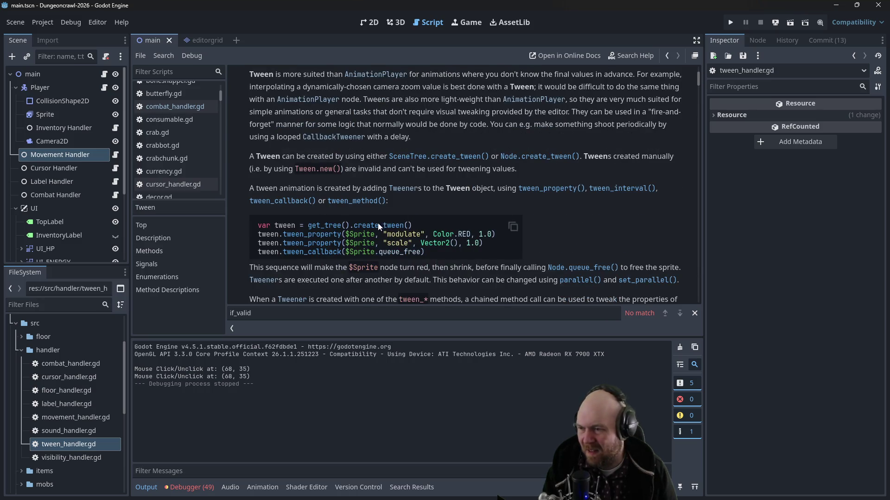
scroll(378, 226, down, 4)
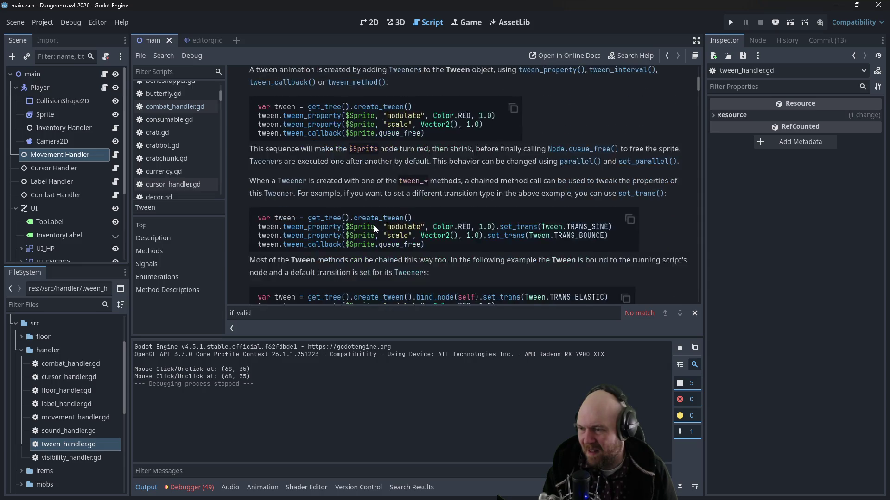
scroll(375, 219, up, 4)
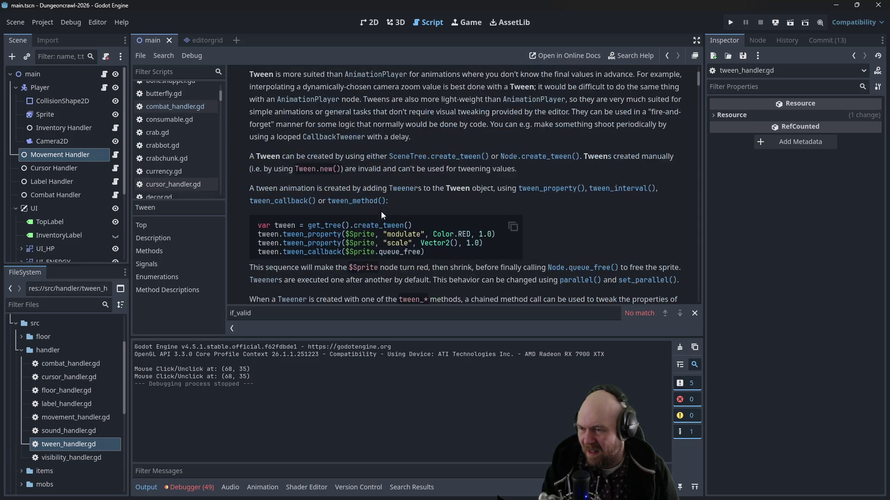
scroll(430, 187, up, 2)
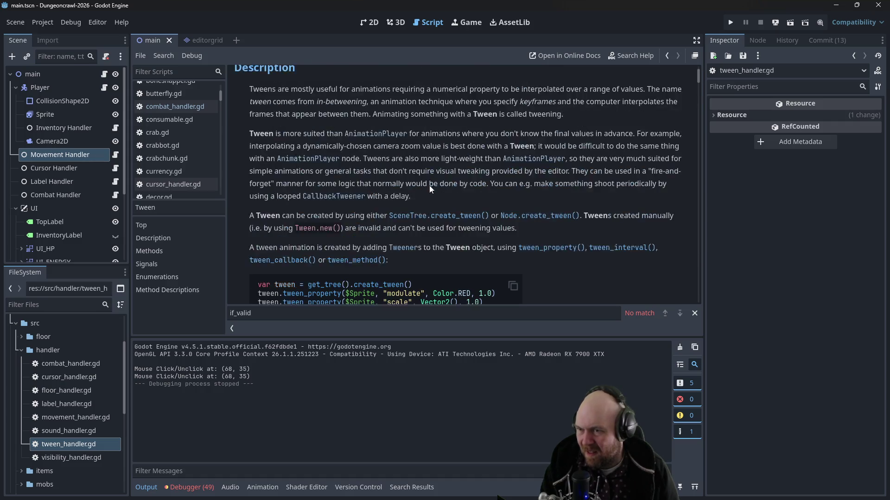
scroll(430, 190, up, 1)
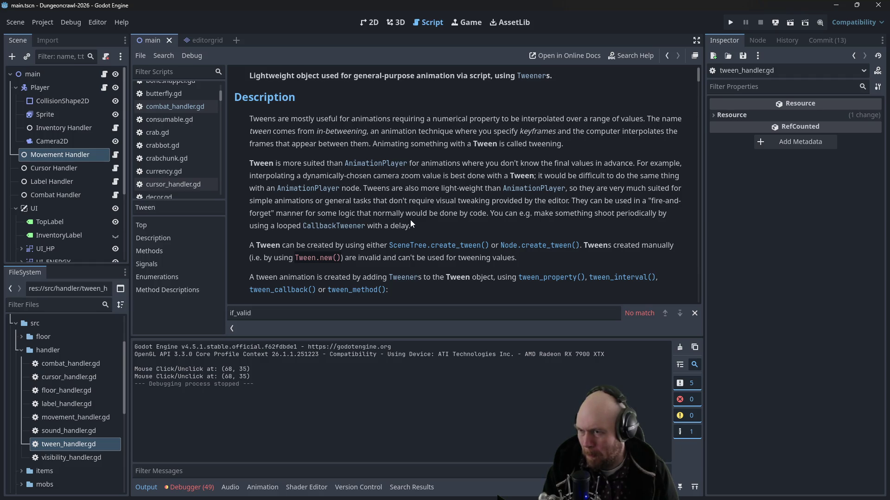
scroll(439, 251, up, 1)
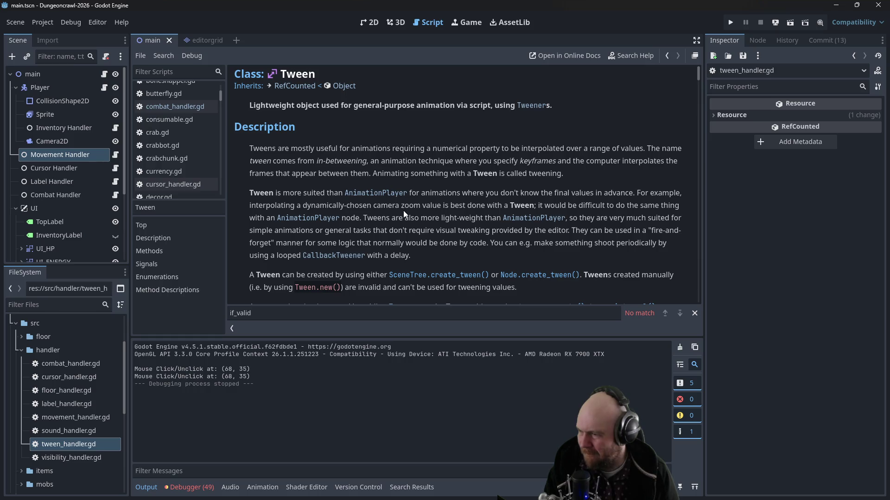
scroll(403, 215, down, 1)
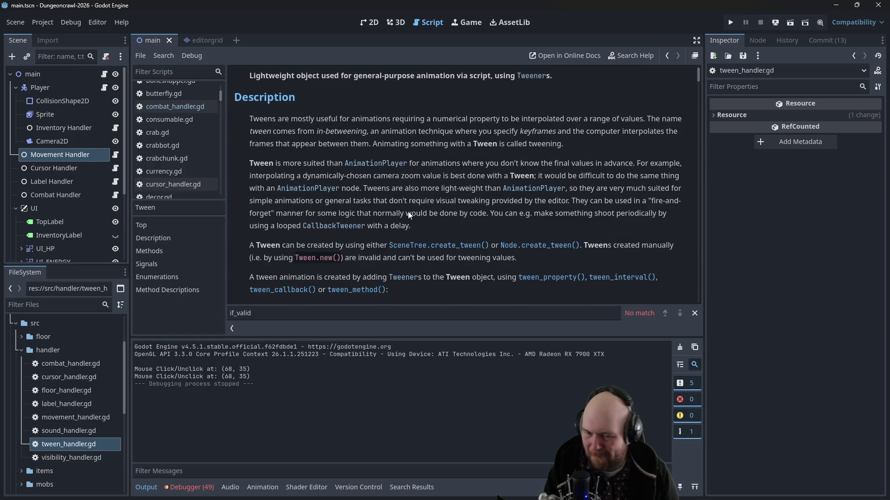
Step: Google 'godot autoload tween' in a private tab, open the Godot Forum thread, then hide Firefox
key(alt+Tab)
key(ctrl+t)
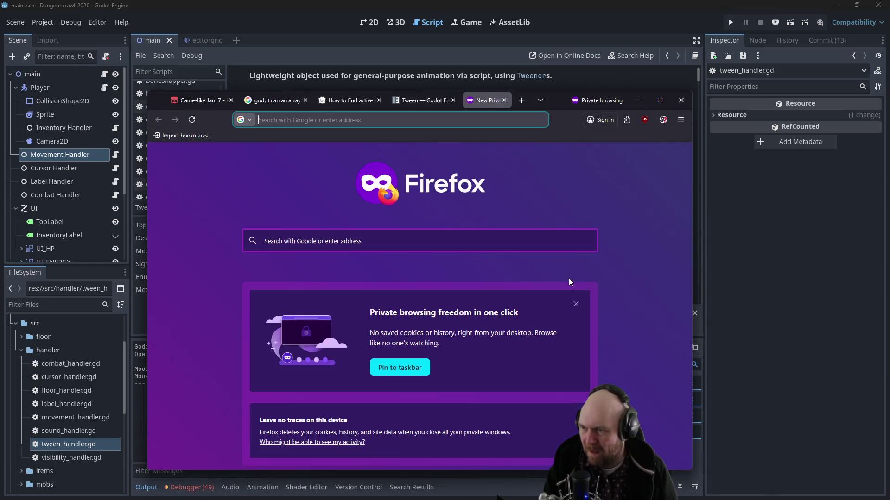
text(godot autoload)
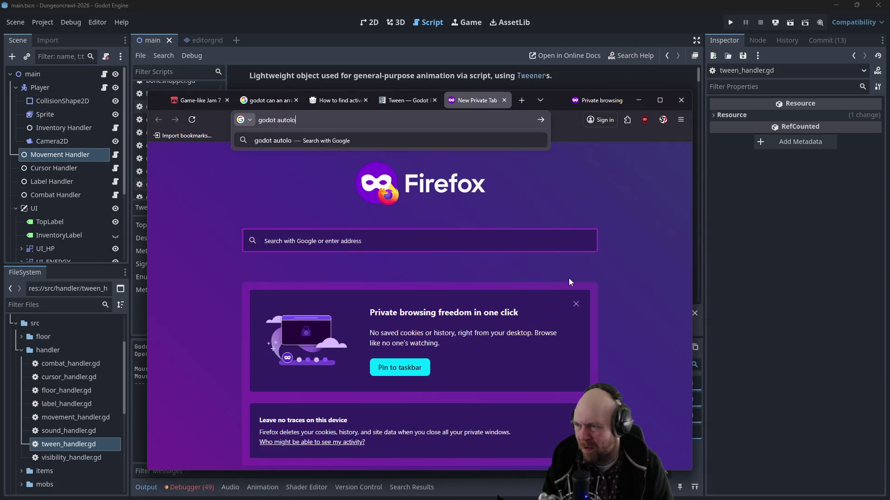
text( tween)
key(Return)
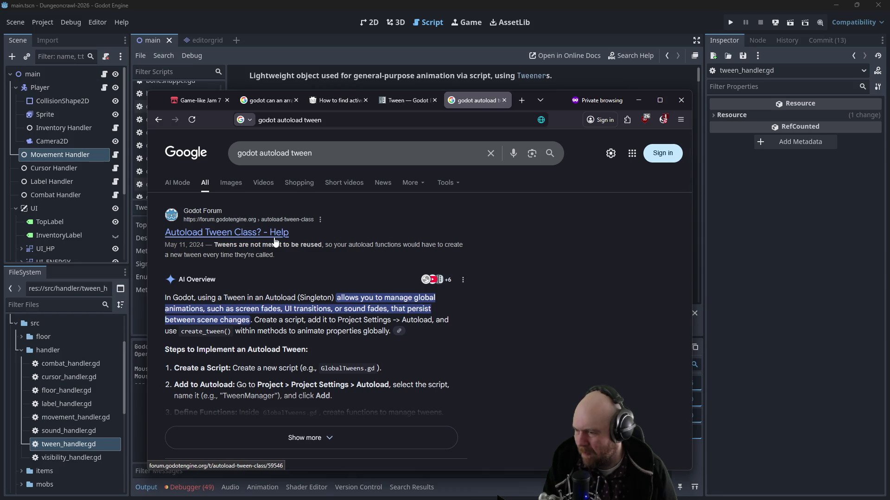
click(274, 237)
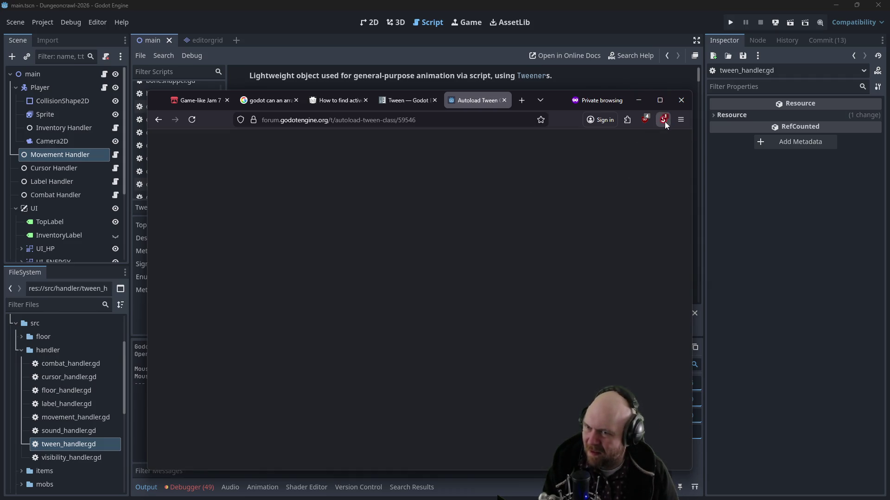
click(641, 101)
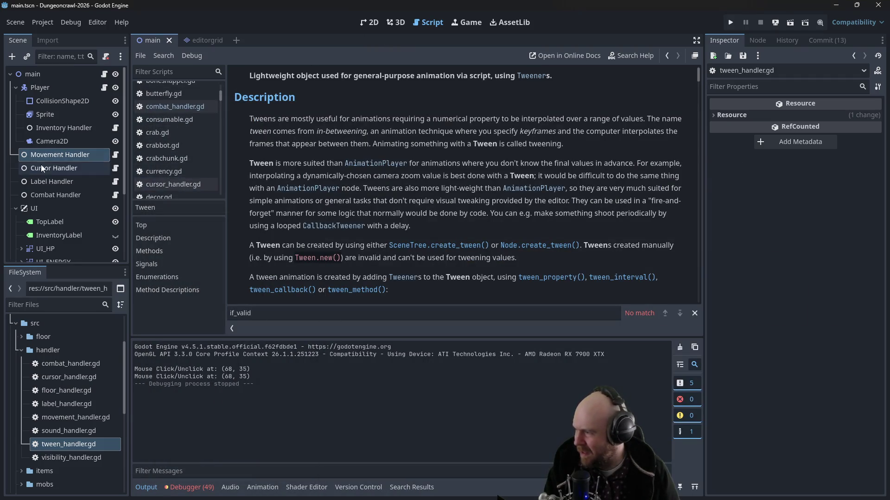
Step: Add res://src/handler/tween_handler.gd as the TweenHandler autoload in Project Settings
click(48, 23)
click(52, 34)
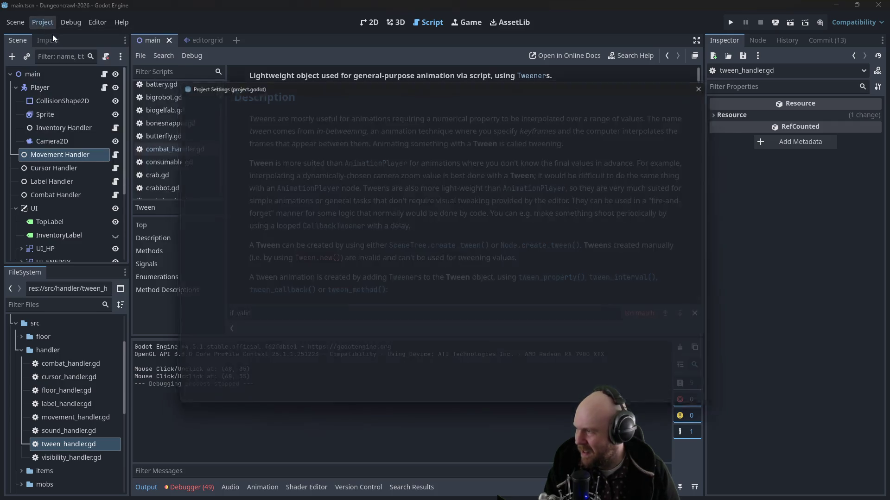
click(310, 99)
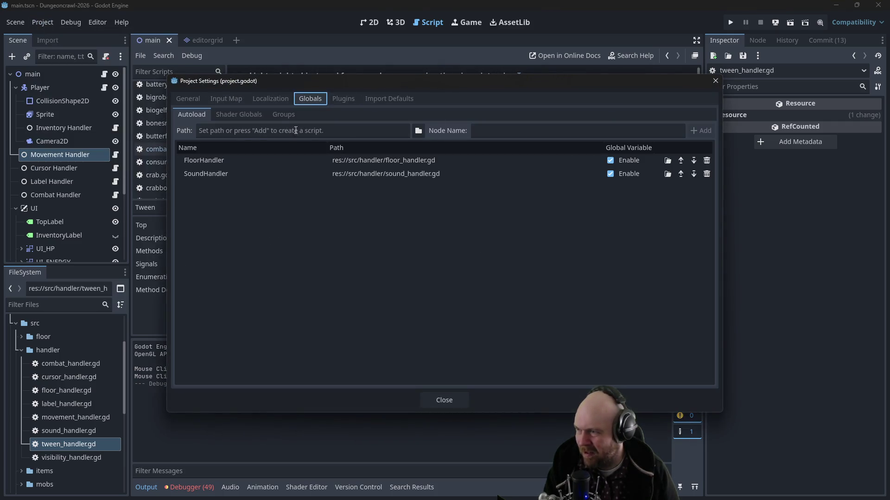
click(419, 131)
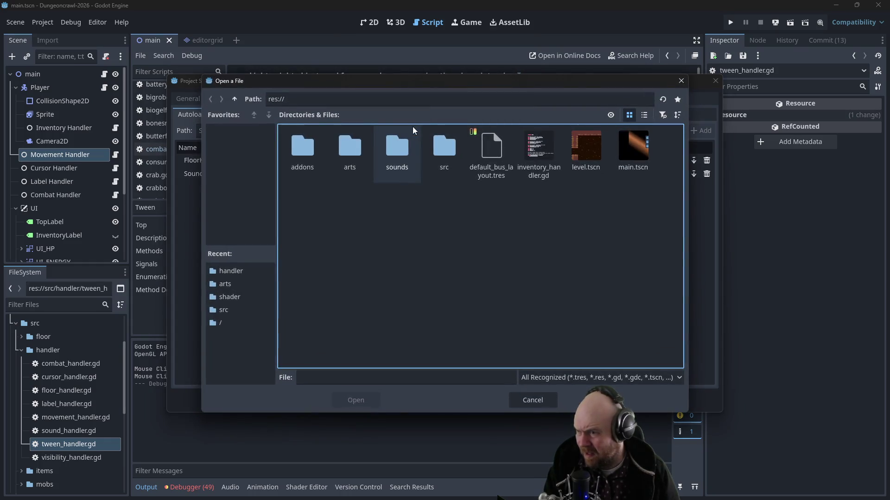
double_click(439, 138)
double_click(361, 148)
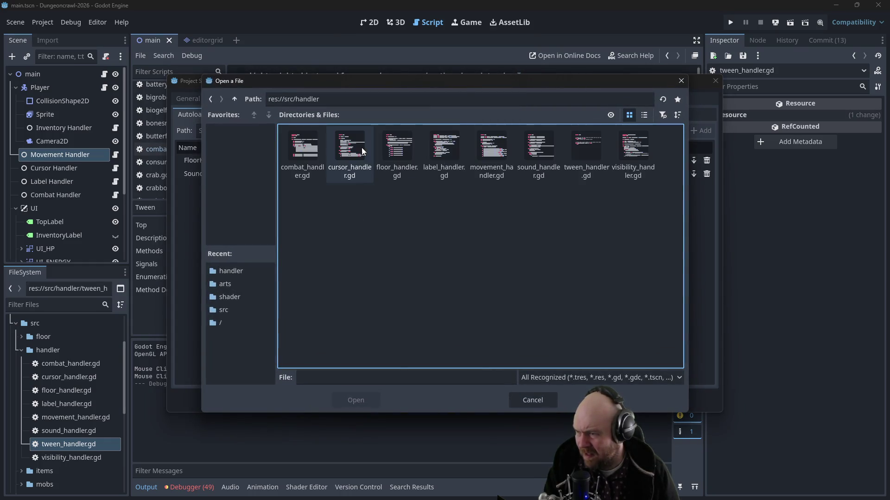
click(581, 155)
double_click(580, 154)
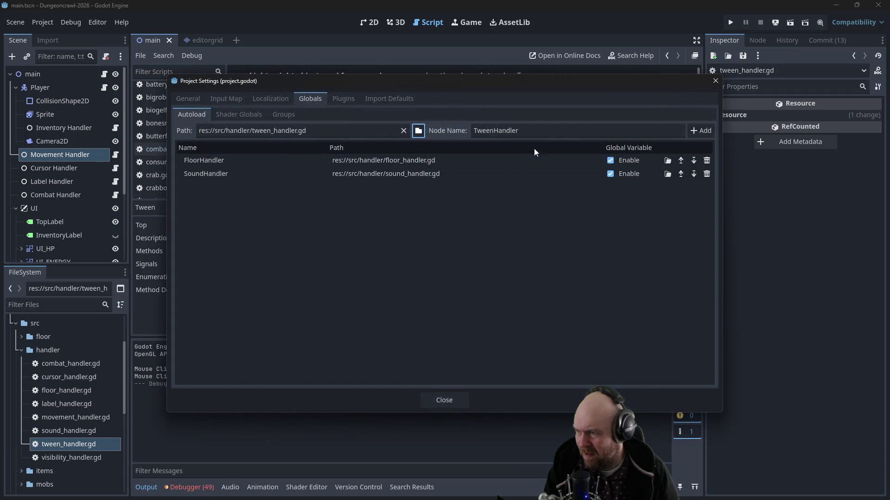
click(701, 130)
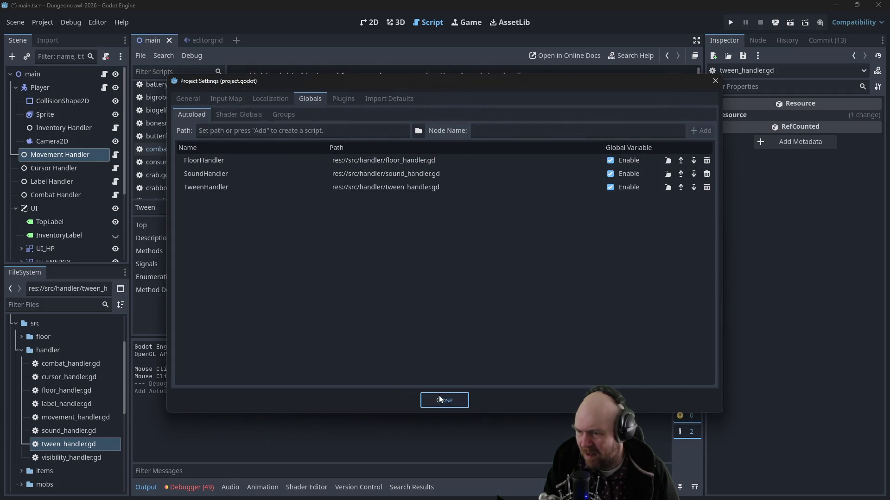
Step: Close Project Settings and open tween_handler.gd from the FileSystem
click(441, 398)
scroll(190, 156, down, 3)
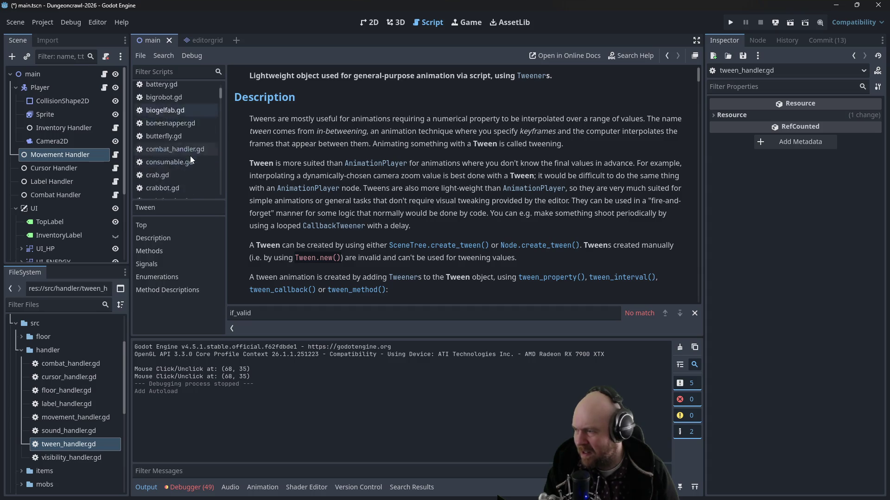
scroll(193, 149, down, 2)
click(59, 446)
double_click(59, 447)
Step: Add 'return tween' on line 9 after create_tween() and save the script
click(413, 164)
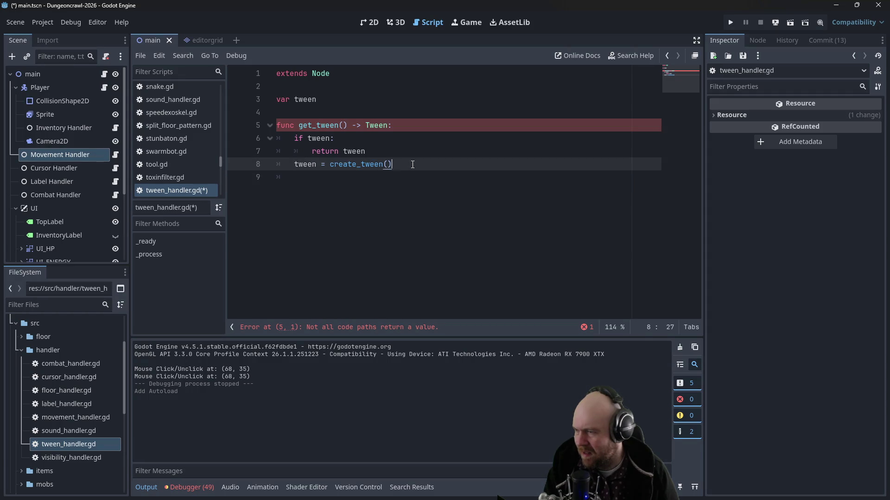
click(373, 174)
text(r)
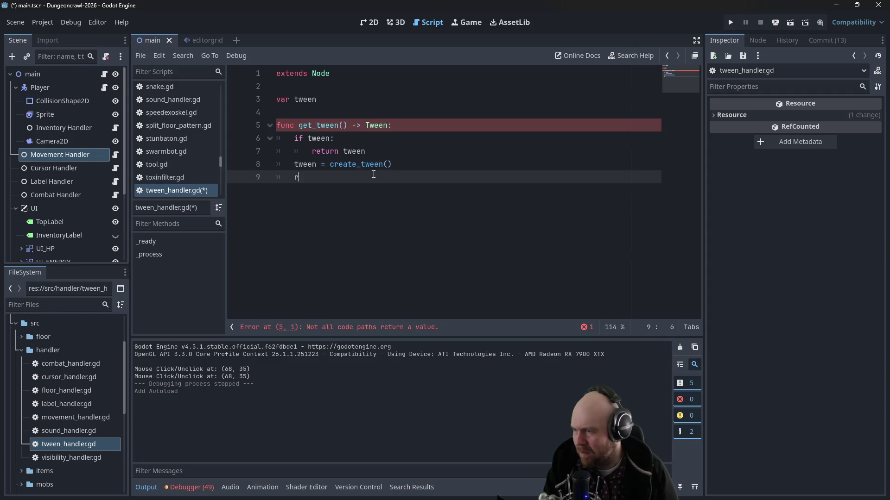
text(eturn tween)
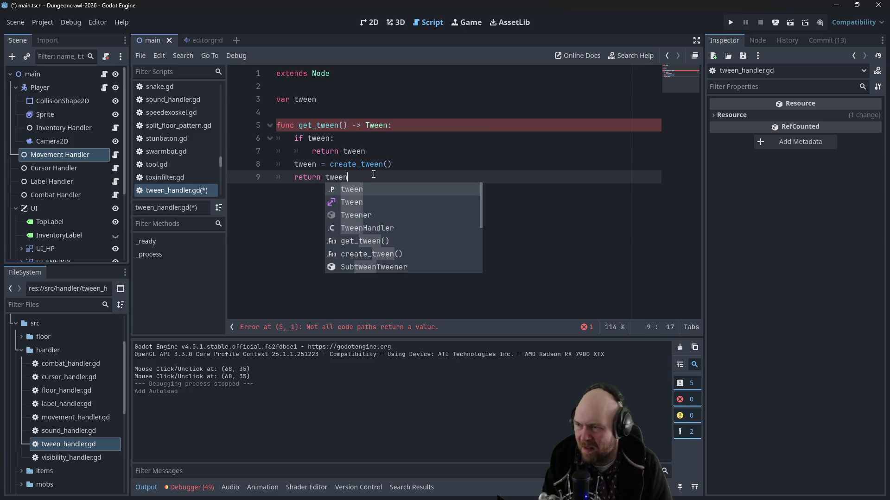
key(Escape)
key(ctrl+s)
click(366, 138)
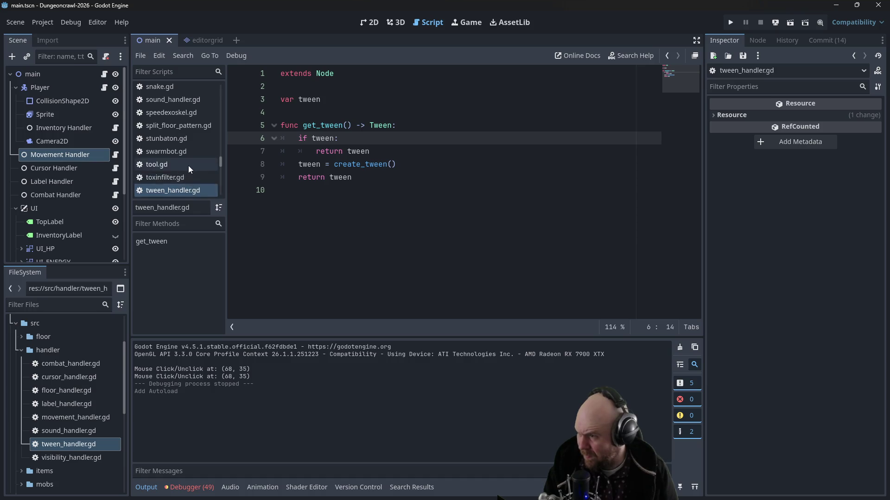
scroll(188, 165, up, 1)
Step: Open movement_handler.gd and run a project-wide Find in Files for 'tween'
double_click(77, 413)
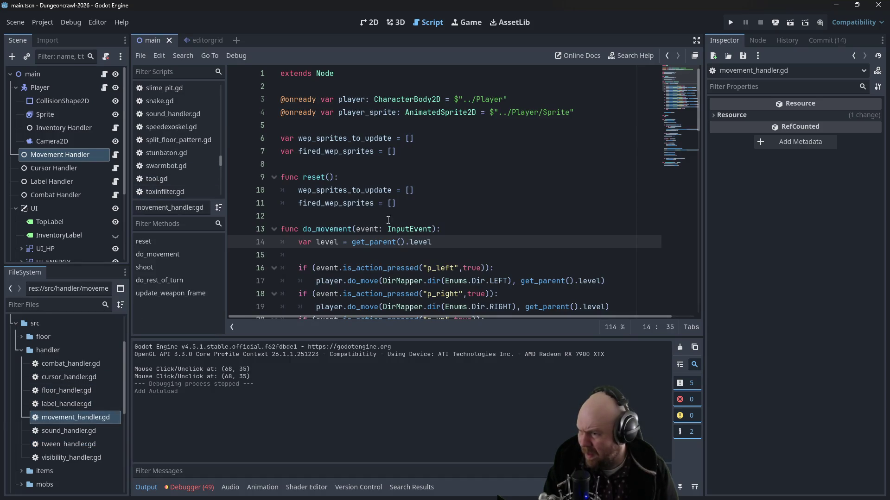
click(405, 205)
click(70, 22)
click(54, 43)
text(tween)
key(Return)
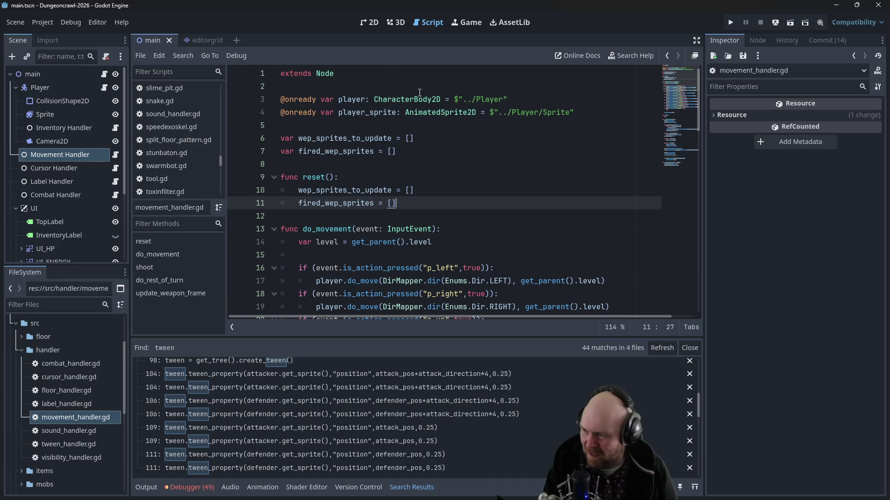
scroll(316, 408, up, 2)
scroll(316, 409, up, 4)
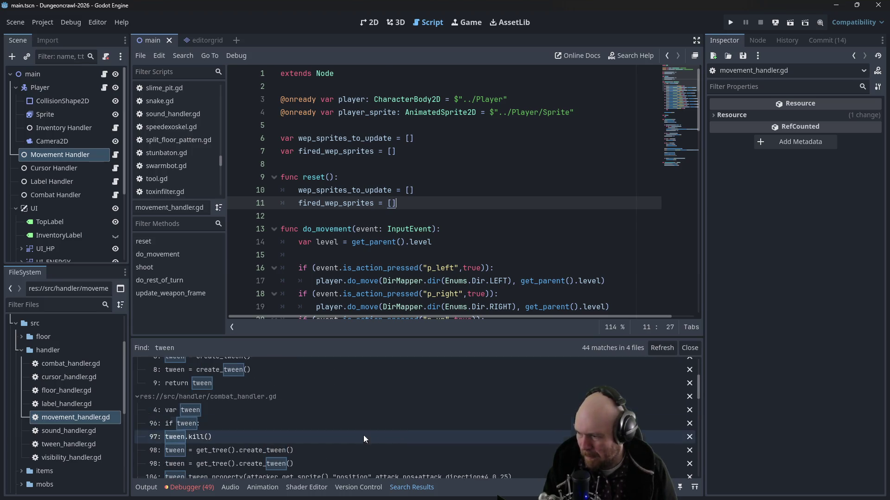
scroll(316, 441, up, 6)
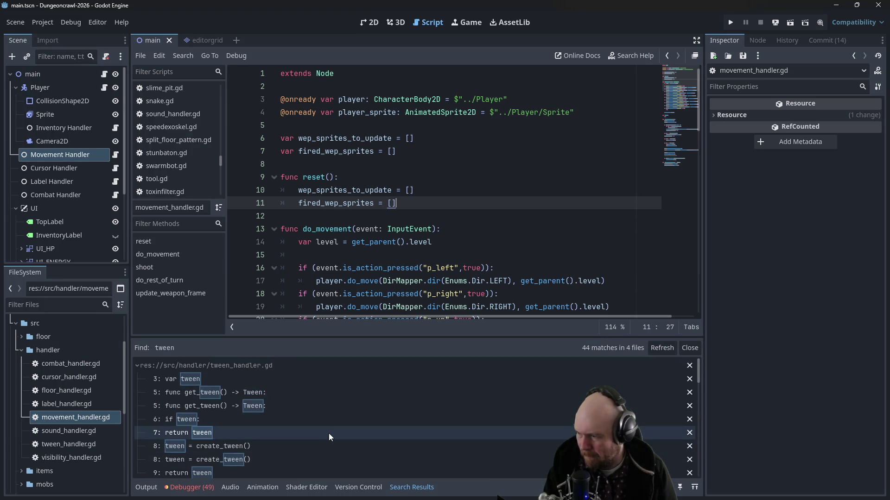
mouse_move(697, 371)
mouse_down()
mouse_move(686, 456)
mouse_move(678, 449)
mouse_move(689, 430)
mouse_move(694, 358)
mouse_up()
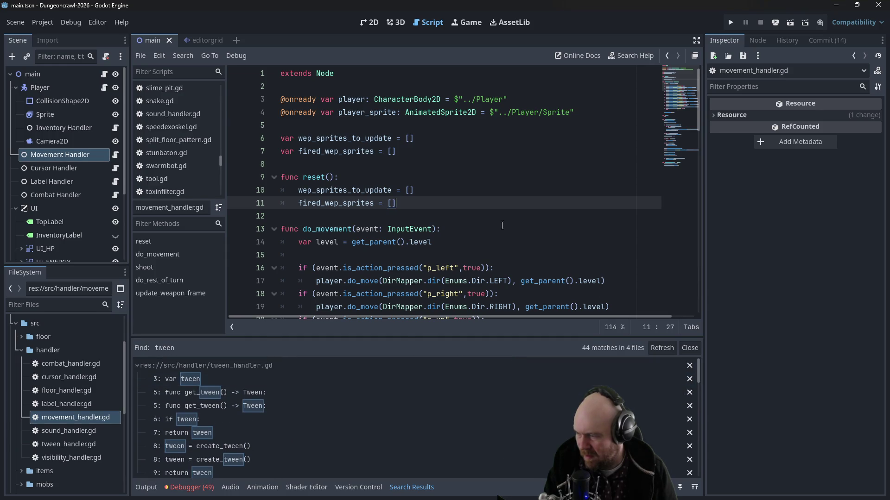
Step: Reopen Find in Files, try the terms 'movement_handle' and 'fired', then dismiss it
click(46, 20)
click(49, 50)
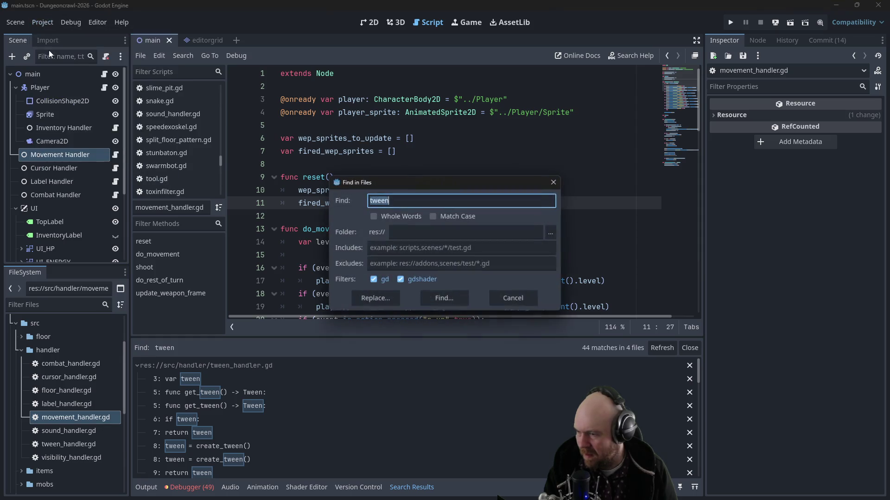
key(ctrl+a)
text(movement_)
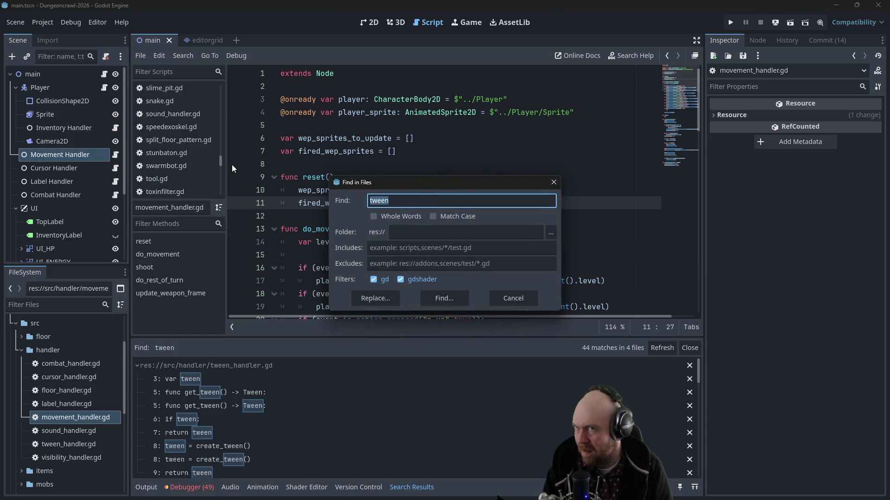
text(handler)
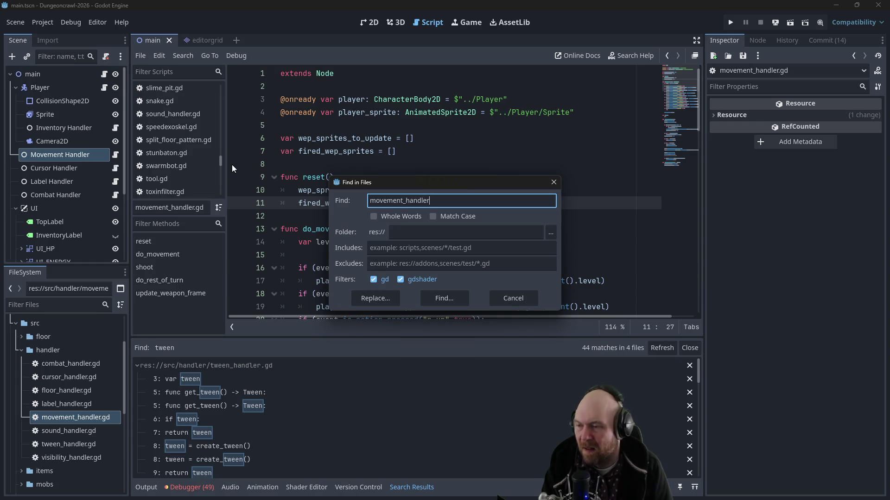
key(ctrl+a)
key(BackSpace)
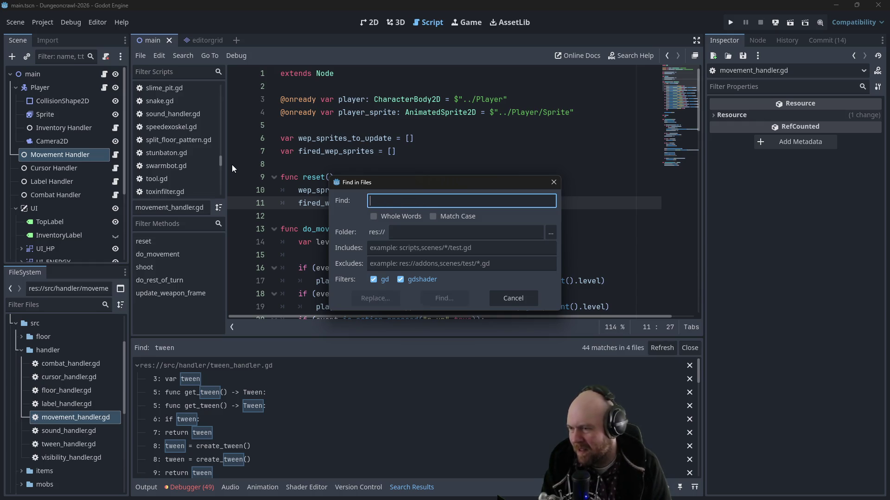
text(fired)
key(Escape)
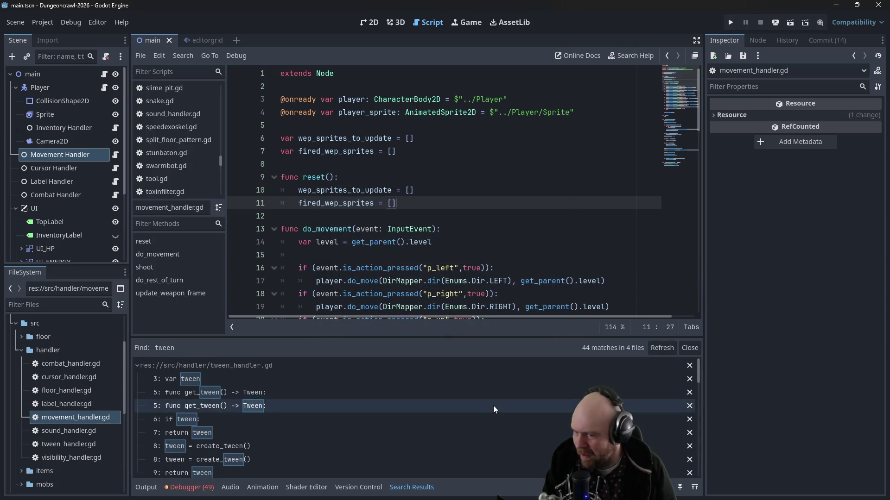
Step: Scroll the tween search results and open entity.gd at its line 108 match
scroll(492, 405, down, 10)
scroll(251, 405, down, 4)
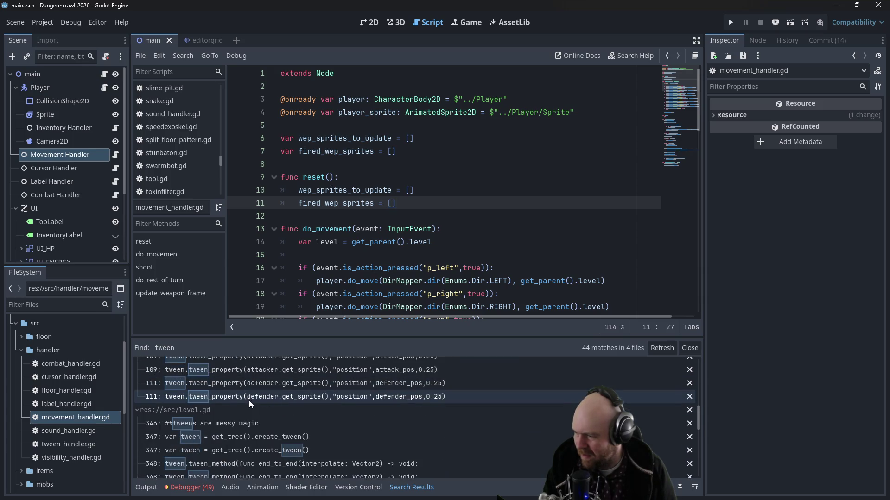
scroll(249, 401, down, 3)
scroll(247, 403, down, 8)
scroll(247, 406, down, 2)
click(223, 416)
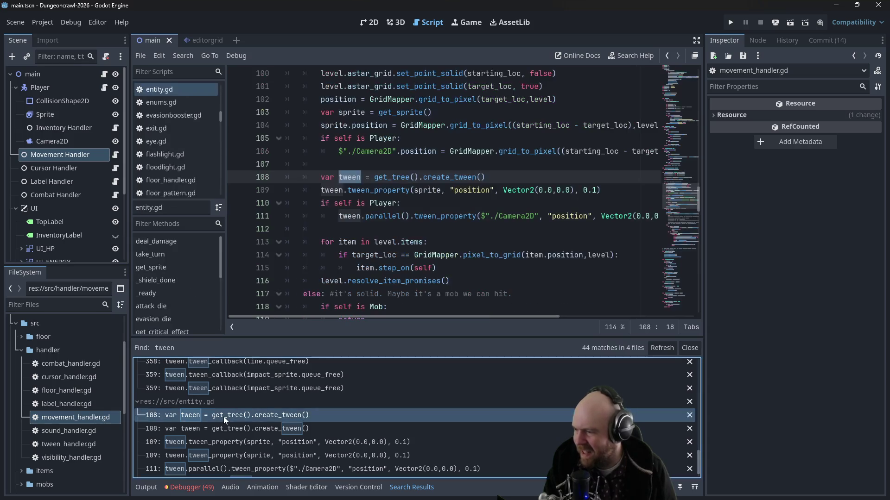
Step: Replace get_tree().create_tween() on line 108 with TweenHandler.get_tween(), save, and run the project
click(363, 177)
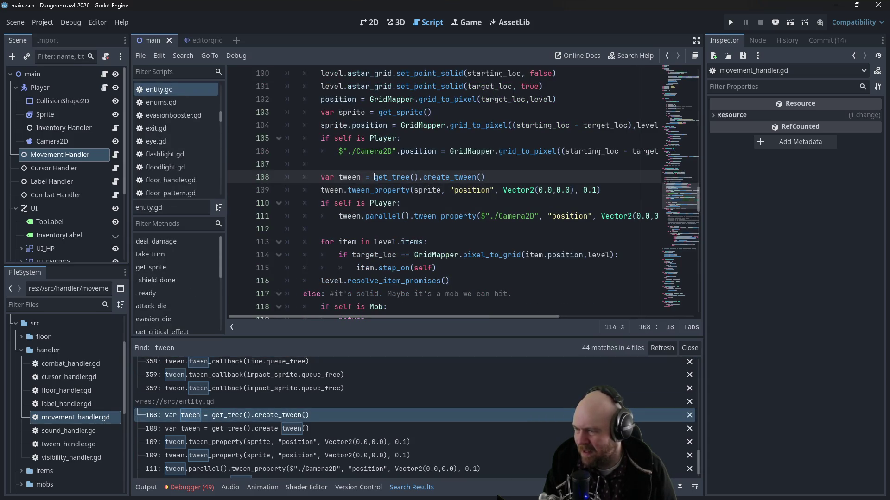
drag(398, 177, 485, 177)
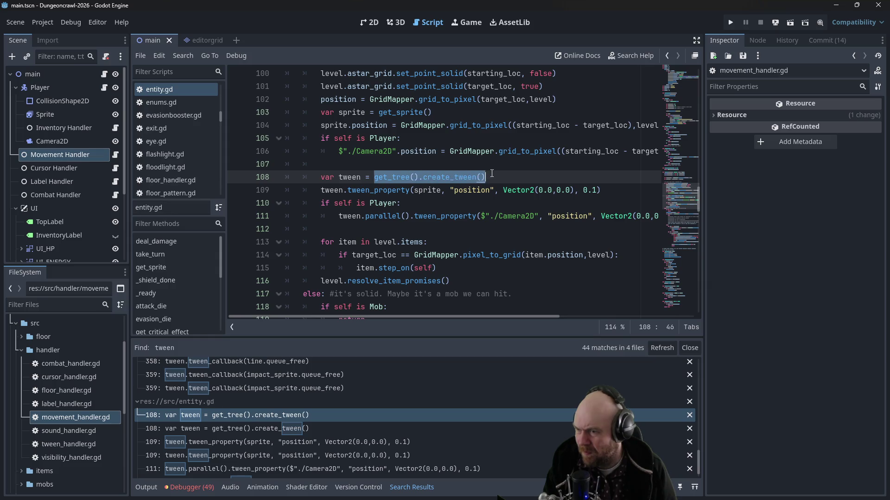
text(TweenHandle)
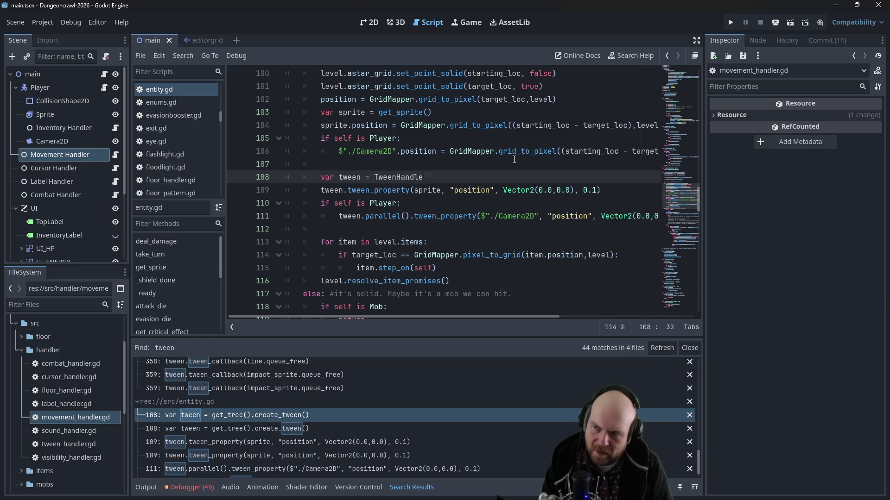
text(r.get_twee)
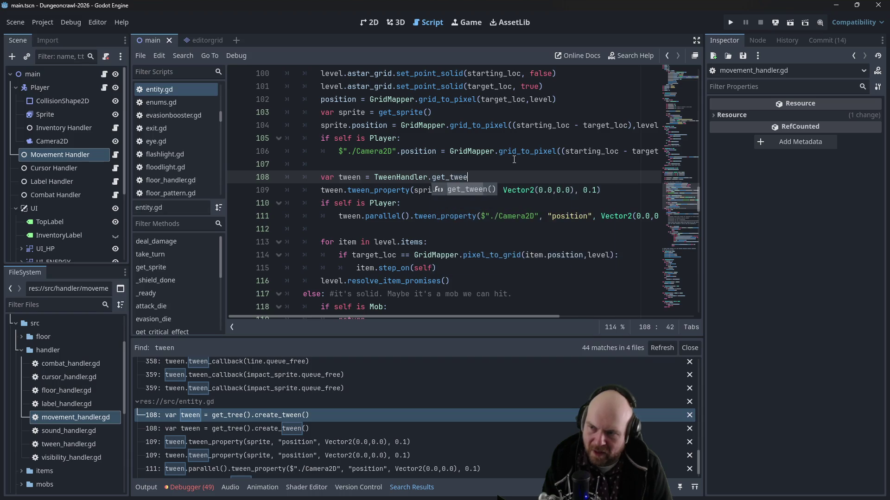
key(Return)
key(ctrl+s)
click(561, 160)
click(730, 22)
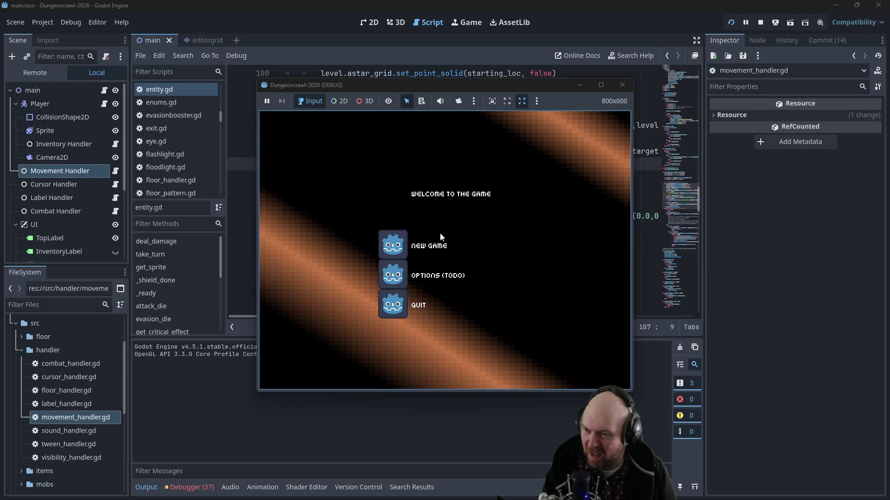
Step: Start a New Game, walk the player around the room with the arrow keys, then stop the run
click(397, 244)
key(Right)
key(Down)
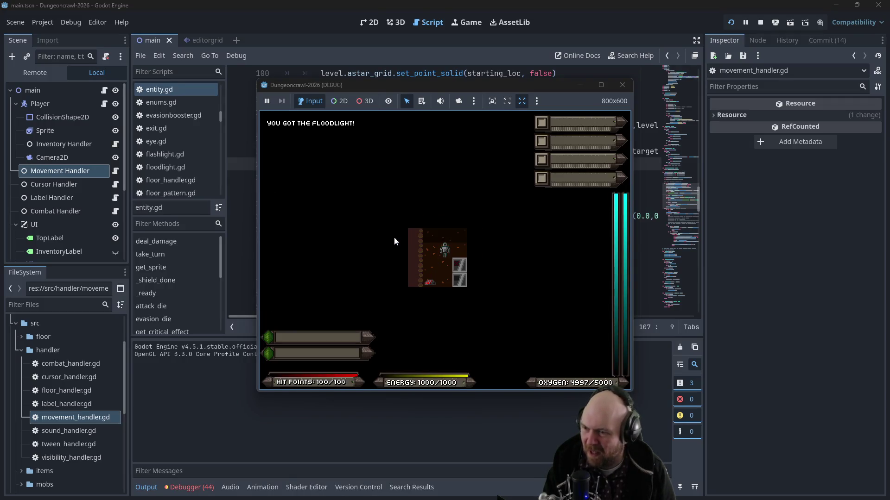
key(Down)
key(Down)
key(Left)
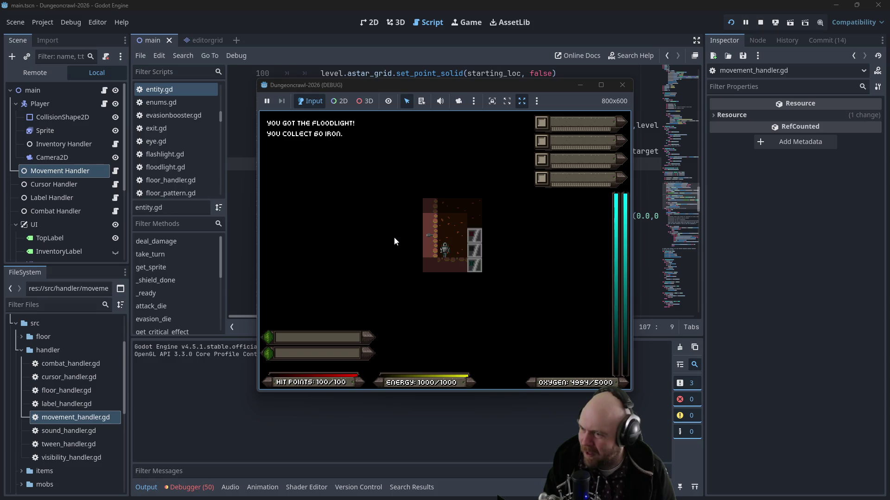
key(Up)
key(Up)
key(Up)
key(Right)
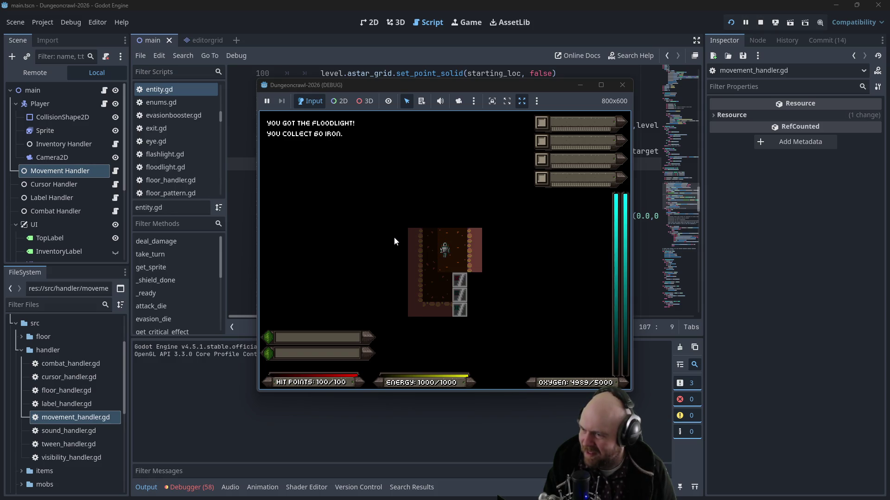
key(Right)
key(Left)
key(Left)
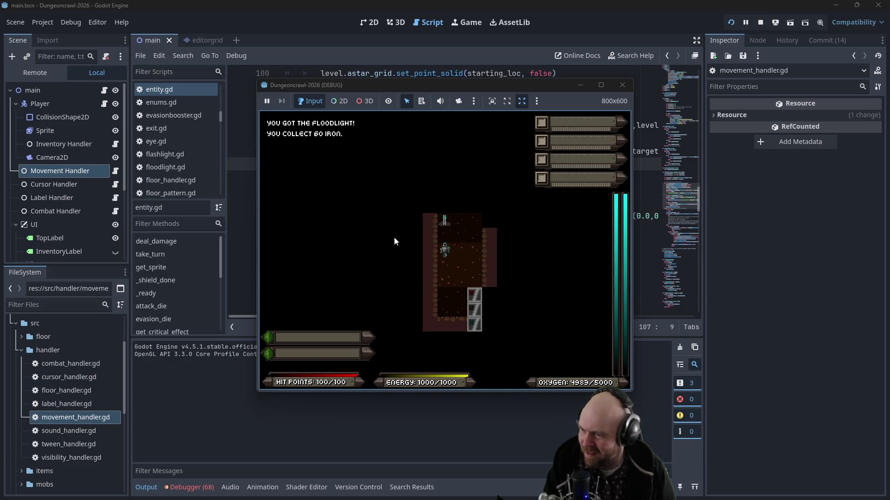
key(Right)
key(Right)
key(Up)
key(Left)
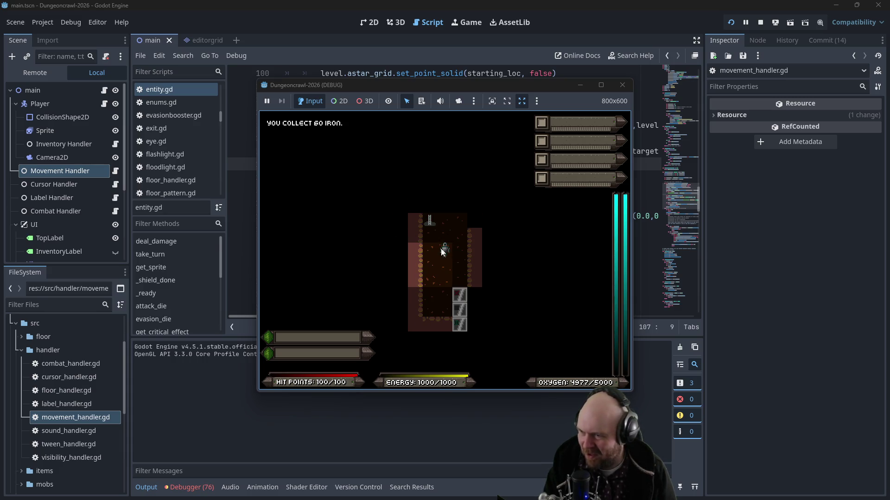
key(Left)
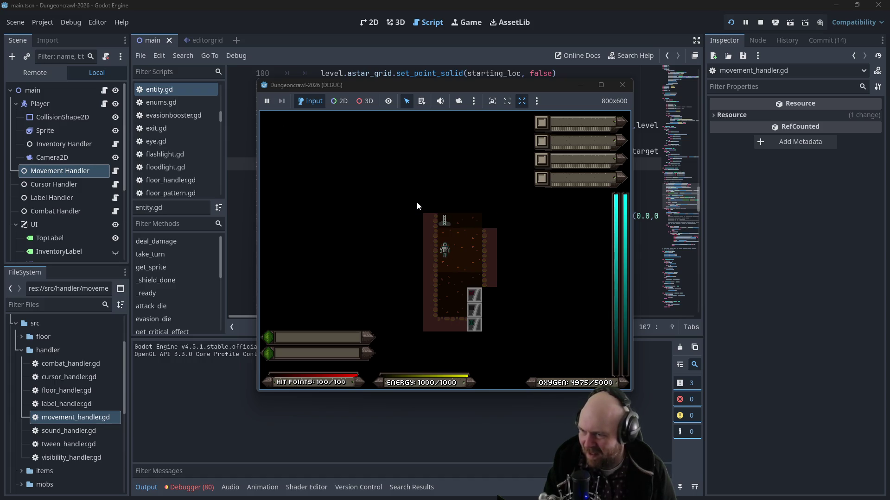
key(Right)
click(622, 85)
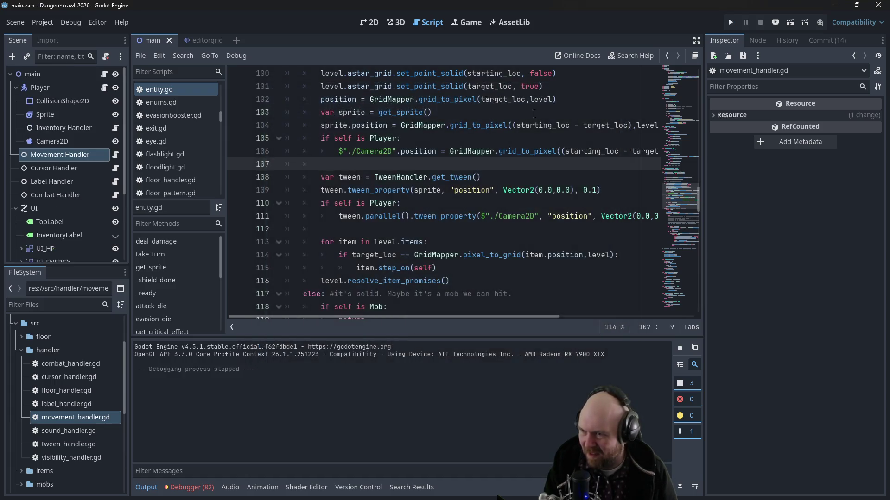
Step: Review entity.gd around line 108, then open tween_handler.gd and the create_tween() help page
click(394, 190)
click(369, 204)
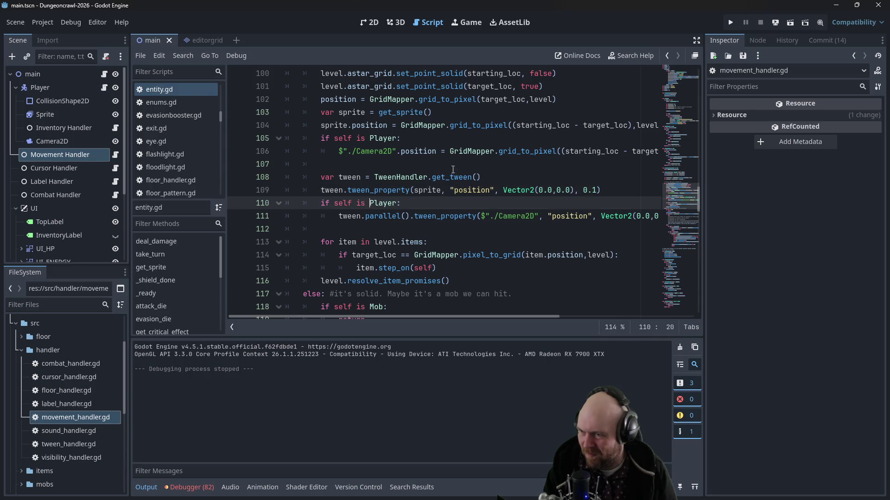
click(511, 177)
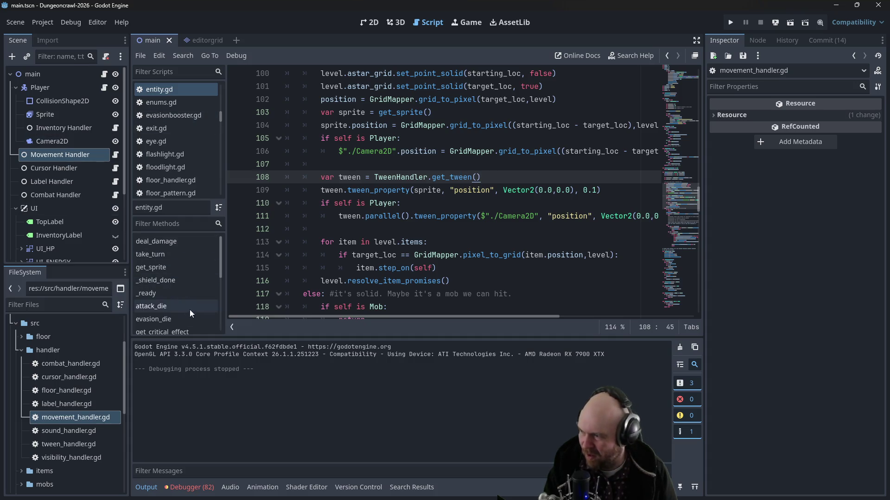
double_click(51, 445)
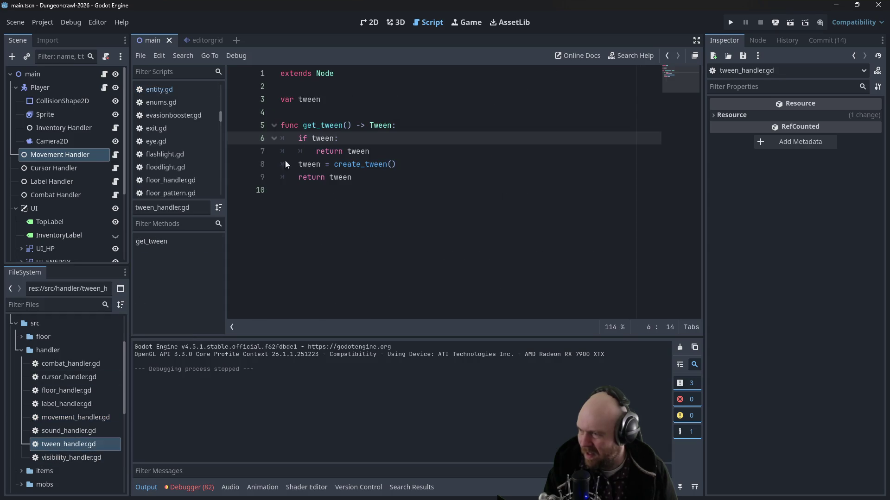
ctrl+click(346, 165)
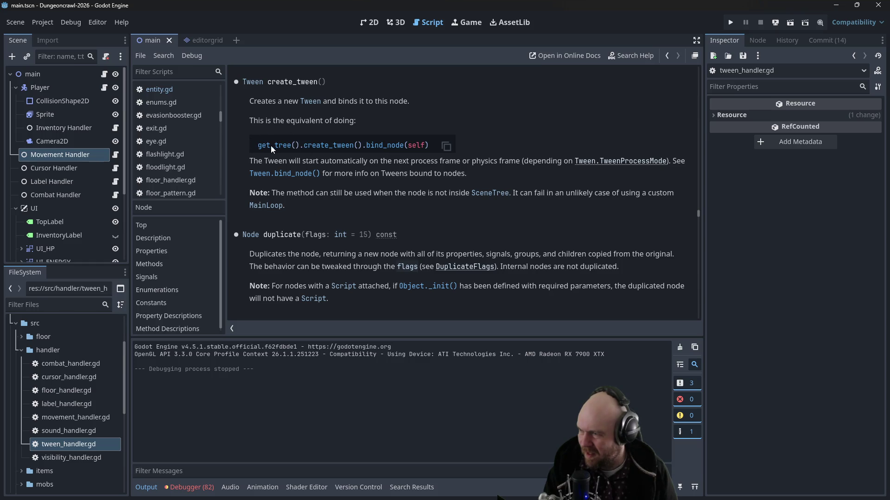
click(76, 23)
Step: Delete the TweenHandler entry from the Autoload list in Project Settings
mouse_move(38, 25)
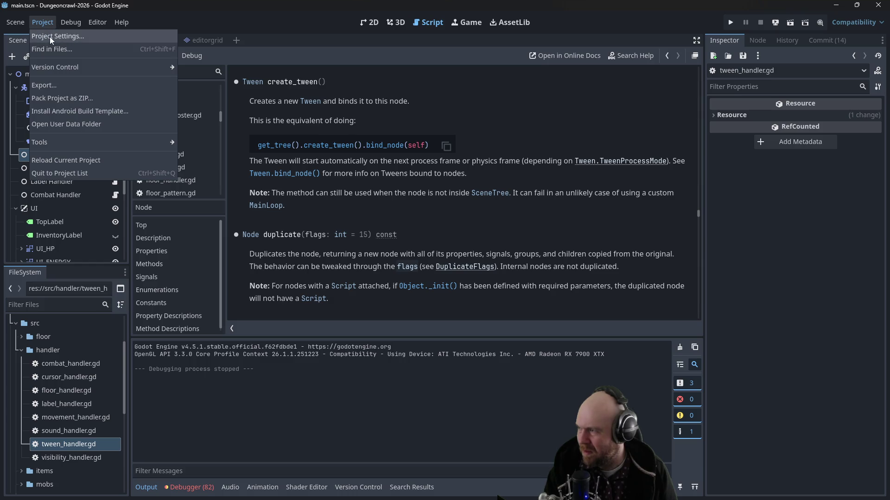
click(50, 37)
click(309, 188)
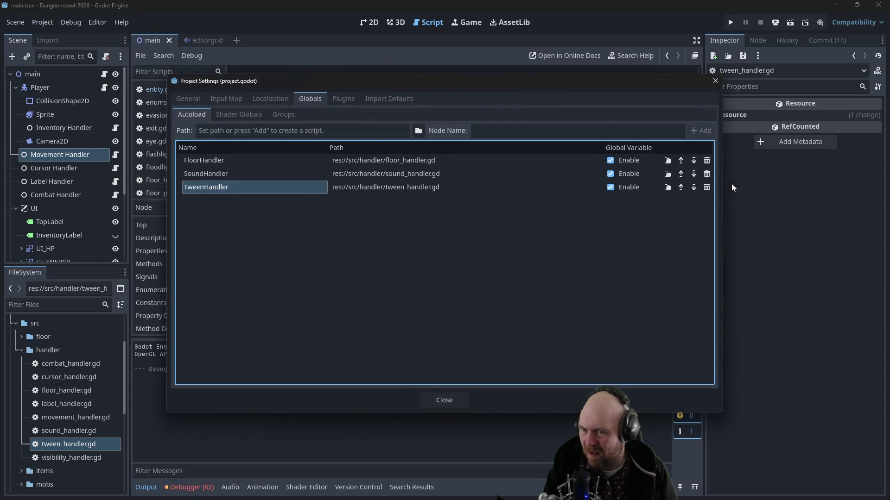
click(706, 188)
click(448, 397)
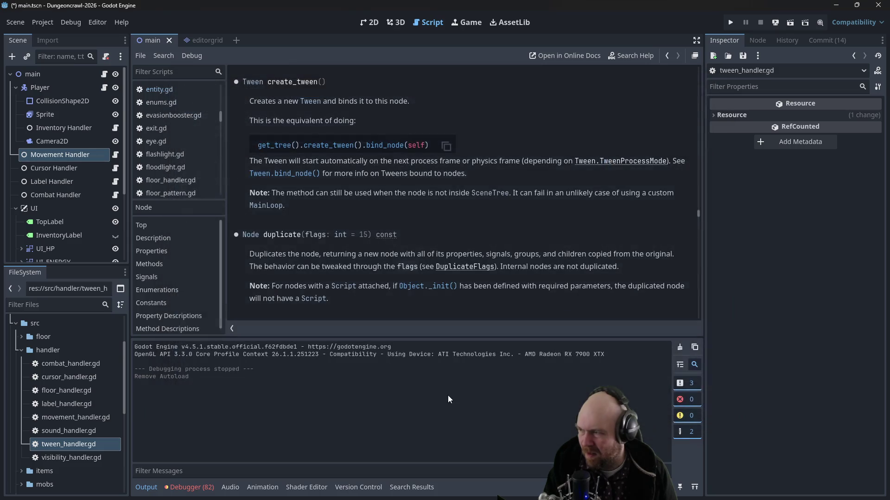
Step: Drag tween_handler.gd onto the main node in the scene tree, then undo the attachment
drag(57, 442, 39, 147)
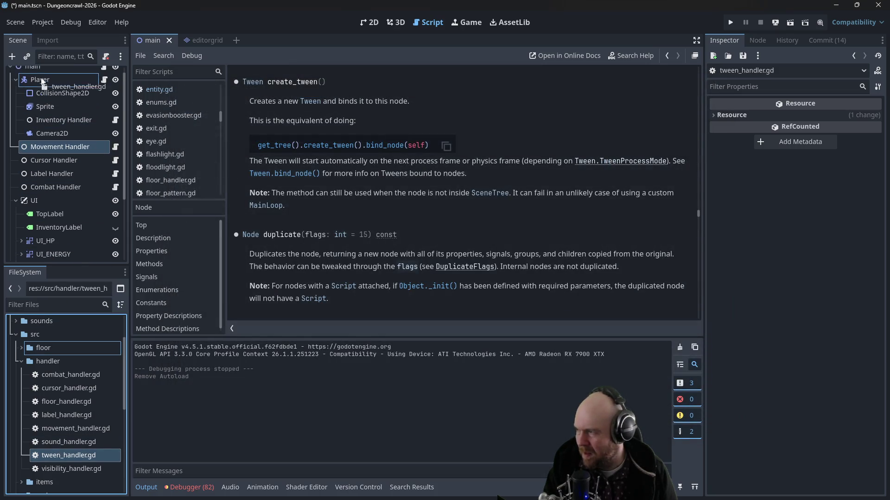
scroll(58, 151, down, 2)
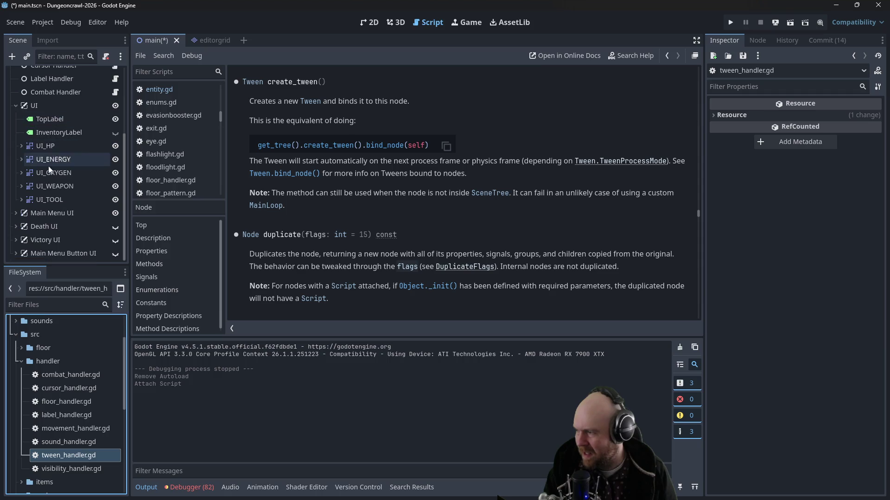
scroll(37, 234, up, 4)
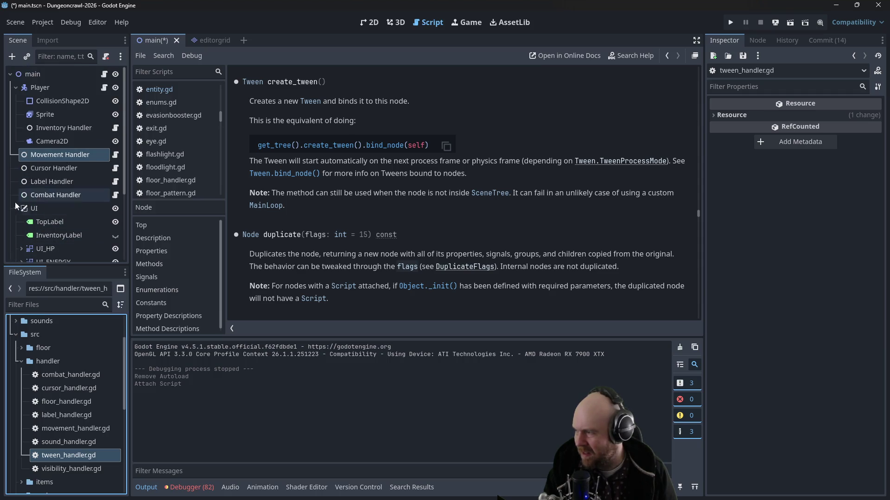
click(16, 209)
scroll(18, 217, down, 1)
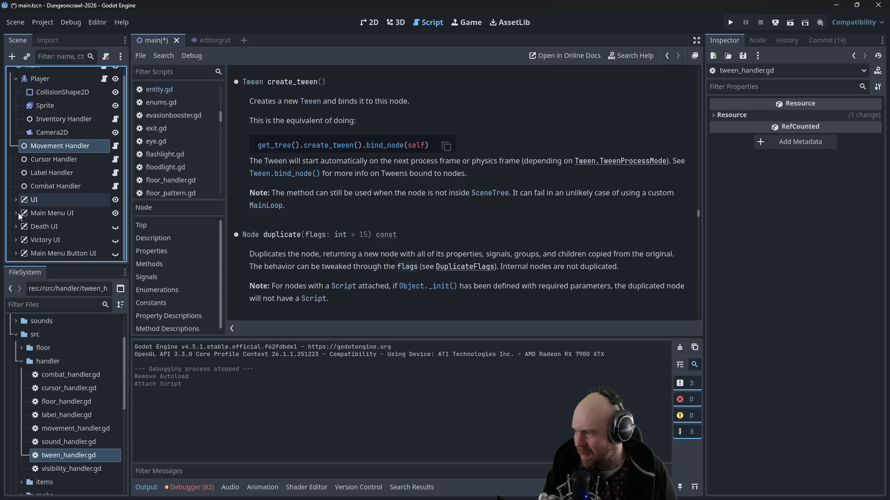
scroll(28, 206, up, 1)
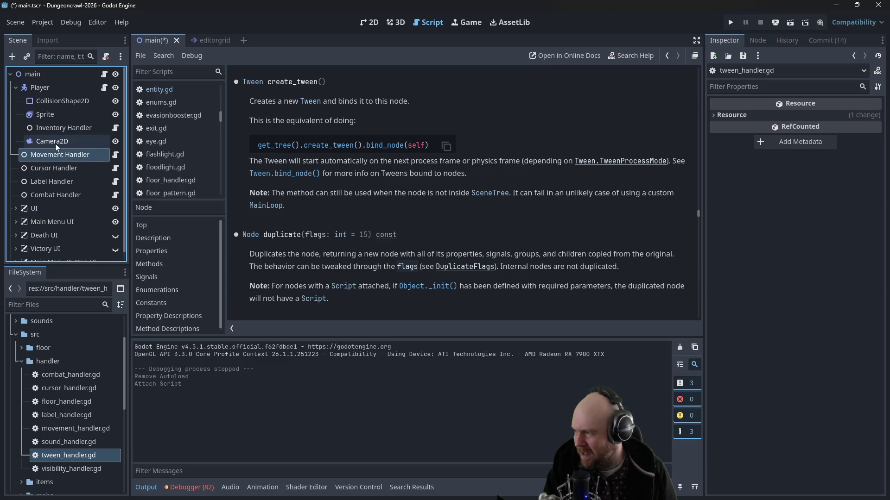
click(17, 88)
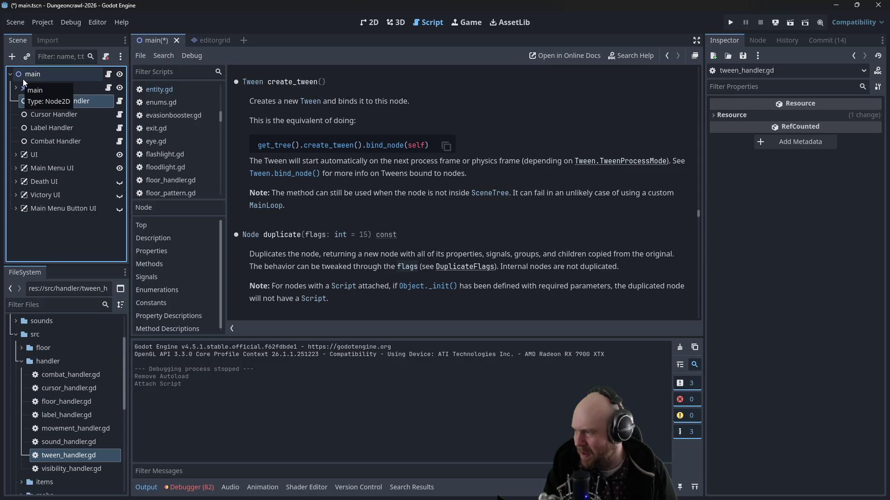
click(22, 78)
click(16, 86)
click(16, 87)
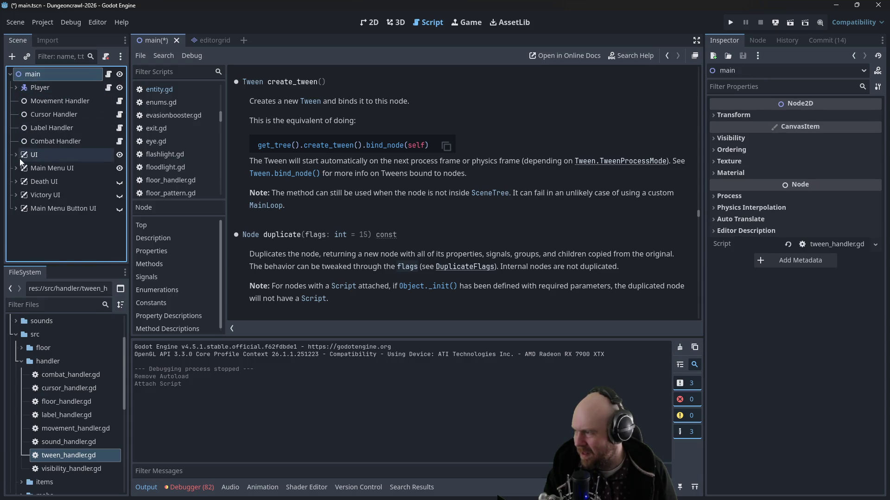
mouse_move(39, 456)
mouse_down()
mouse_move(33, 100)
mouse_move(41, 77)
mouse_move(40, 121)
mouse_up()
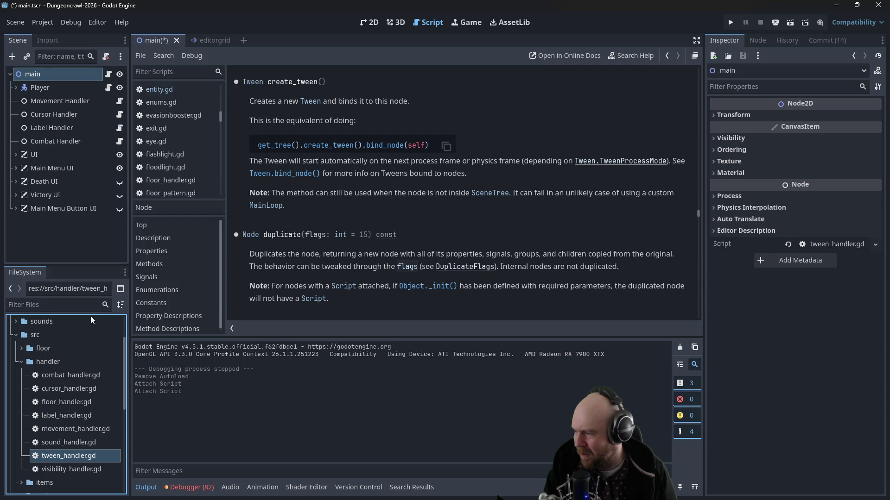
click(21, 363)
key(ctrl+z)
key(ctrl+z)
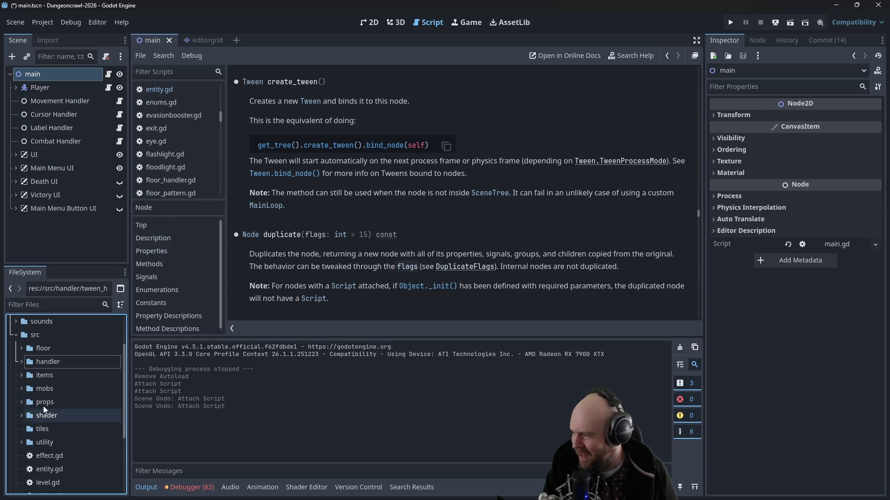
Step: Begin adding a TweenHandler child node, cancel it, and reopen tween_handler.gd
click(12, 56)
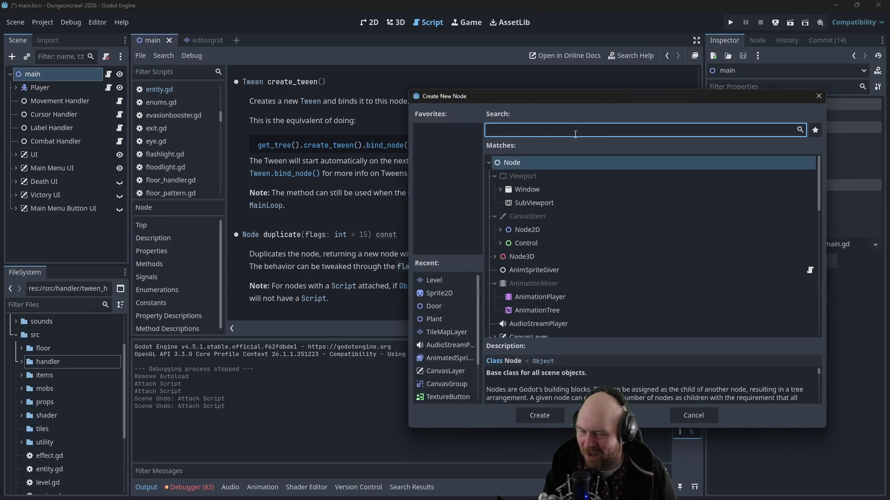
text(TweenHandler)
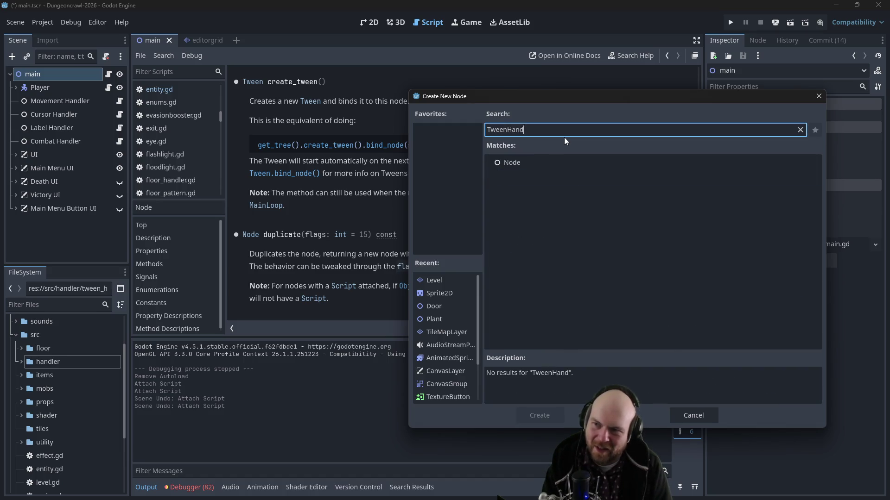
click(817, 97)
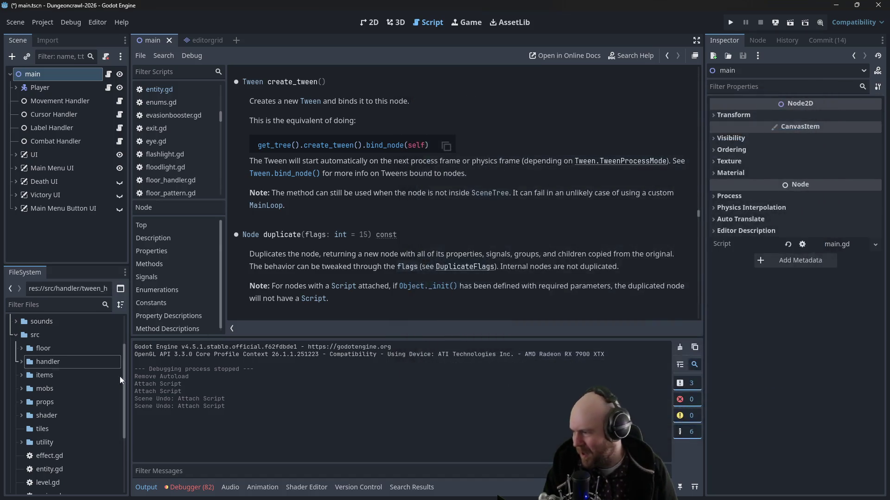
click(22, 361)
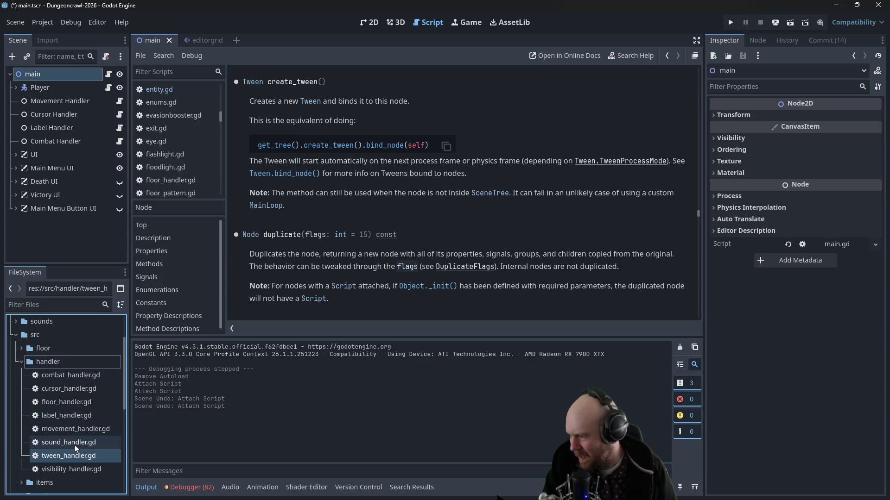
double_click(69, 456)
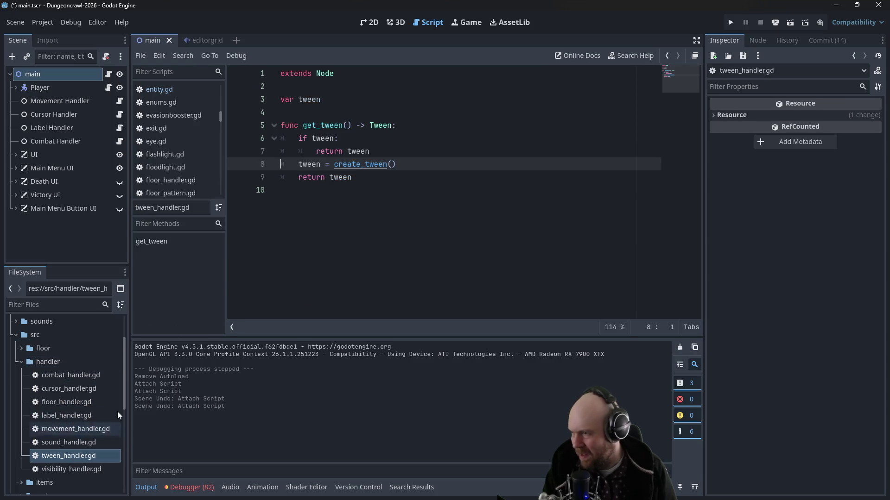
Step: Add 'class_name TweenHandler' as the first line of tween_handler.gd and save
click(280, 76)
key(Return)
key(Up)
text(class_name Twee)
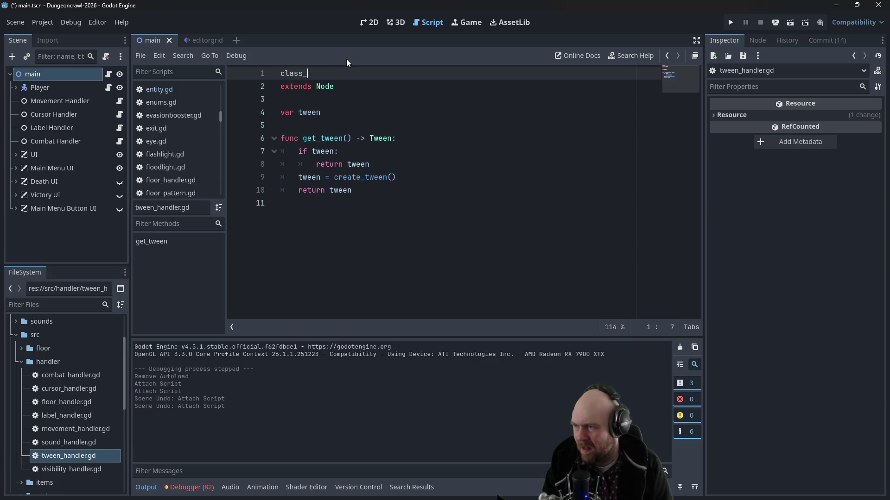
text(nHandler)
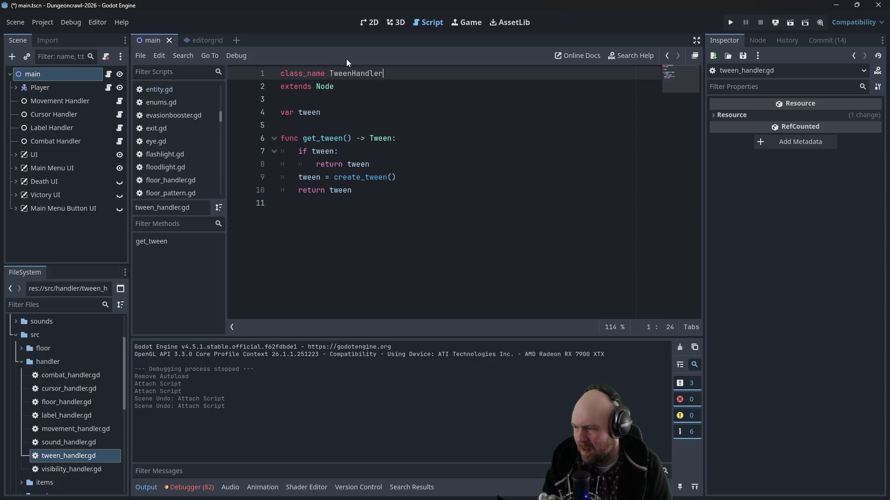
key(Down)
key(Down)
key(ctrl+s)
Step: Create a TweenHandler node, move it under Combat Handler, and rename it Tween Handler
click(12, 56)
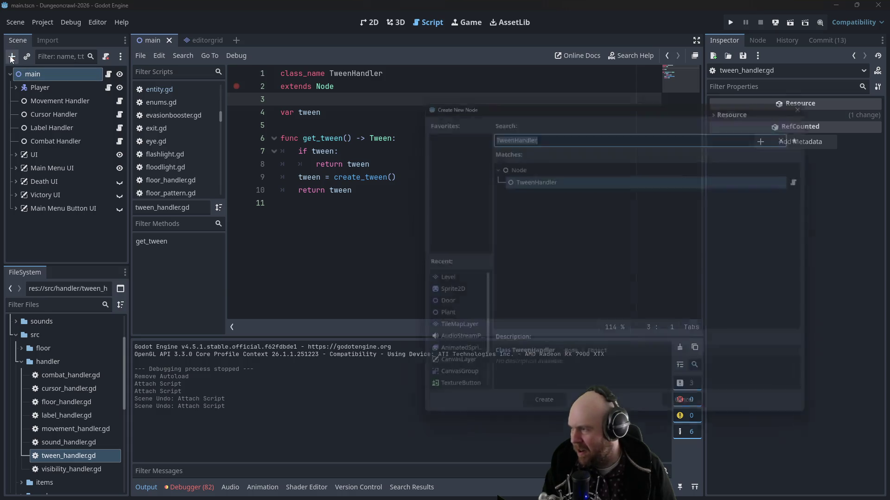
click(539, 176)
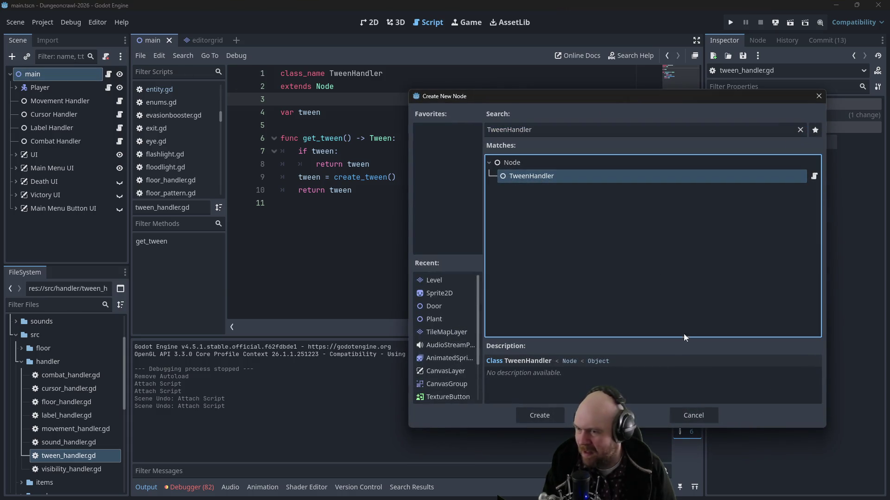
click(546, 418)
mouse_move(34, 224)
mouse_down()
mouse_move(43, 139)
mouse_move(40, 148)
mouse_up()
double_click(50, 154)
click(54, 155)
key(Return)
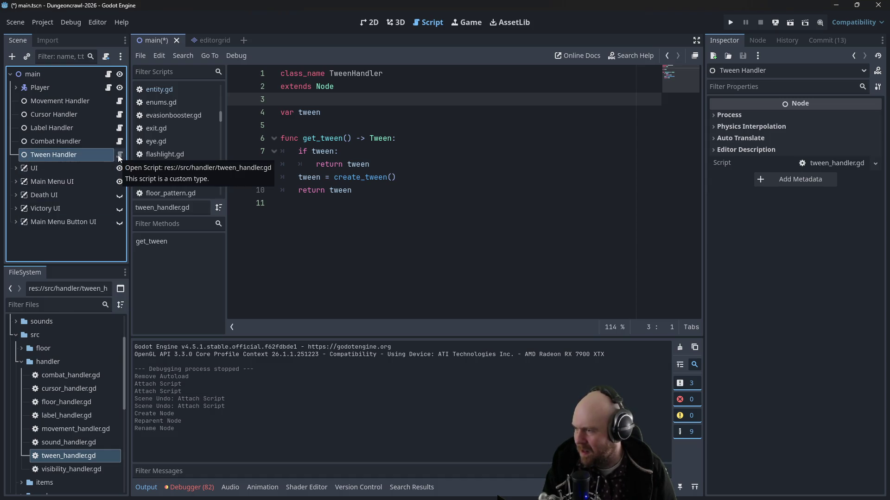
Step: Return to tween_handler.gd and open Project > Find in Files for 'tween'
click(390, 191)
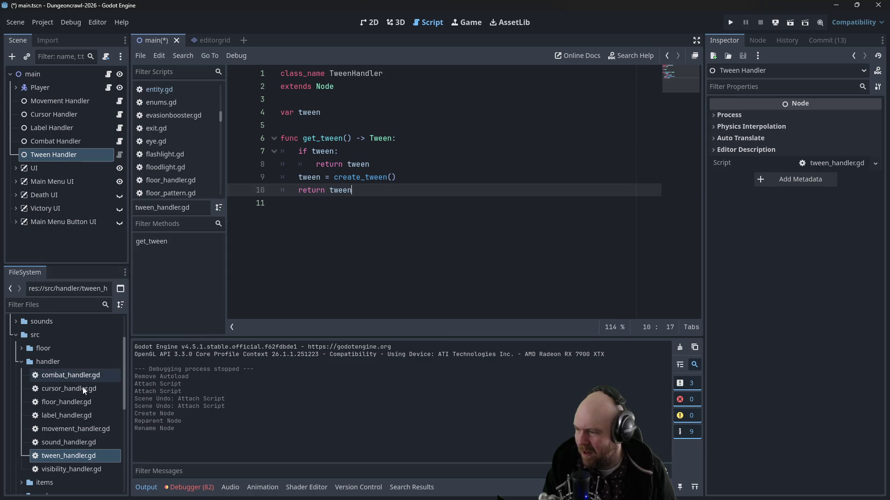
click(42, 22)
click(60, 48)
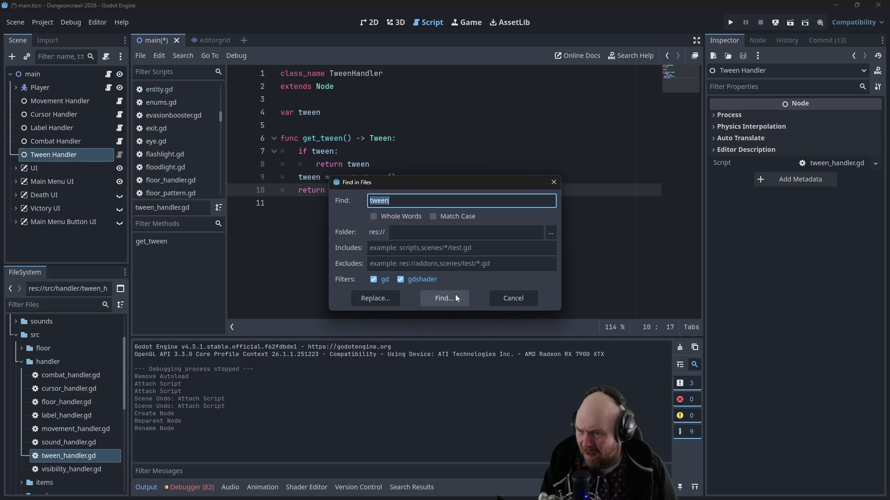
Step: Run the 'tween' search and jump to entity.gd's line 108 result
click(455, 294)
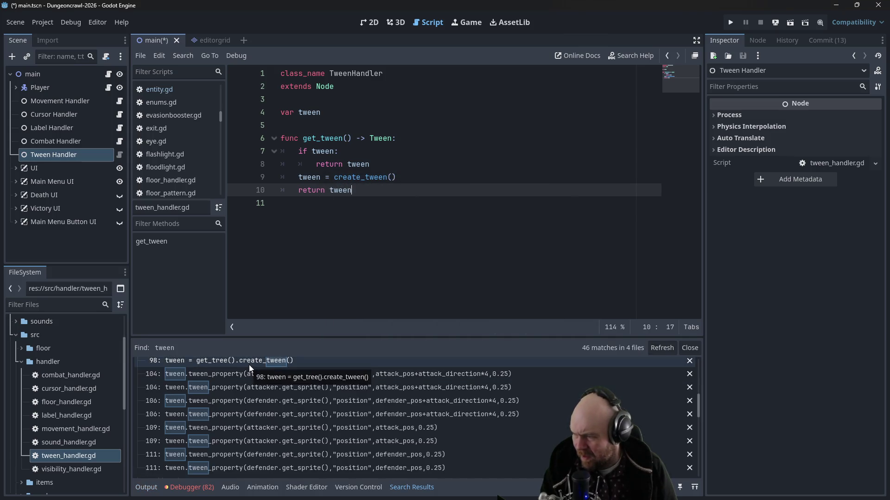
scroll(276, 371, down, 10)
scroll(268, 409, down, 3)
click(250, 441)
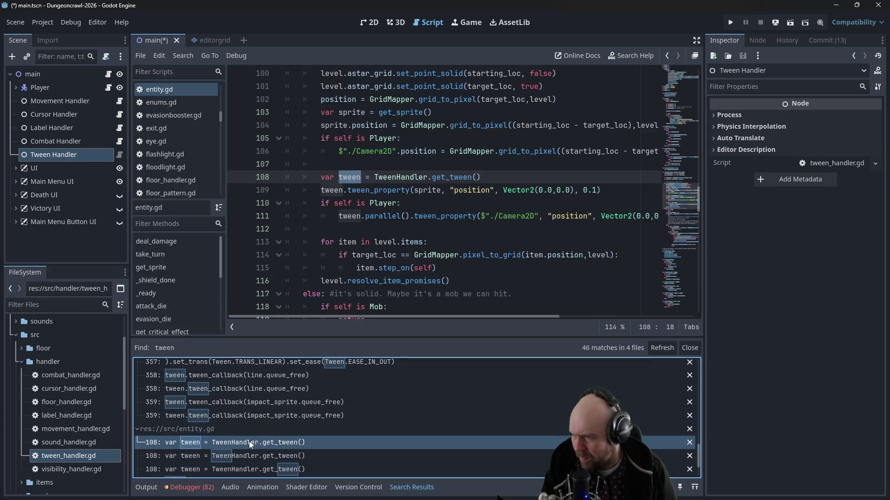
key(Up)
scroll(261, 440, down, 1)
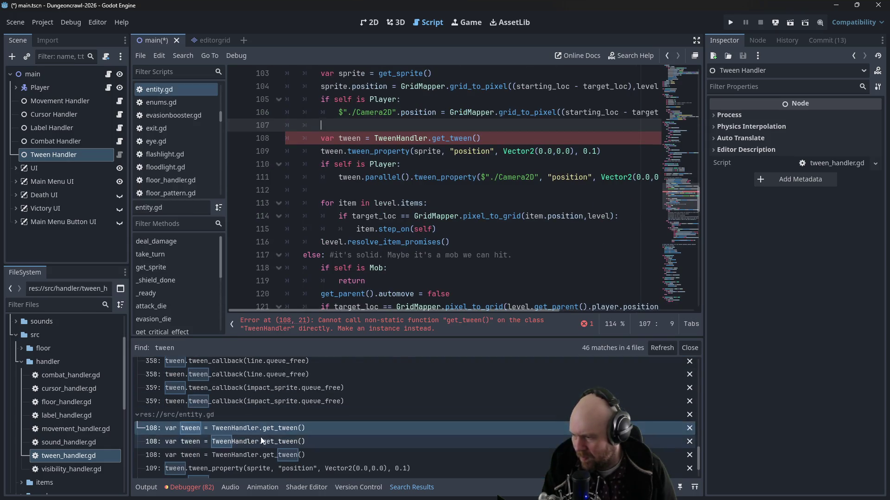
Step: Replace TweenHandler on line 108 with $"../../TweenHandler" and launch the game with F5
drag(375, 138, 429, 132)
text(get_parent().)
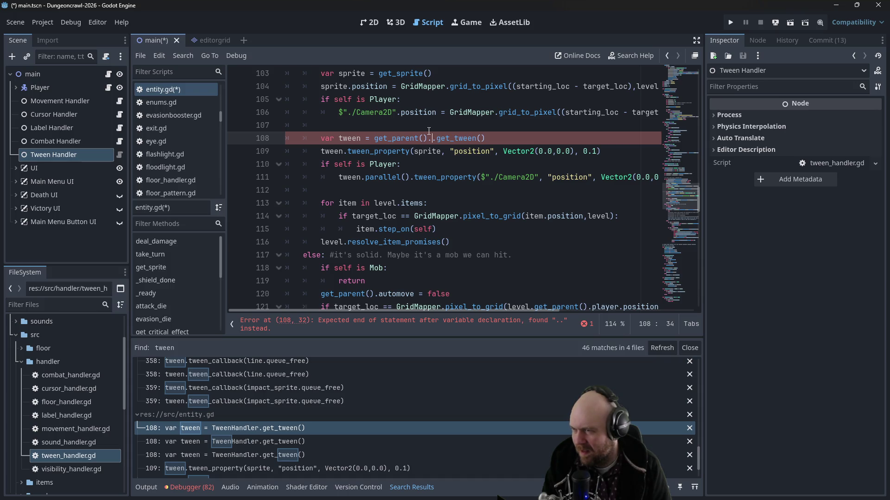
text(get_parent().Tween)
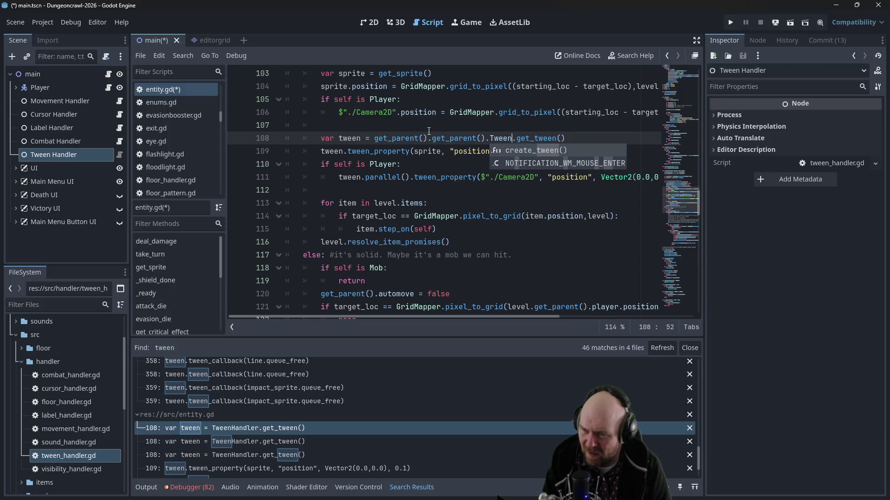
key(BackSpace)
key(BackSpace)
key(BackSpace)
text($)
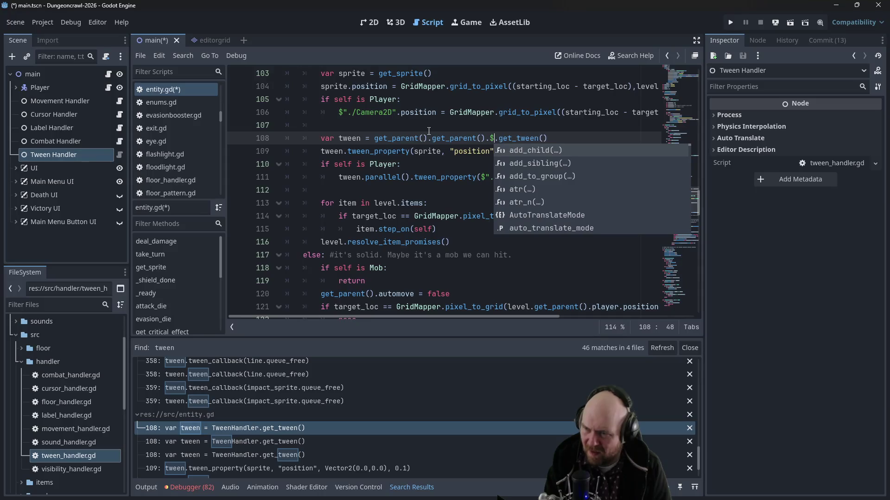
key(BackSpace)
key(BackSpace)
key(BackSpace)
key(BackSpace)
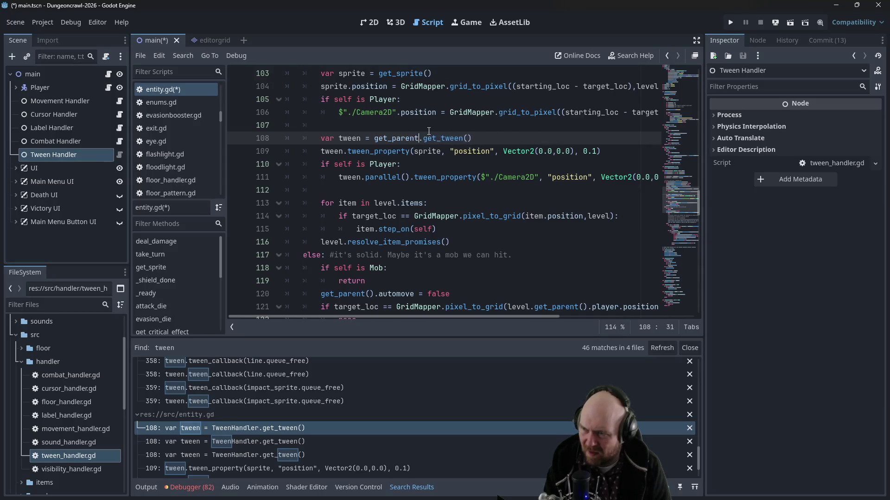
text($"../../)
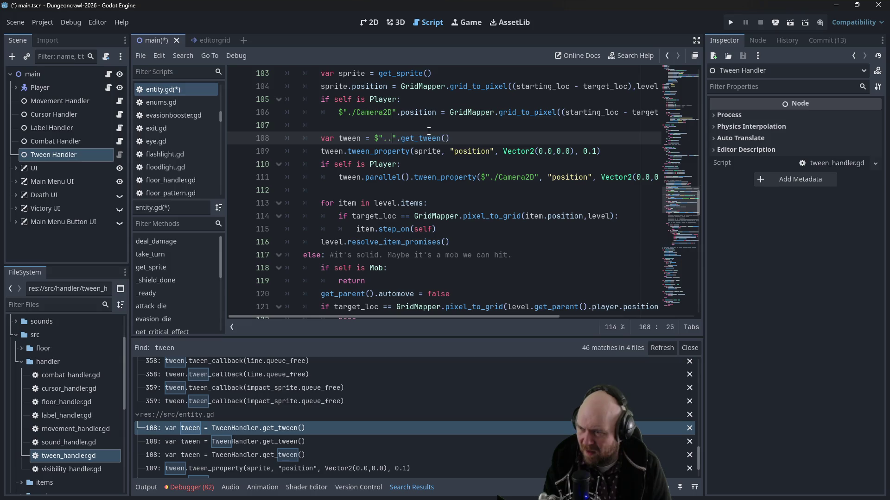
text(TweenHandler)
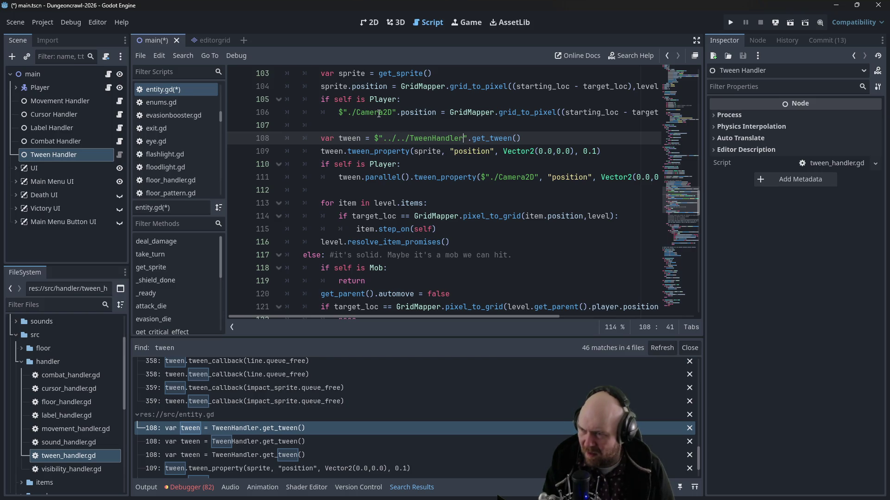
key(F5)
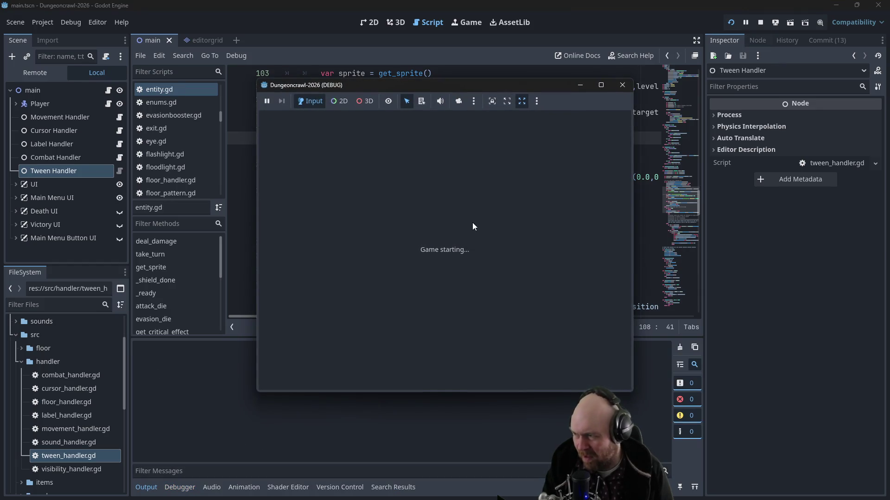
Step: Start a New Game, move right to hit the line 108 null-instance error, and stop the game
click(402, 238)
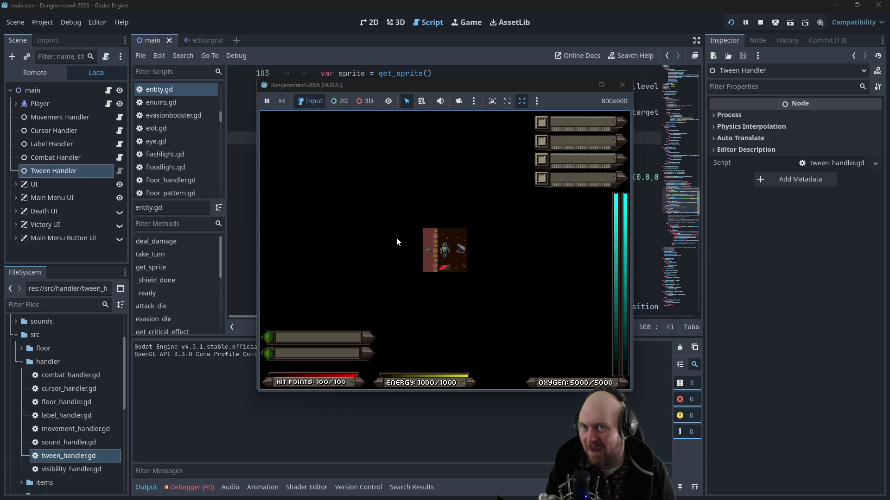
key(Right)
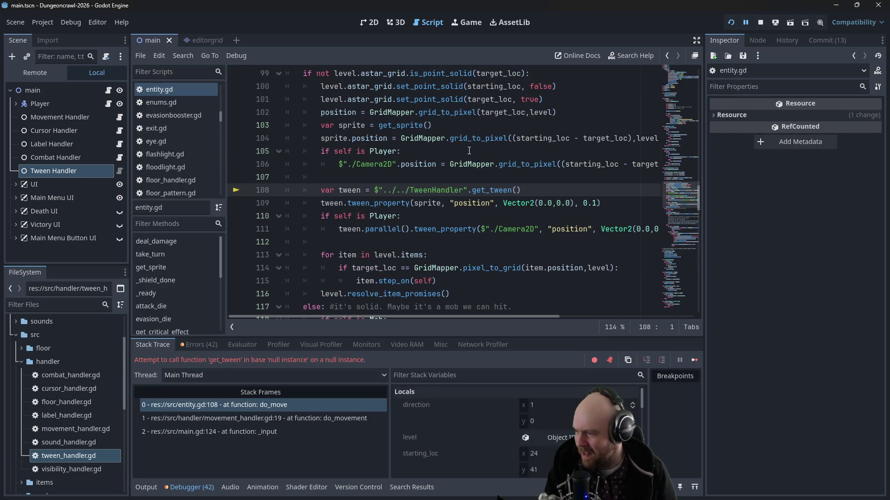
click(379, 191)
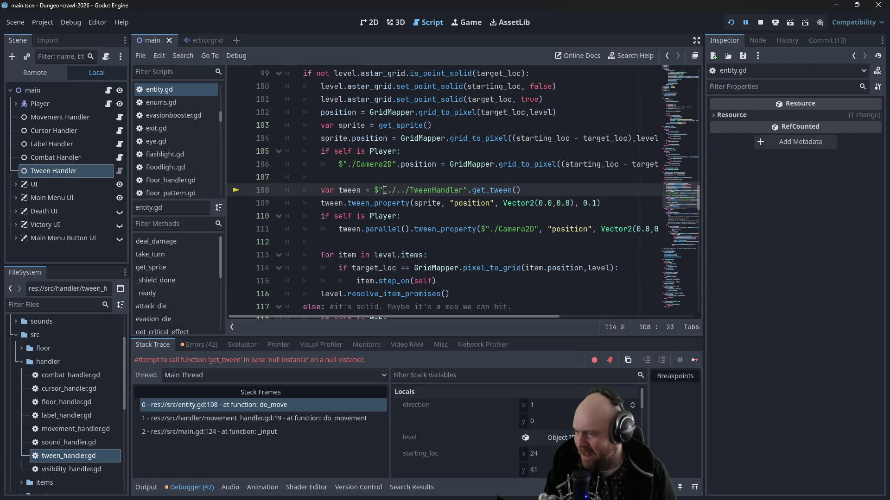
click(760, 22)
key(Right)
key(Right)
key(Right)
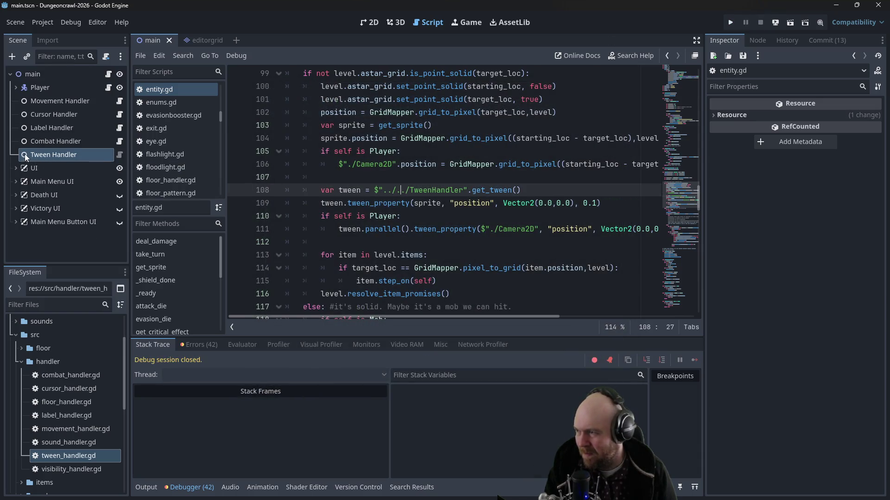
Step: Open main.gd and Ctrl-drag Tween Handler in to add an onready tween_handler reference
click(25, 154)
click(28, 75)
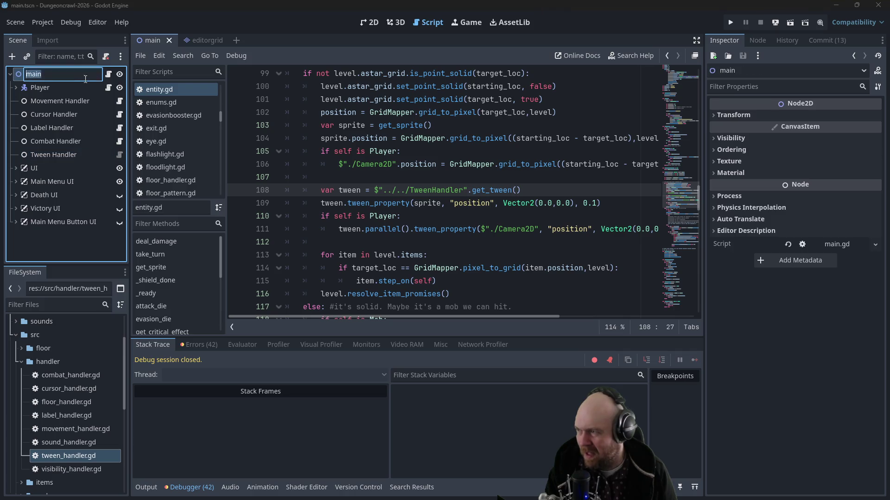
click(108, 75)
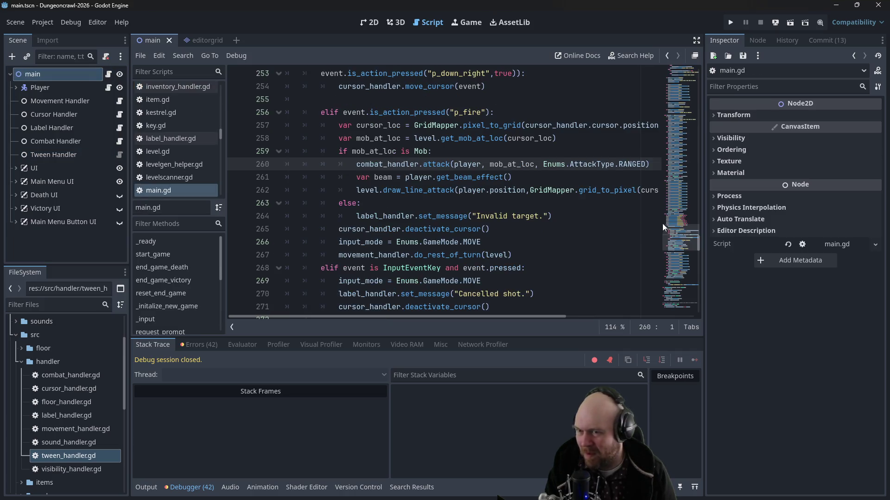
mouse_move(699, 248)
mouse_down()
mouse_move(696, 71)
mouse_move(690, 91)
mouse_up()
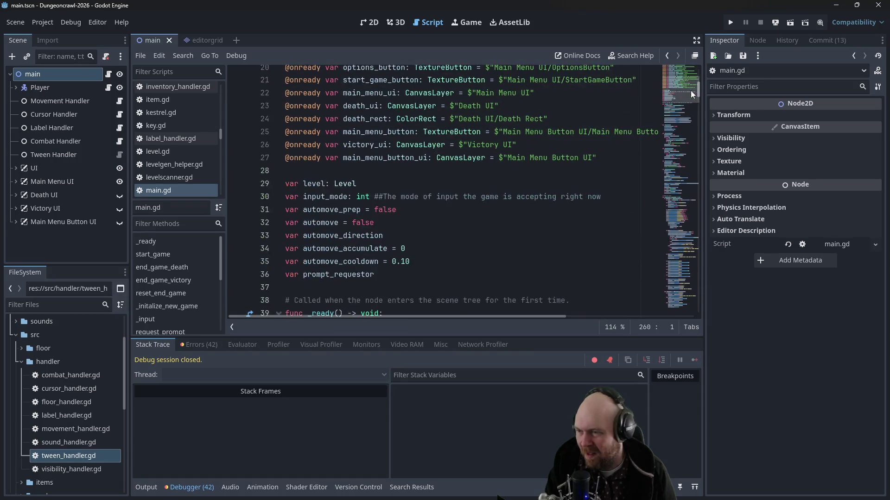
mouse_move(34, 160)
mouse_down()
mouse_move(264, 157)
mouse_move(355, 174)
mouse_up()
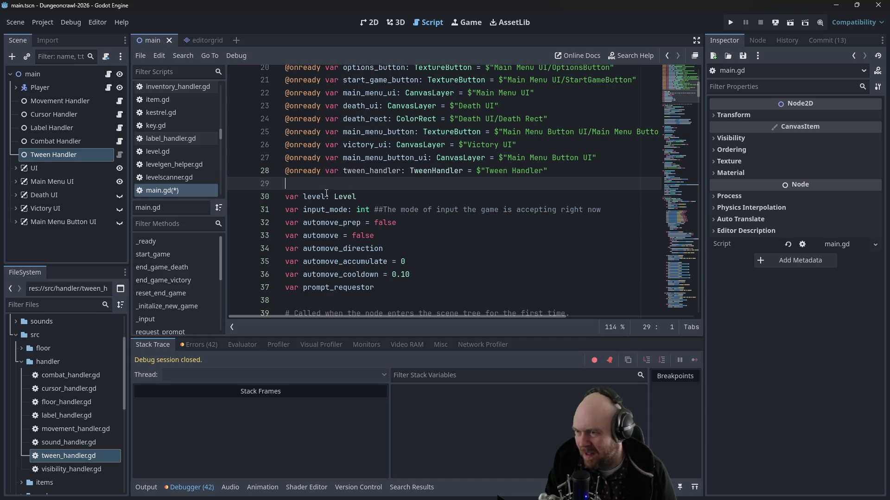
scroll(176, 135, up, 2)
scroll(181, 133, up, 4)
scroll(198, 127, up, 5)
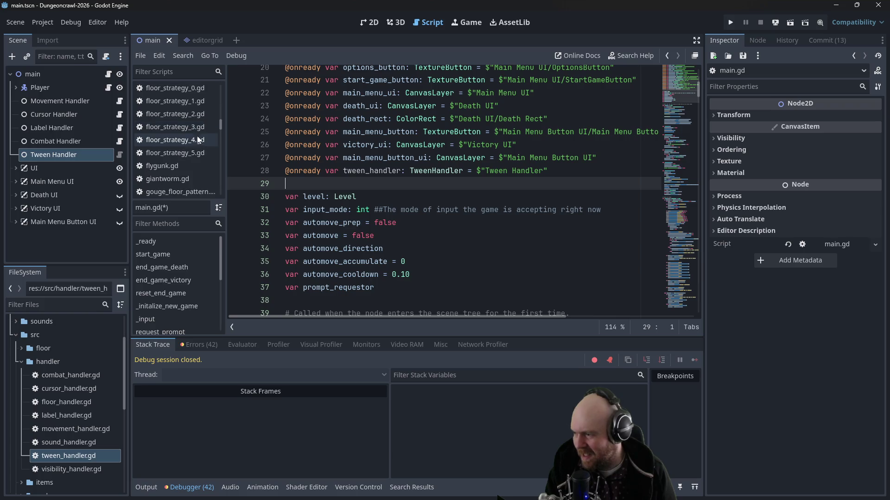
Step: Rewrite entity.gd line 108 to use get_parent().get_parent().tween_handler and save
click(186, 87)
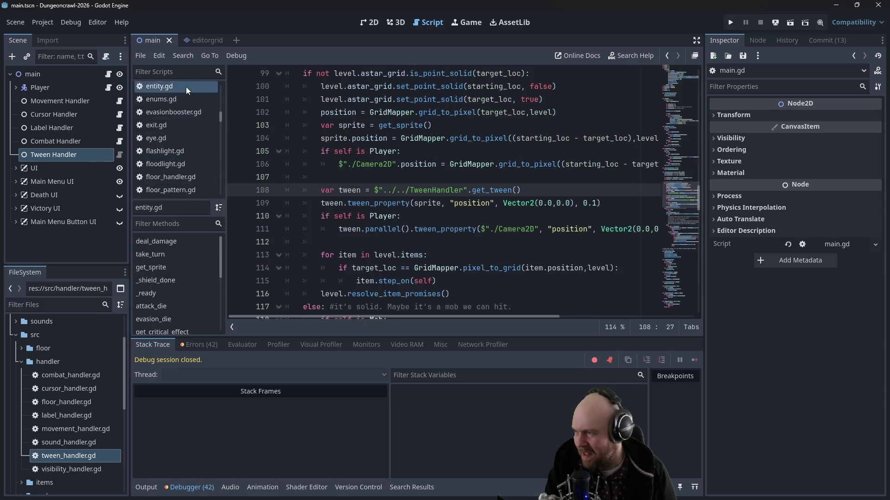
drag(378, 190, 468, 190)
key(BackSpace)
text(get_pare)
key(Return)
text(.get_parent().)
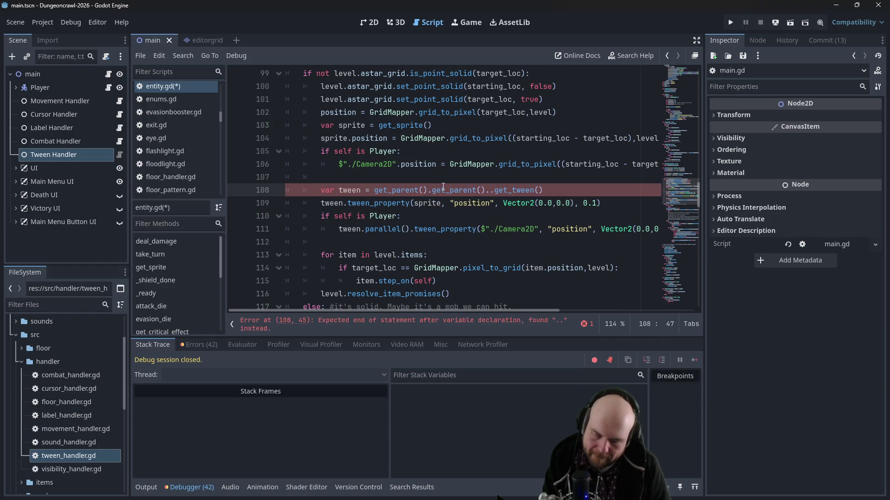
text(tween_handler)
key(ctrl+s)
Step: Launch the game with F5, start a New Game, and move the player left to test
key(F5)
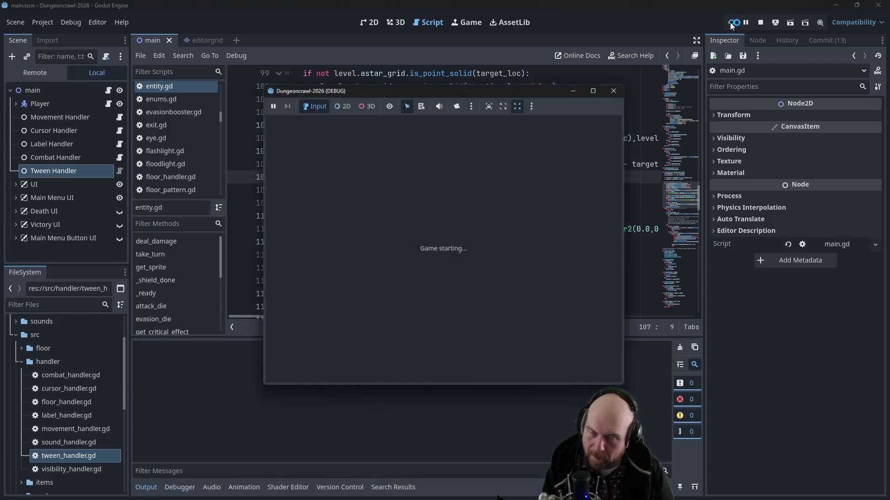
click(392, 242)
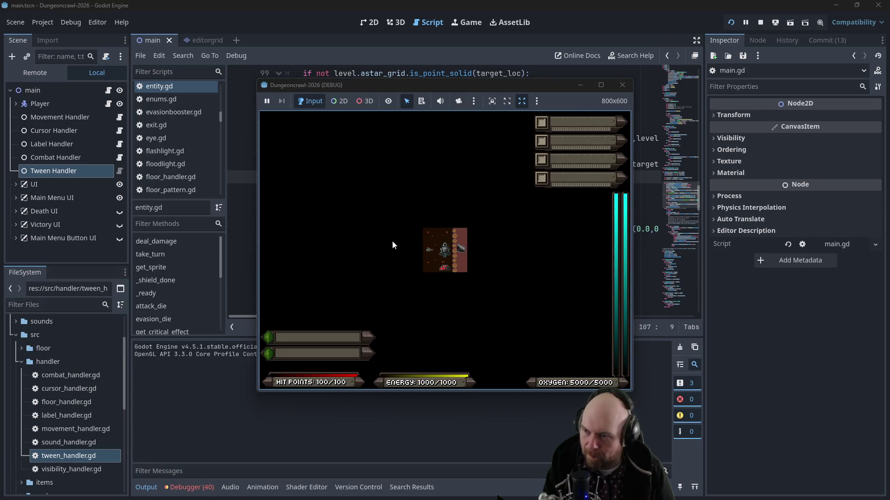
key(Left)
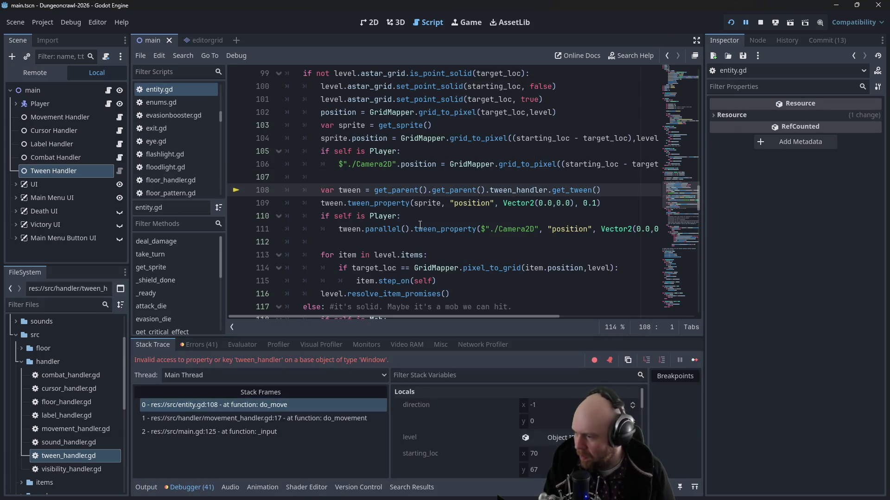
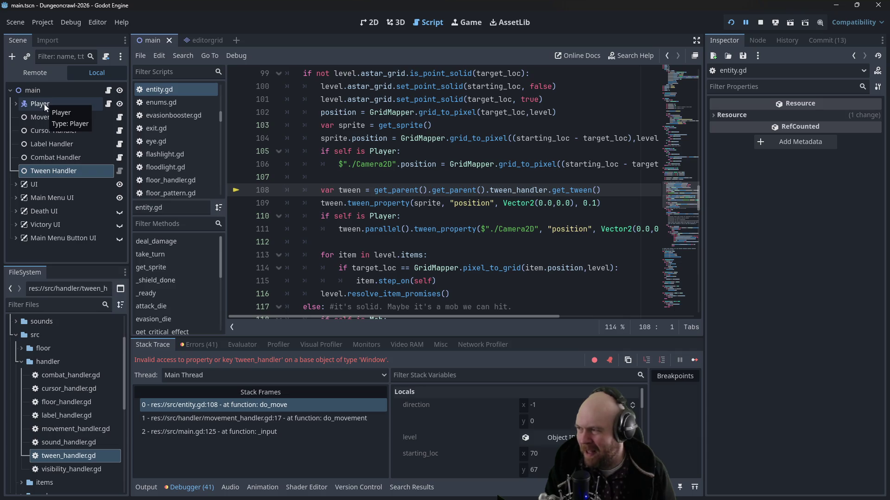
Step: In entity.gd, declare 'var tween' above the tween line and add an 'if self is Player:' check
click(395, 190)
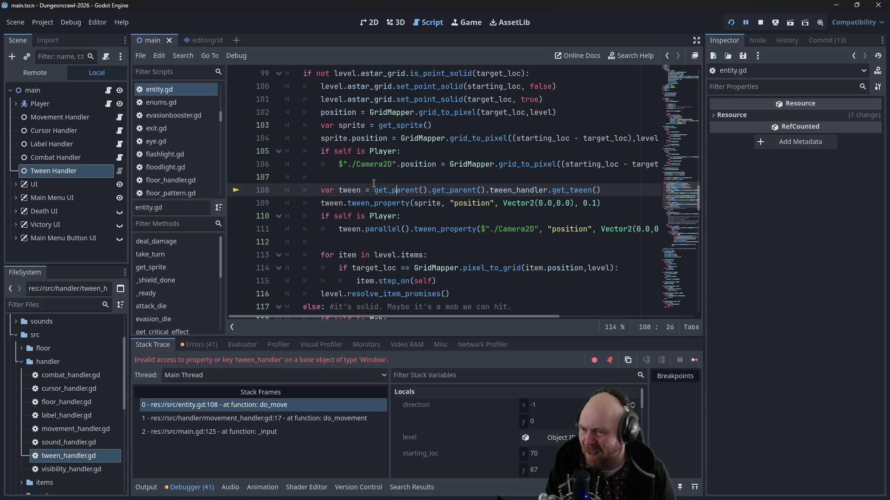
scroll(374, 183, up, 1)
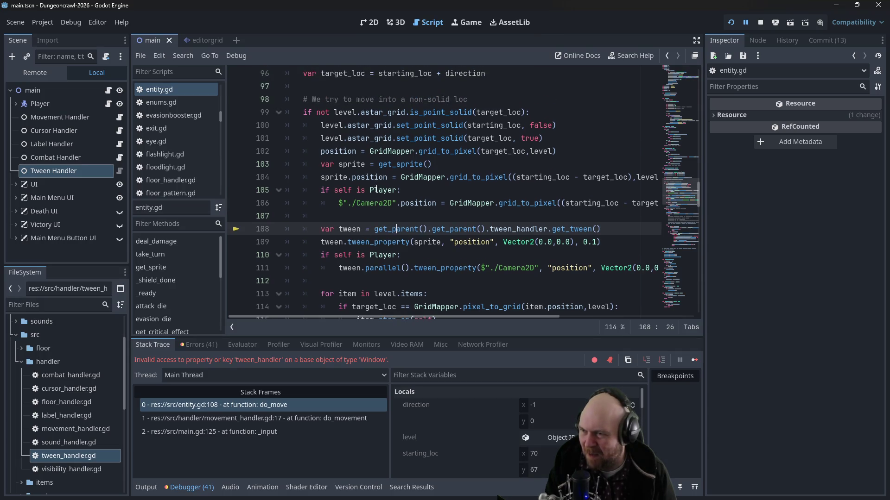
scroll(376, 189, down, 1)
key(ctrl+shift+Return)
key(ctrl+shift+Return)
text(var tween =)
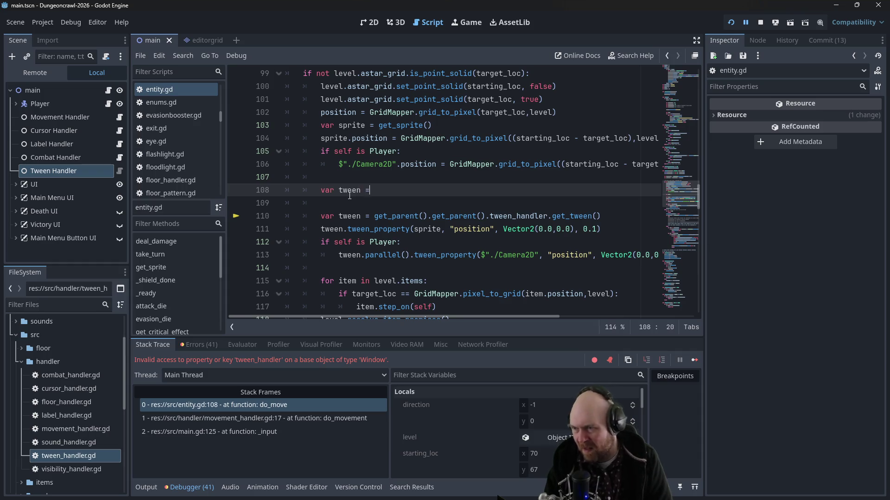
key(BackSpace)
key(BackSpace)
key(Escape)
key(Return)
text(if self is PLayer)
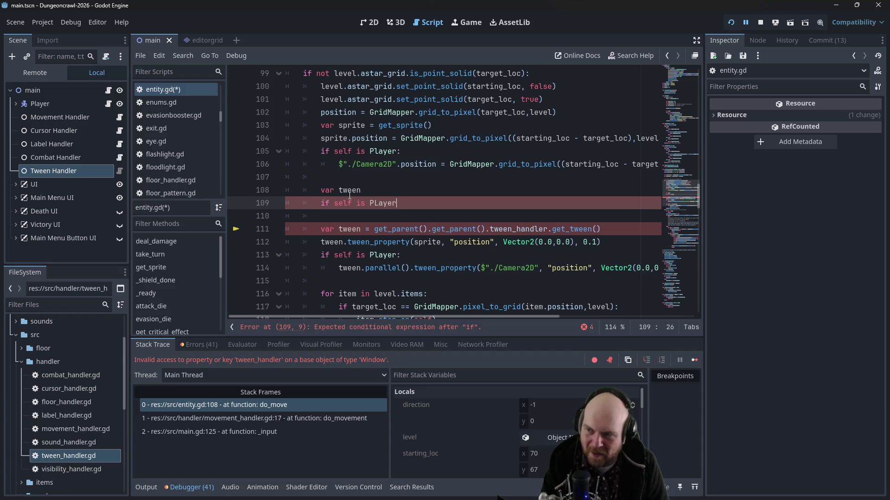
key(BackSpace)
key(BackSpace)
key(BackSpace)
text(layer)
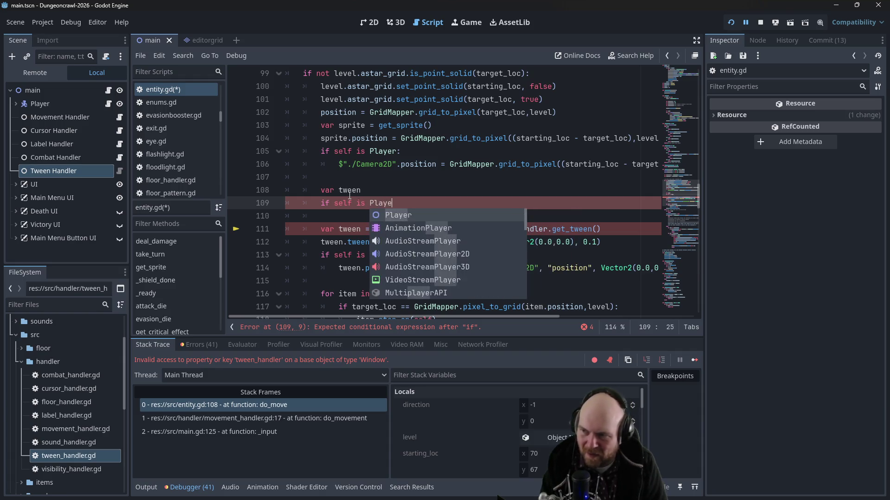
text(:)
key(Return)
Step: Move the tween assignment into the Player branch, fetching it from get_parent().tween_handler
drag(338, 242, 602, 242)
key(ctrl+x)
click(442, 216)
key(ctrl+v)
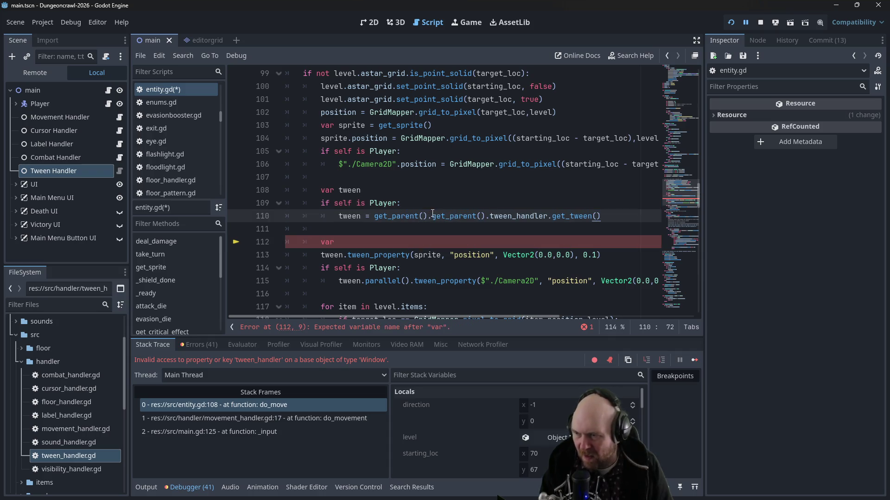
drag(431, 215, 374, 215)
key(BackSpace)
Step: Add an else branch that uses get_parent().get_parent(), delete the stray var line, and save
click(363, 227)
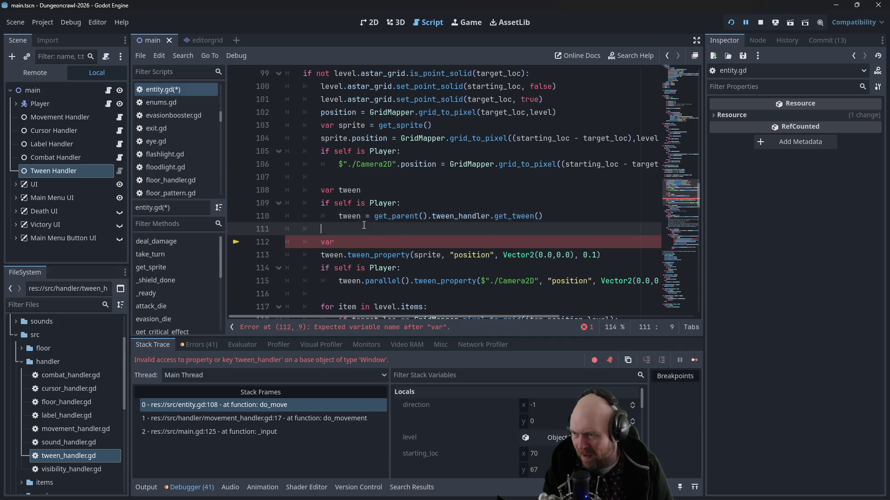
text(else:)
key(Return)
text(twe)
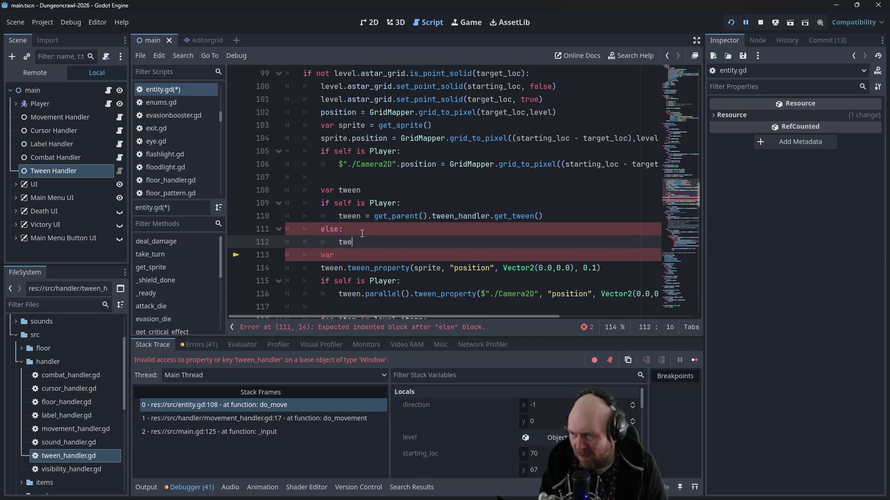
click(372, 221)
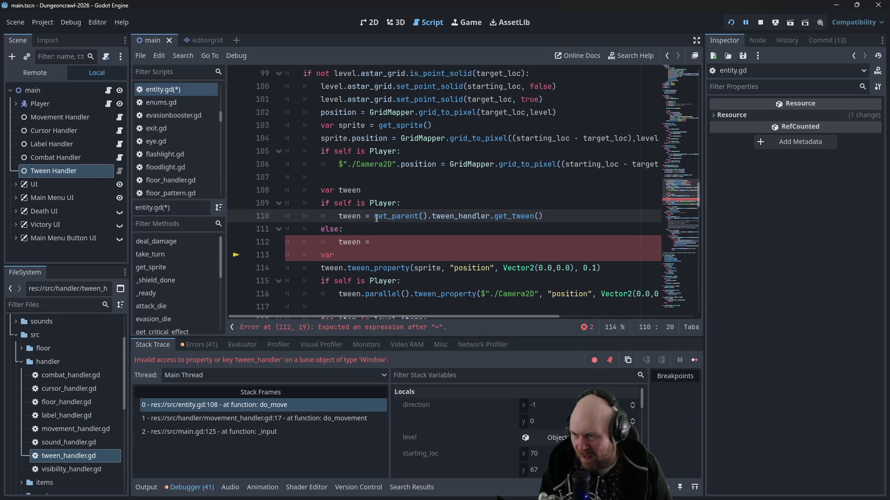
drag(376, 216, 596, 216)
click(407, 241)
text(get_pa)
key(ctrl+v)
text(rent().)
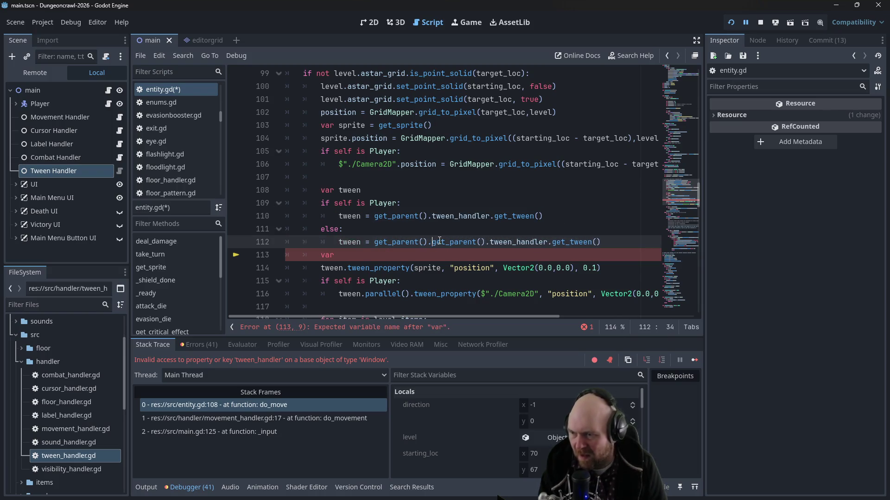
click(336, 258)
key(BackSpace)
key(BackSpace)
key(BackSpace)
key(ctrl+s)
click(731, 22)
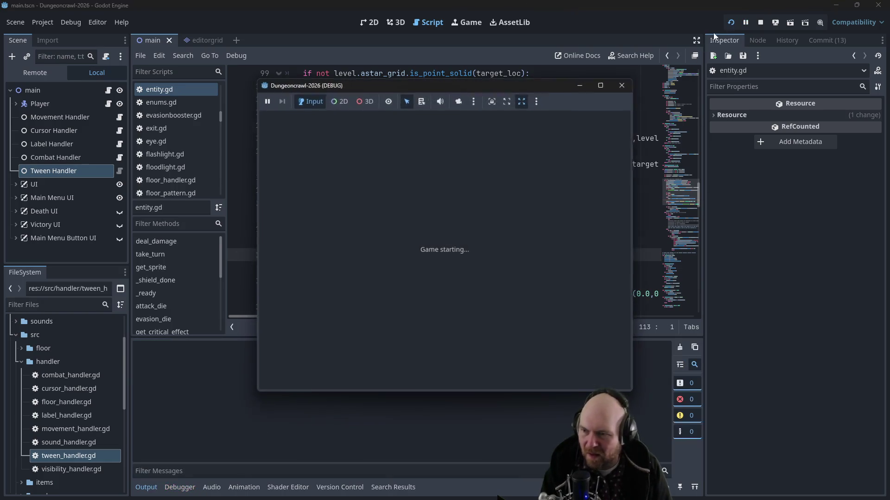
click(400, 245)
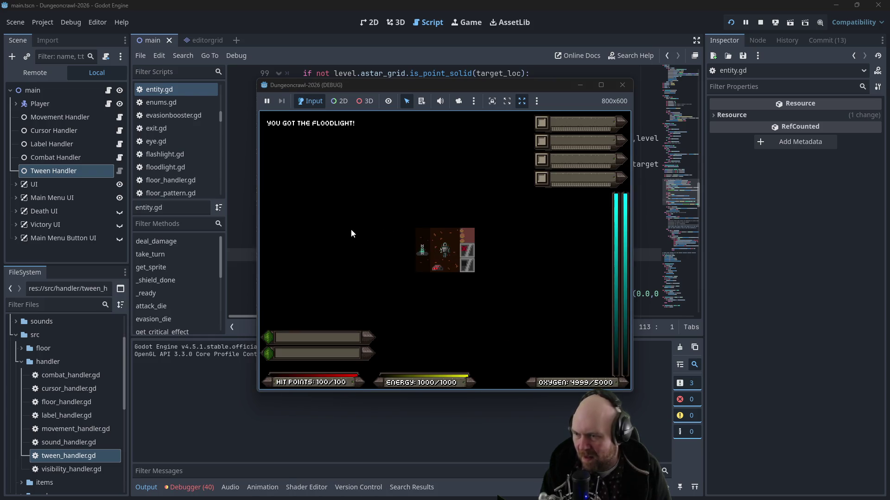
key(Left)
key(Left)
key(Left)
key(Up)
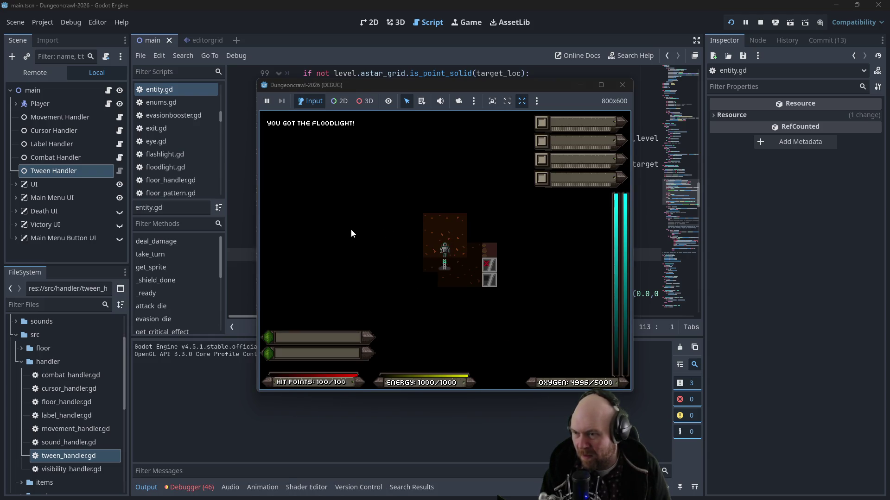
key(Right)
key(Down)
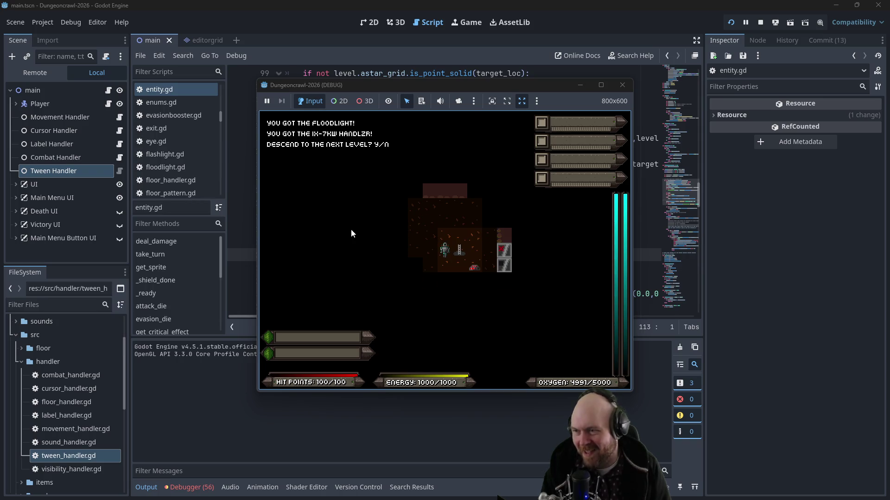
click(623, 85)
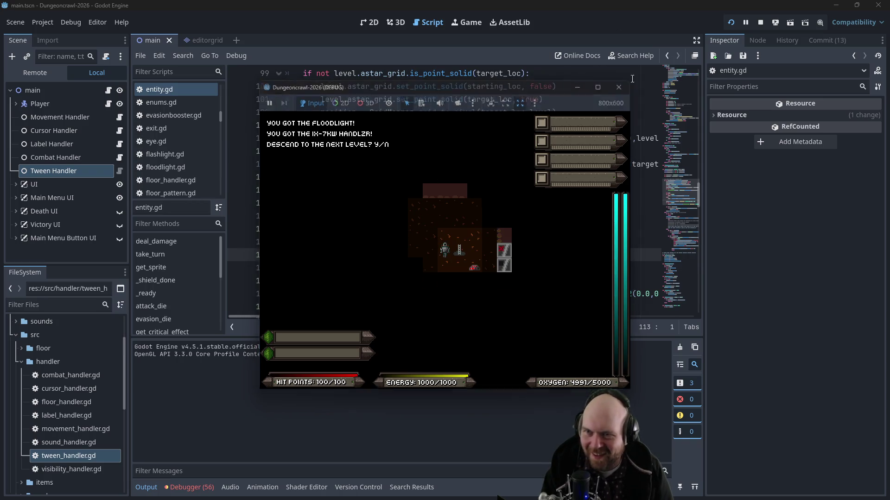
key(F5)
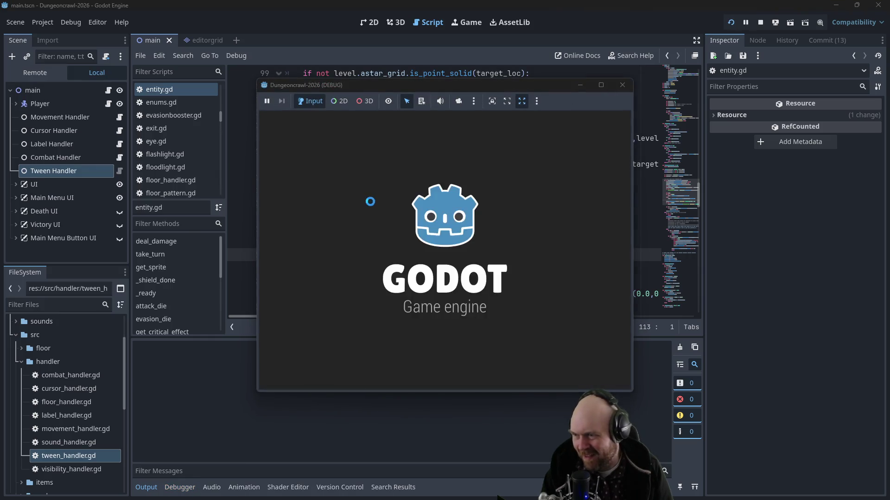
click(388, 240)
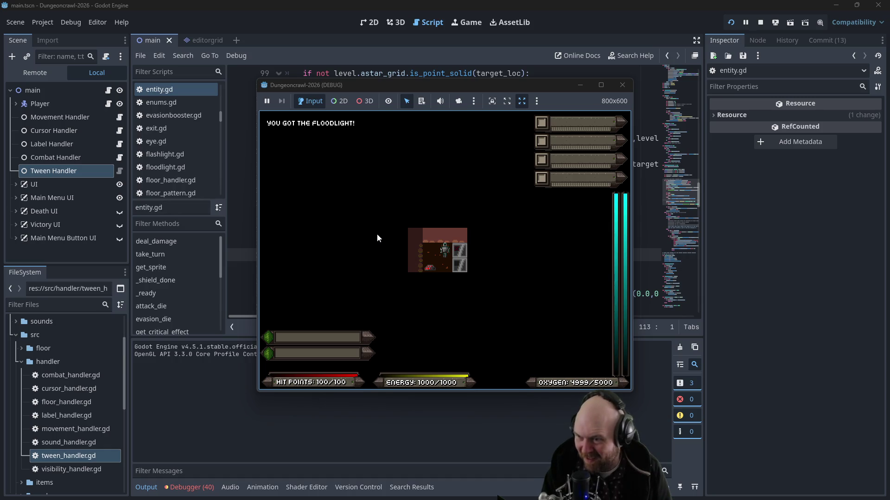
key(Down)
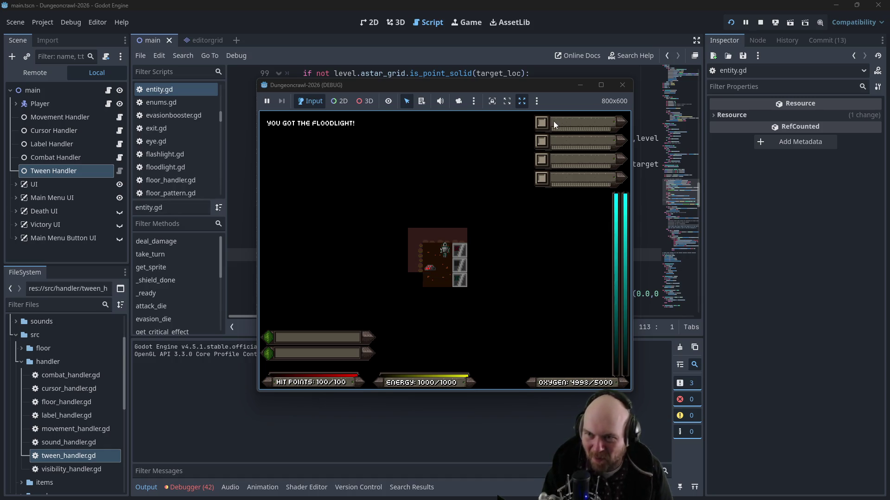
click(622, 85)
click(401, 141)
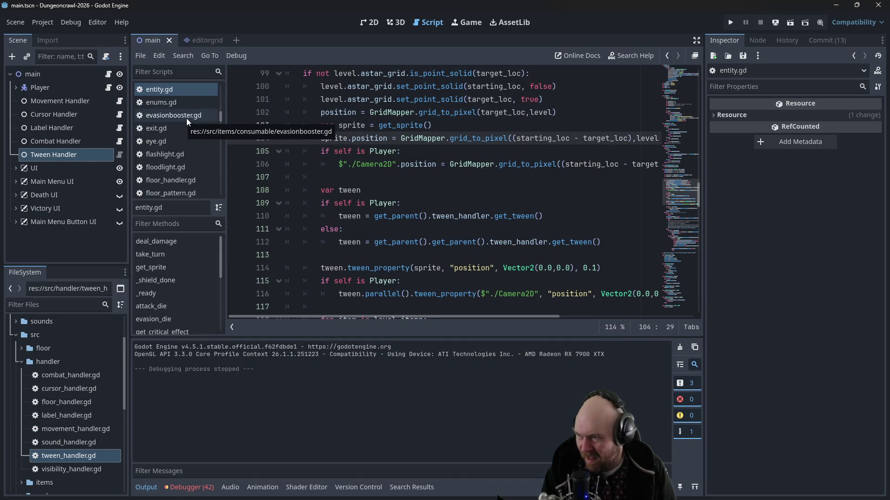
scroll(188, 116, up, 2)
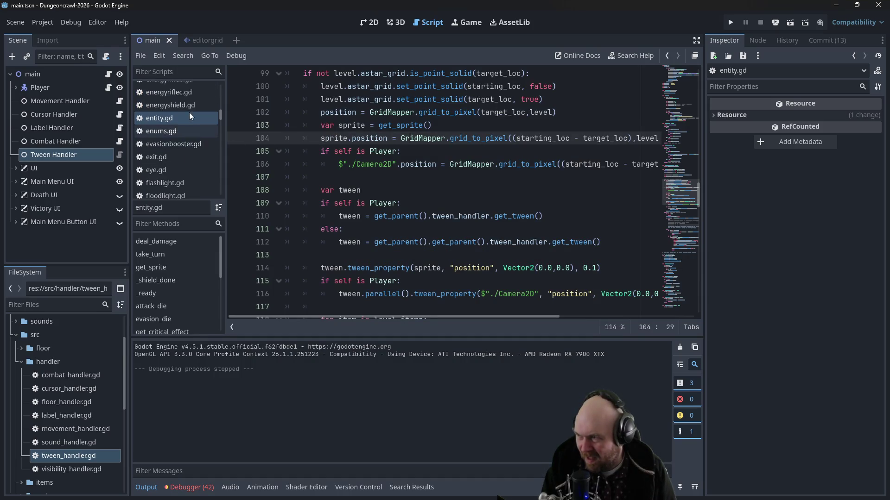
Step: In tween_handler.gd, add print("returning existing tween") inside get_tween's 'if tween:' branch
click(58, 153)
click(120, 155)
click(361, 165)
click(393, 202)
click(391, 191)
click(409, 177)
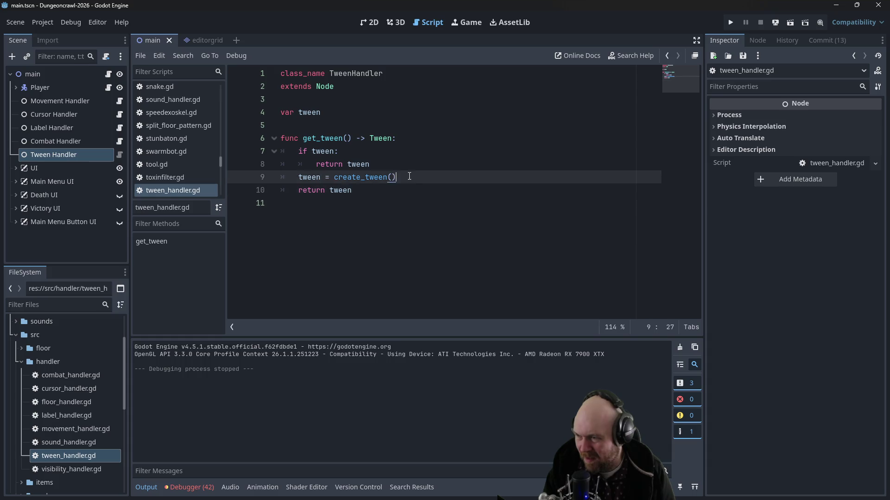
click(429, 162)
click(423, 155)
key(Return)
text(p)
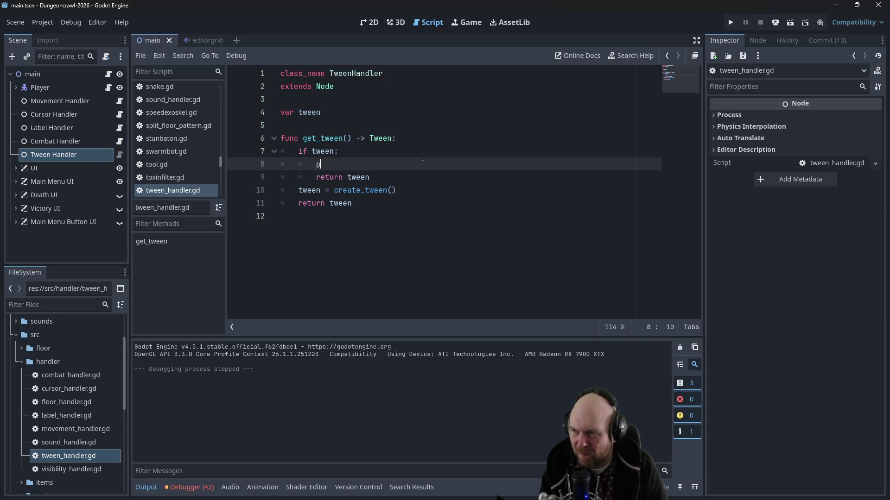
text(rint("returning exi)
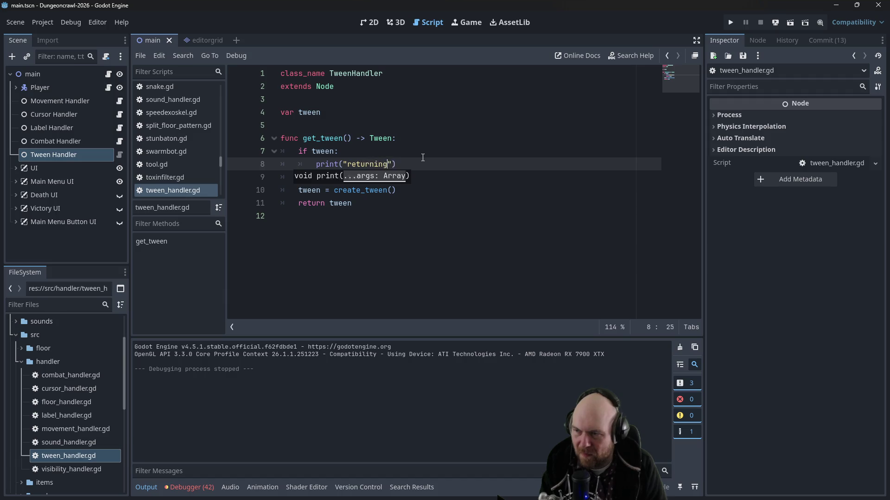
text(sting tween)
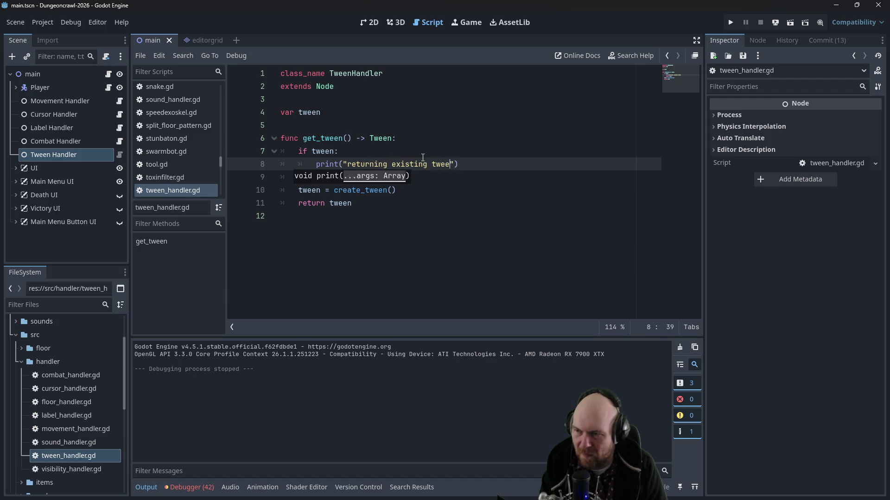
click(425, 156)
Step: Run the game with F5, start a New Game, walk the player around, then stop it
key(F5)
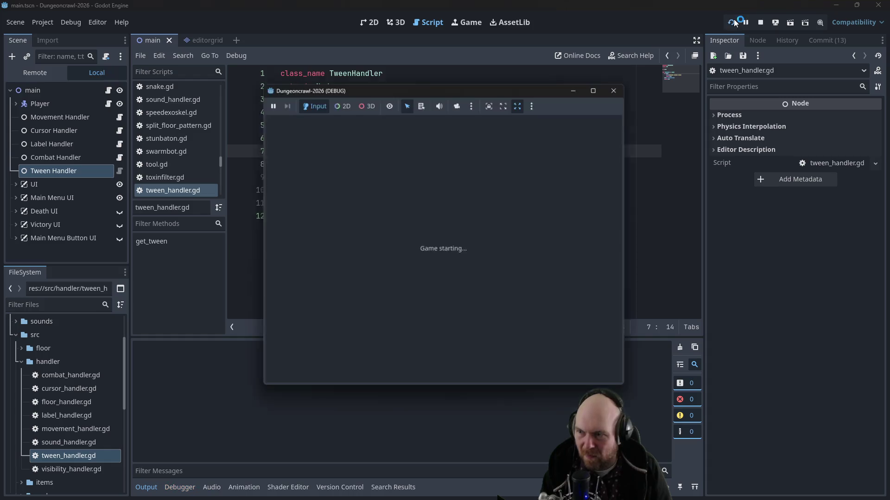
click(392, 245)
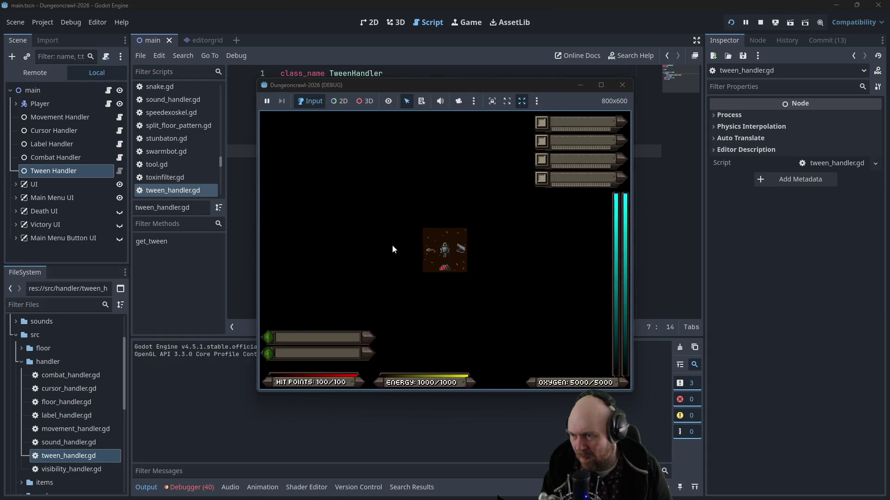
key(Up)
key(Right)
key(Down)
key(Left)
key(Left)
key(Right)
key(Up)
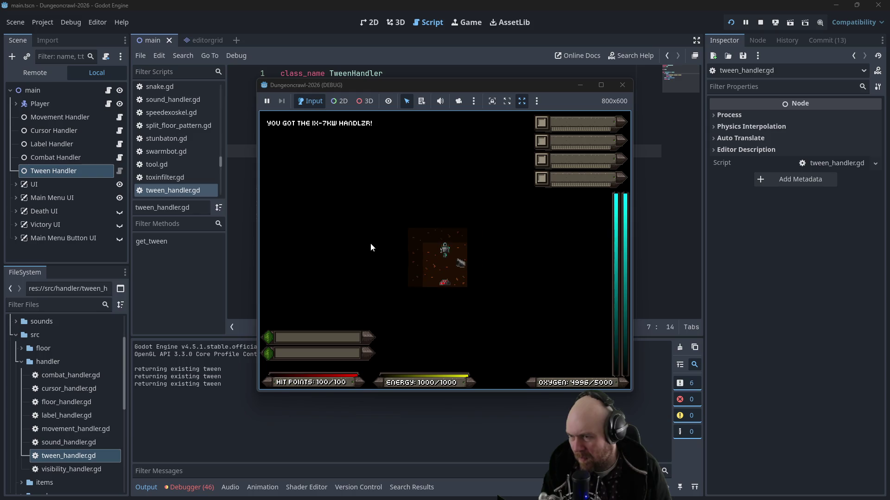
key(Left)
key(Up)
key(Right)
key(Down)
key(Left)
key(Right)
key(Up)
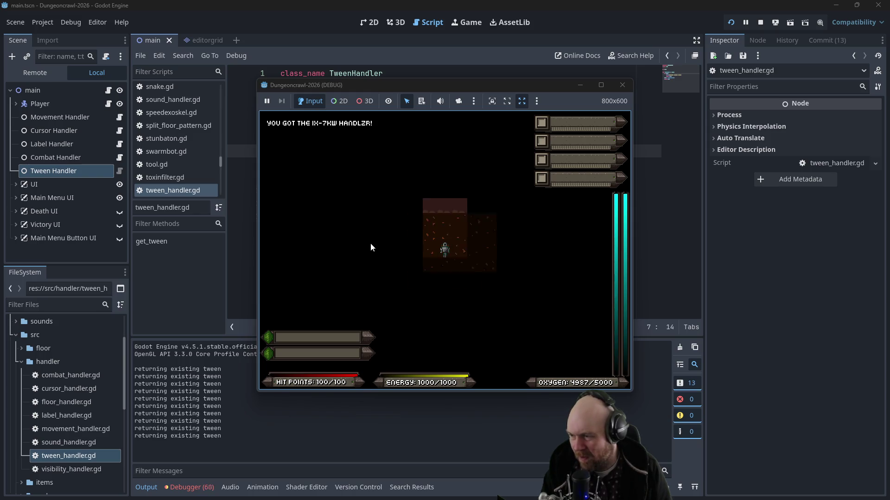
key(Left)
key(Up)
key(Right)
key(Down)
key(Left)
key(Left)
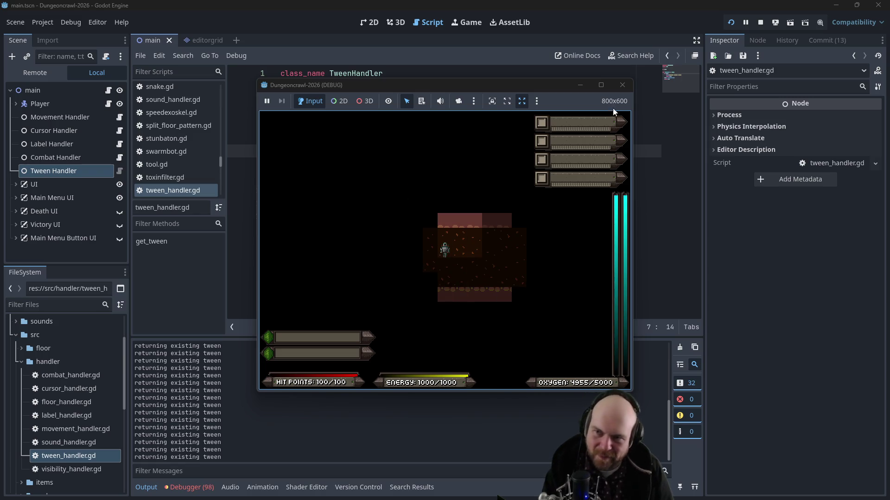
click(622, 82)
click(542, 128)
click(509, 141)
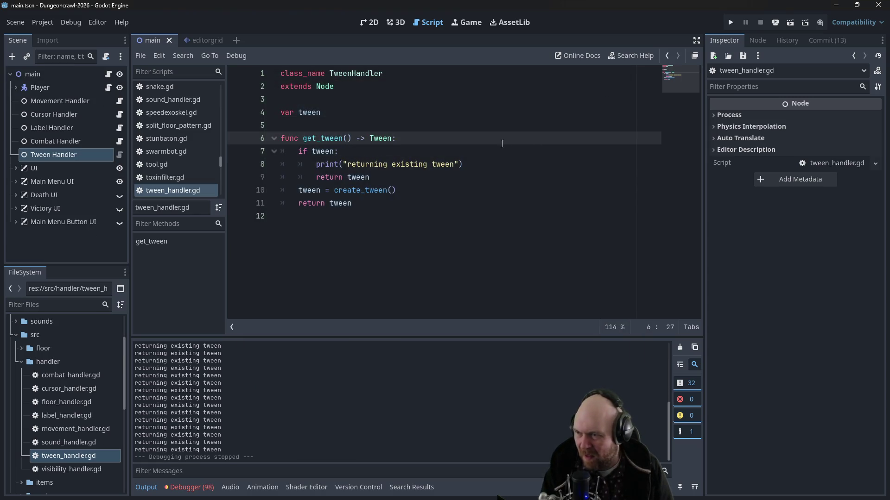
click(491, 146)
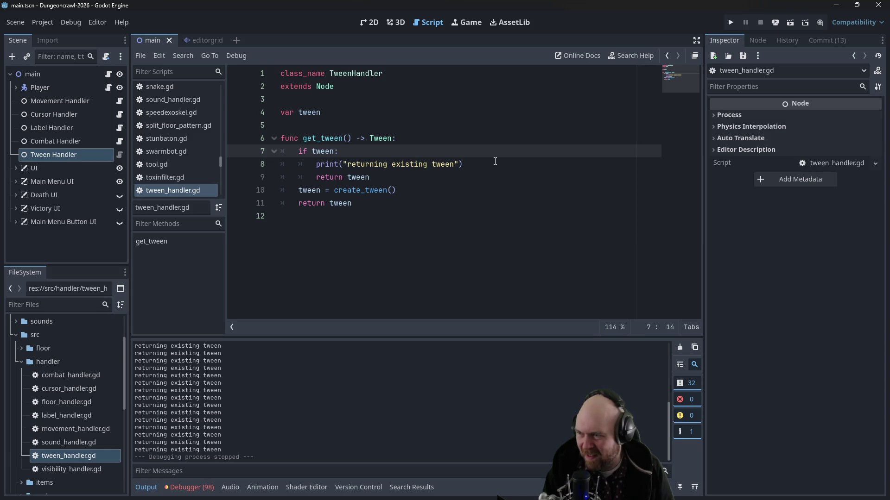
click(315, 113)
ctrl+click(357, 190)
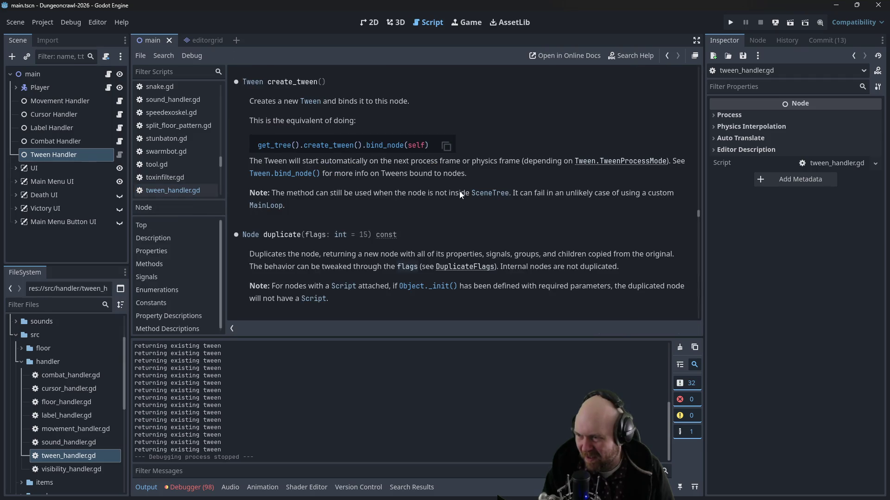
mouse_move(698, 210)
mouse_down()
mouse_move(679, 315)
mouse_move(665, 120)
mouse_move(674, 66)
mouse_up()
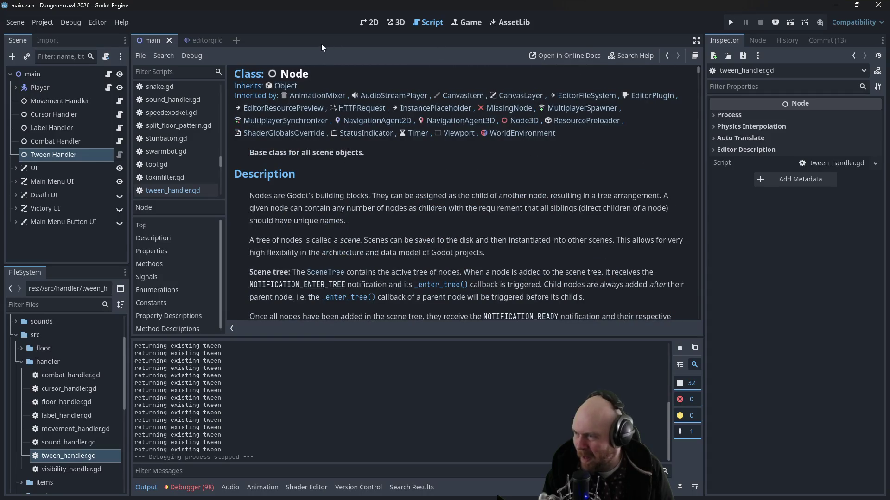
click(169, 191)
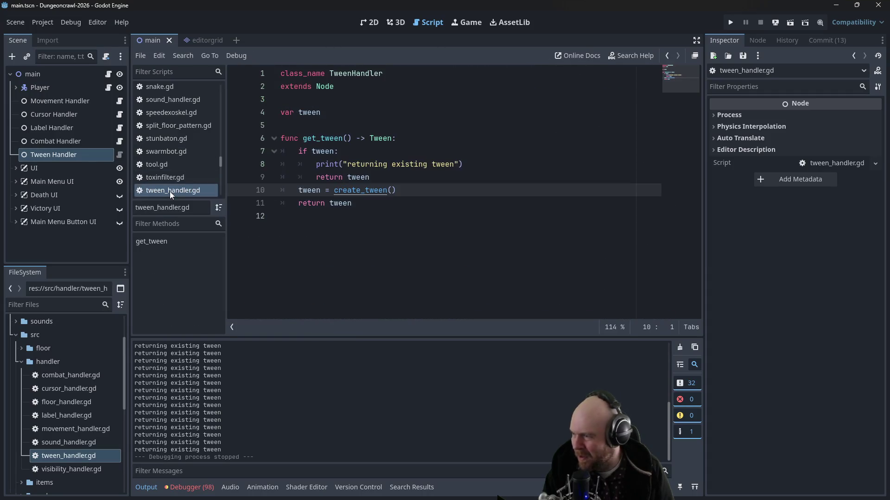
ctrl+click(353, 191)
click(266, 145)
scroll(431, 124, down, 2)
scroll(430, 124, down, 10)
scroll(695, 91, down, 5)
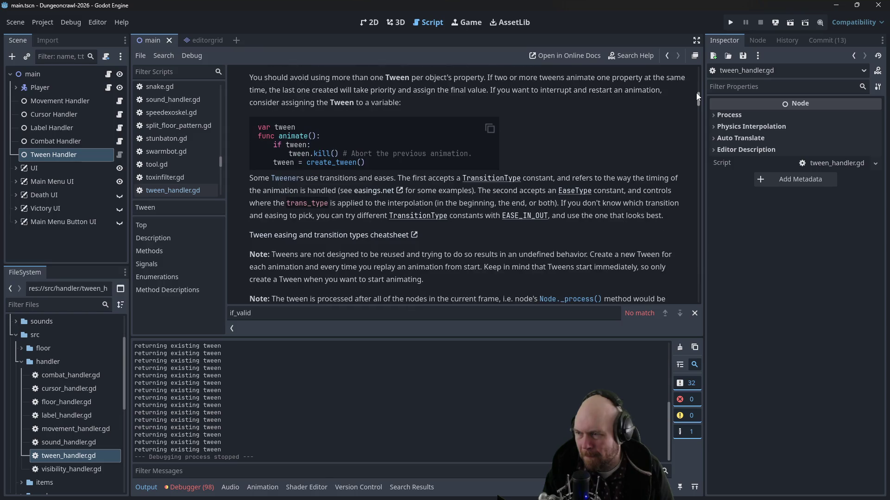
drag(696, 93, 692, 106)
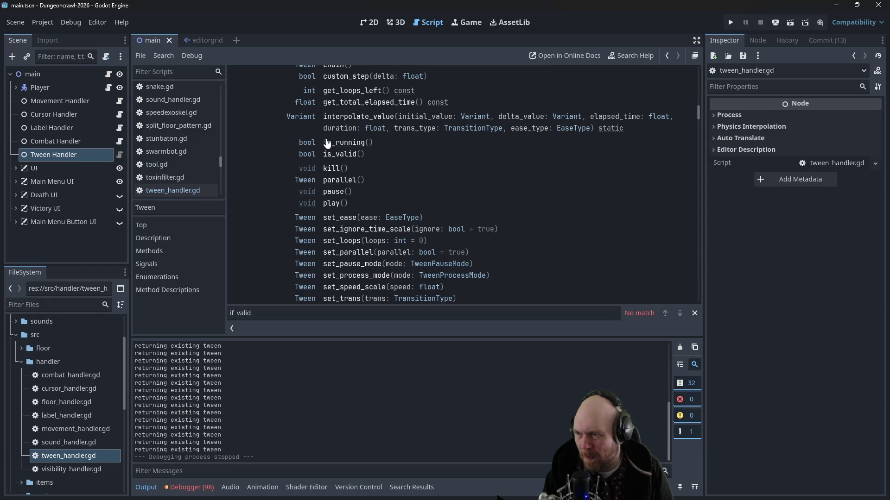
mouse_move(699, 113)
mouse_down()
mouse_move(702, 75)
mouse_move(697, 96)
mouse_up()
drag(697, 96, 696, 110)
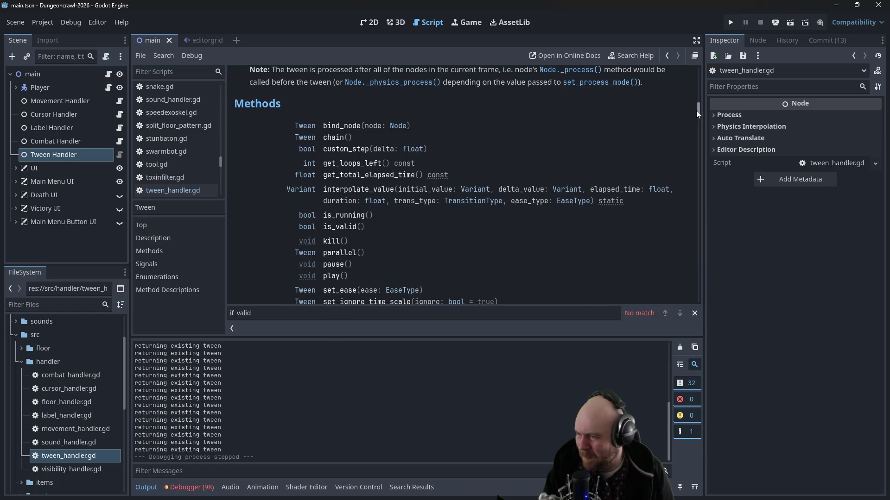
click(345, 215)
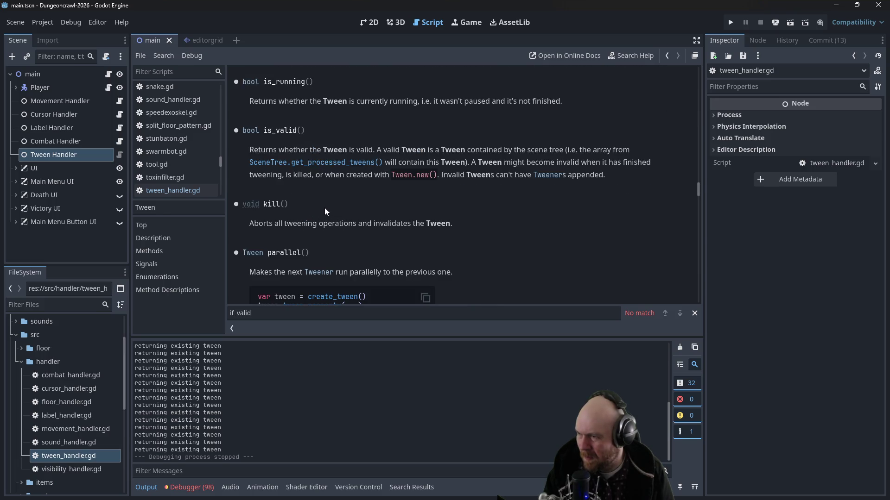
scroll(317, 202, up, 3)
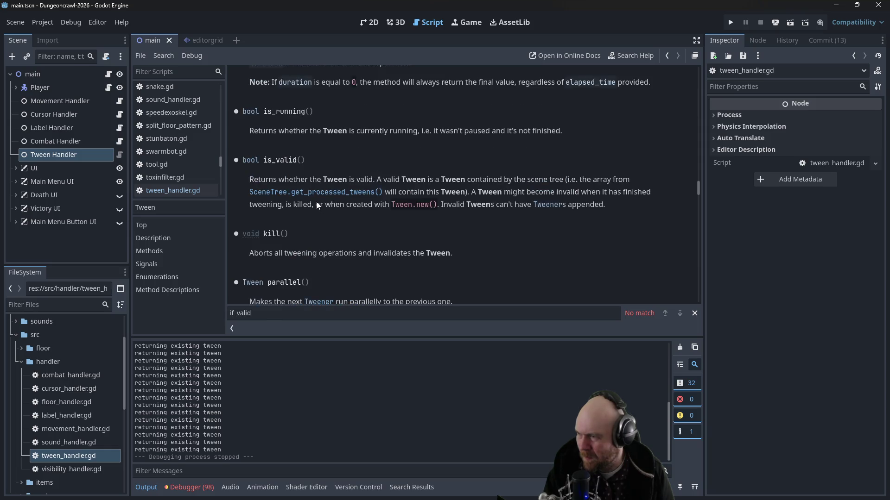
scroll(319, 202, up, 4)
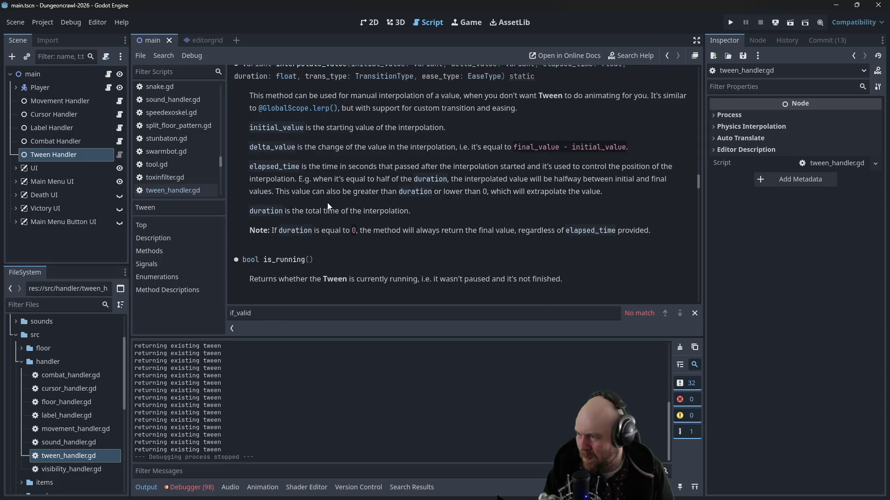
scroll(327, 204, down, 3)
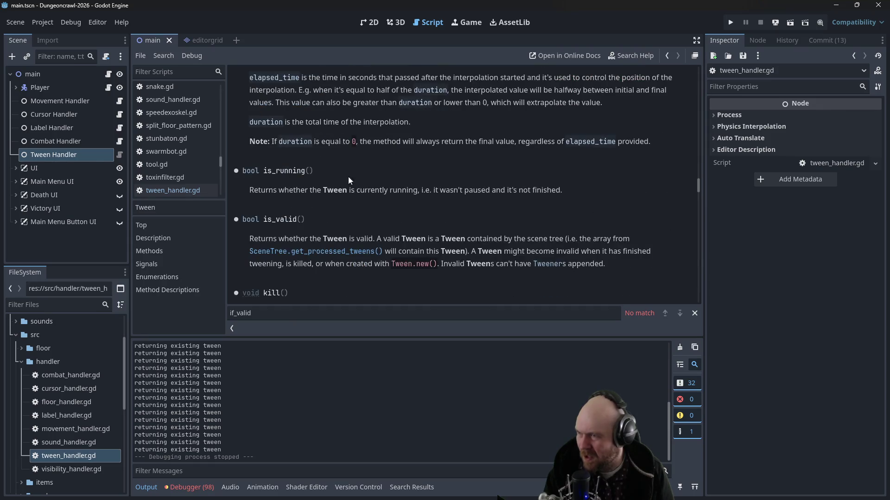
click(173, 189)
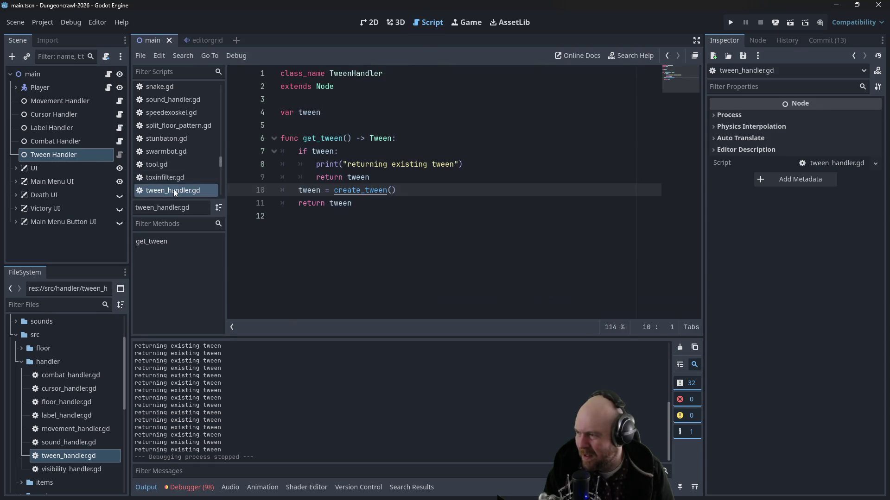
click(334, 152)
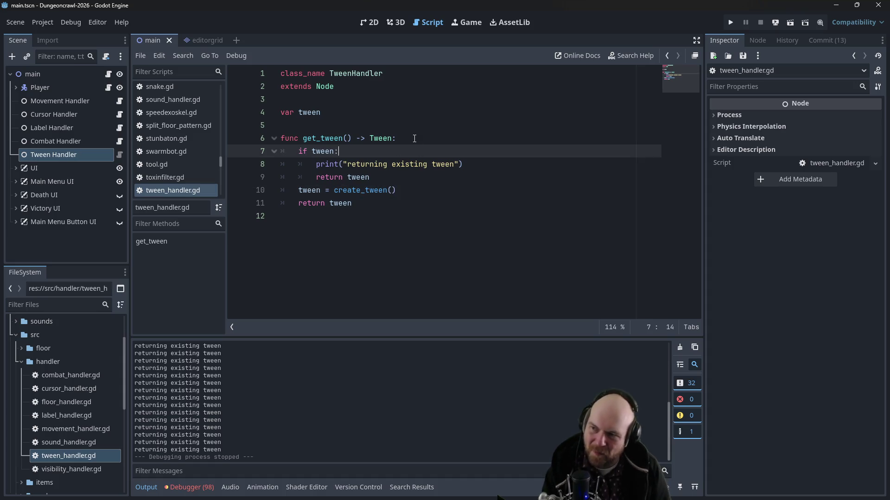
Step: Change line 7 to 'if tween and tween.is_running():' and save the script
text(and tween)
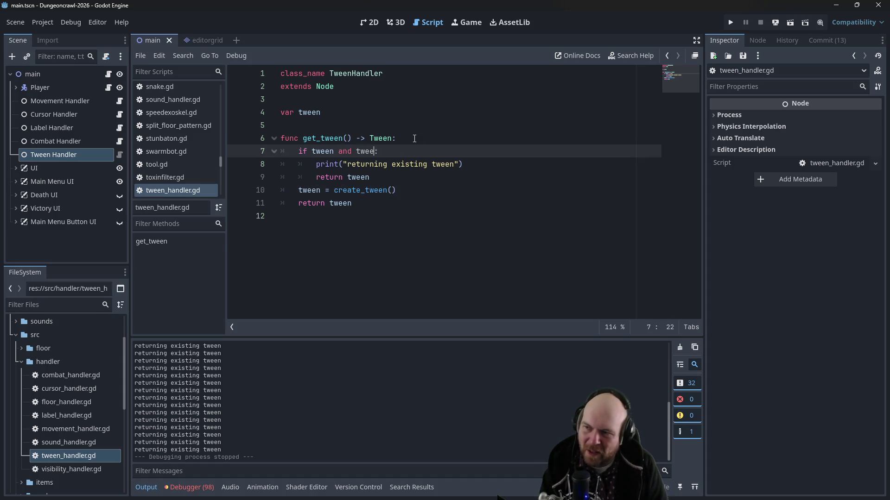
text(.is_r)
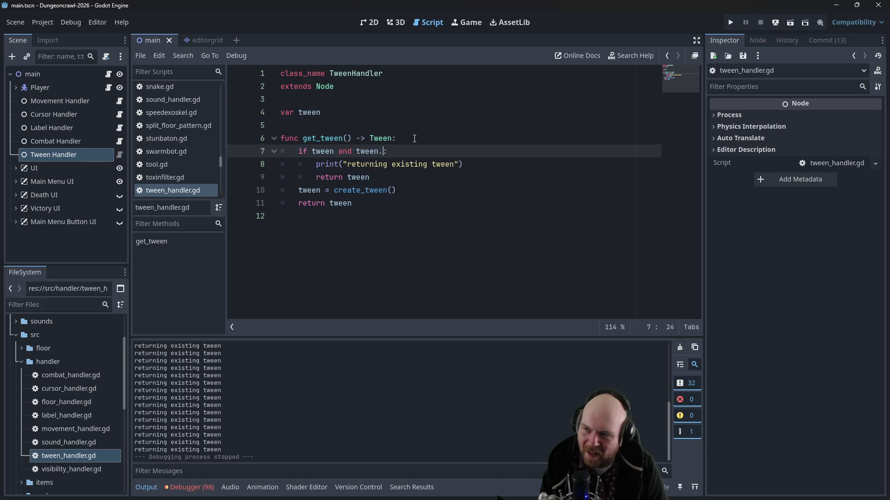
text(unning())
key(ctrl+s)
click(564, 114)
Step: Launch a New Game and play through the first room, charging the locked door and descending
click(730, 23)
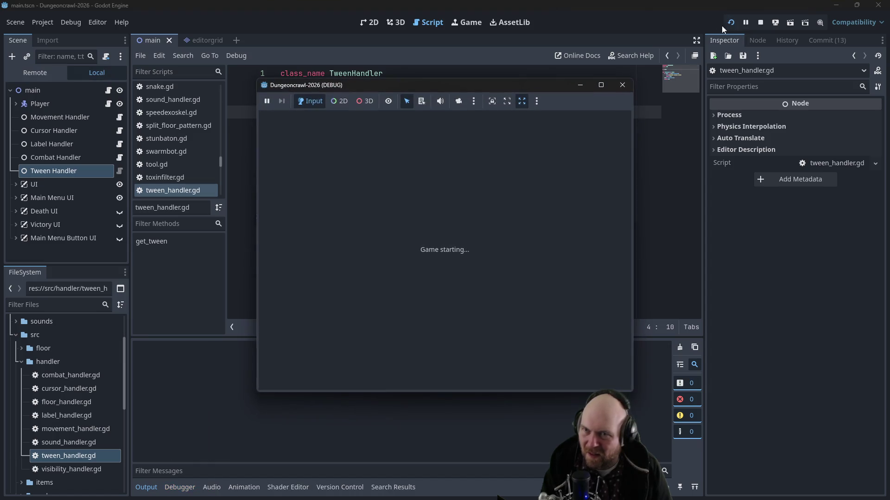
click(394, 243)
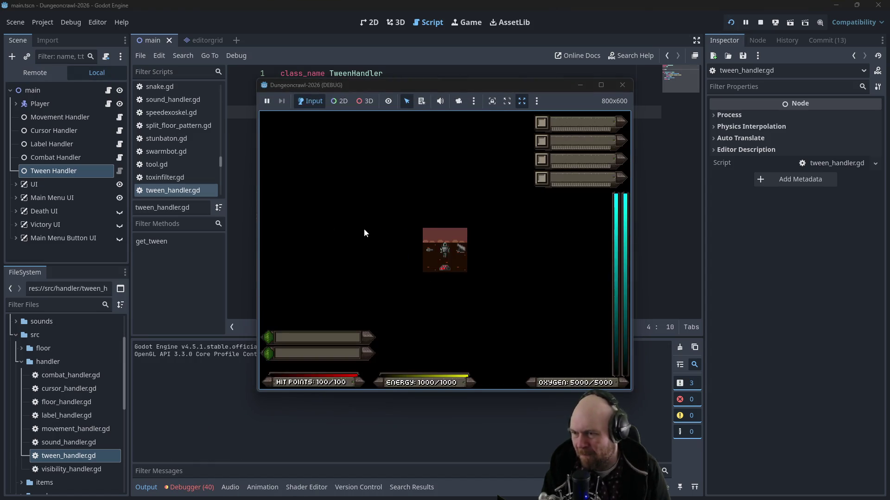
key(Left)
key(Down)
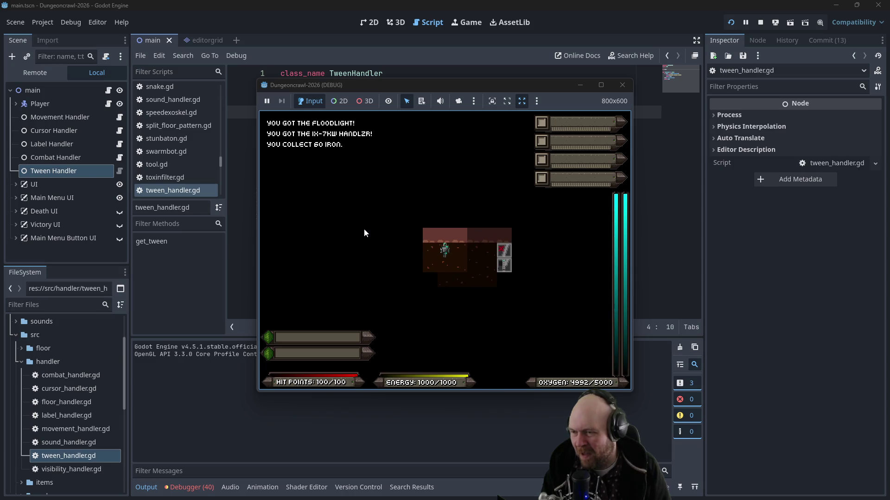
key(Left)
key(Left)
key(Left)
key(Down)
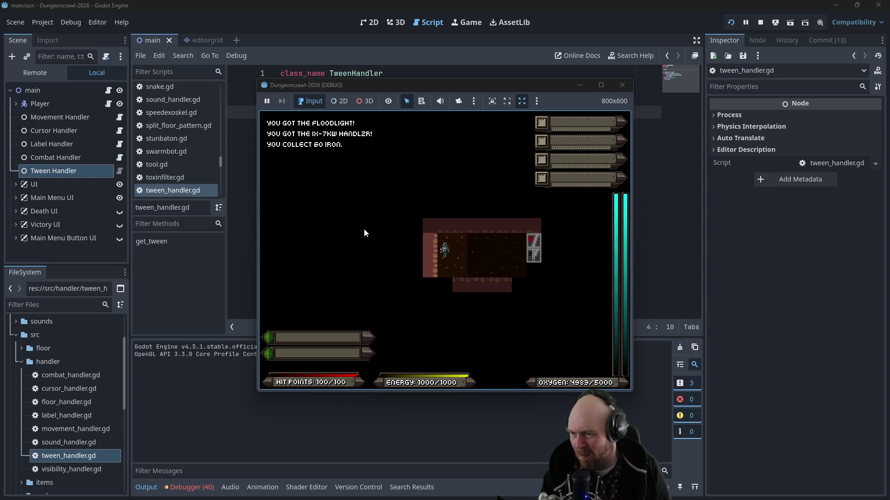
key(Right)
key(Left)
key(Left)
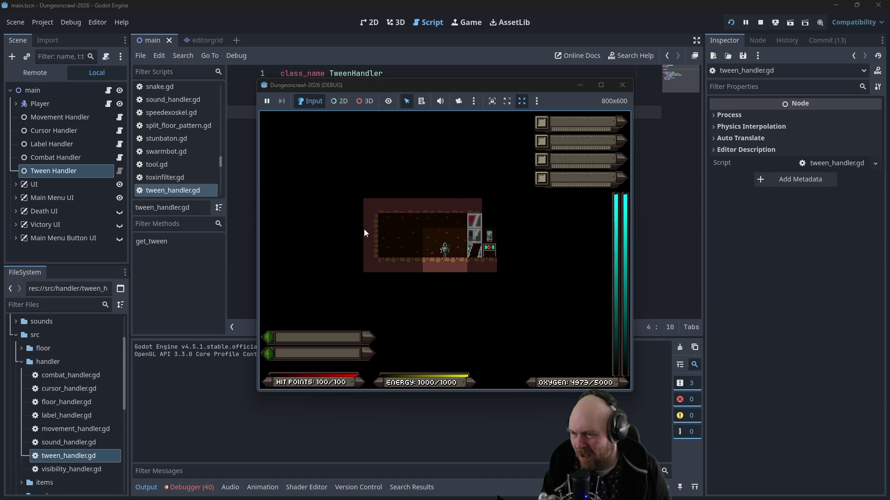
key(Right)
key(Left)
key(Left)
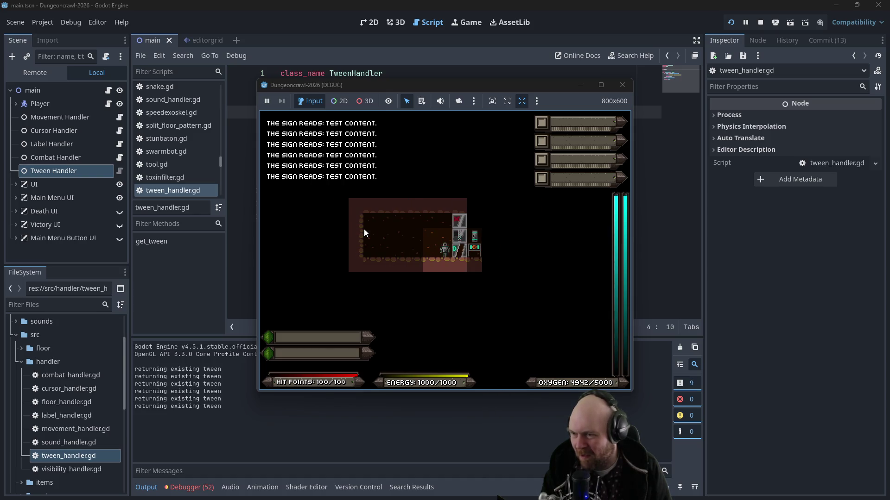
key(Up)
key(Up)
key(Right)
key(Right)
key(Right)
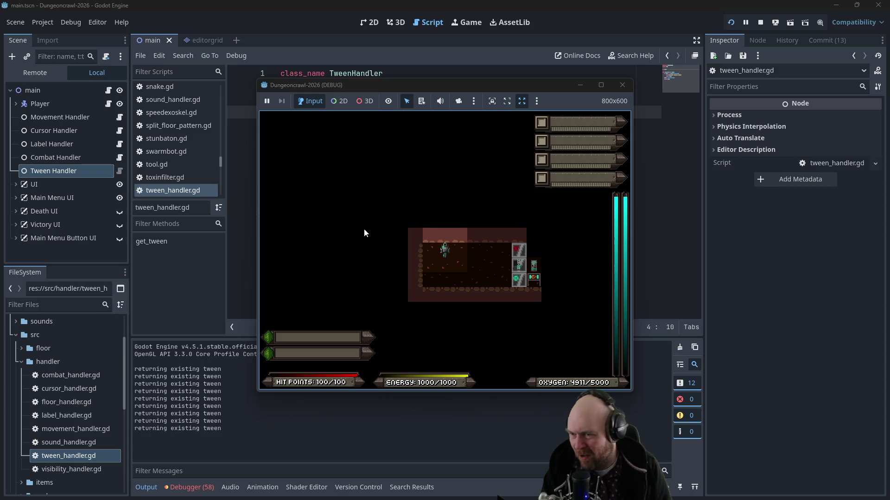
key(Right)
key(Right)
key(Right)
key(Right)
key(y)
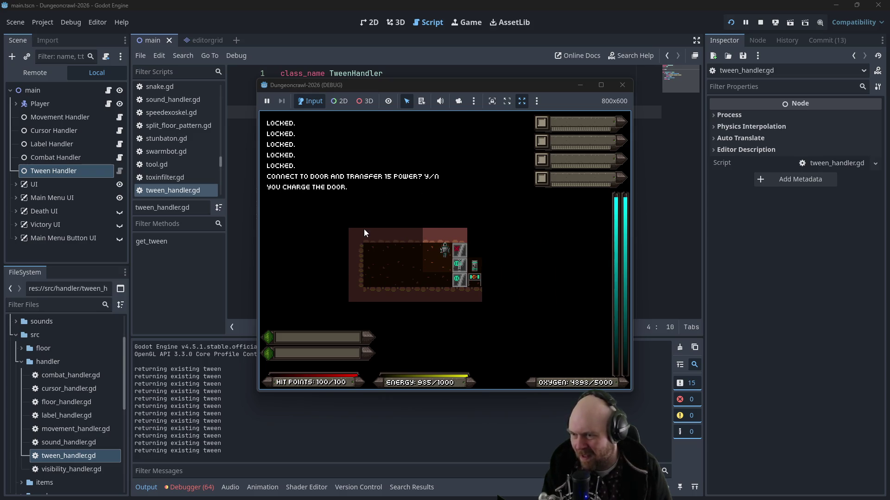
key(Right)
key(y)
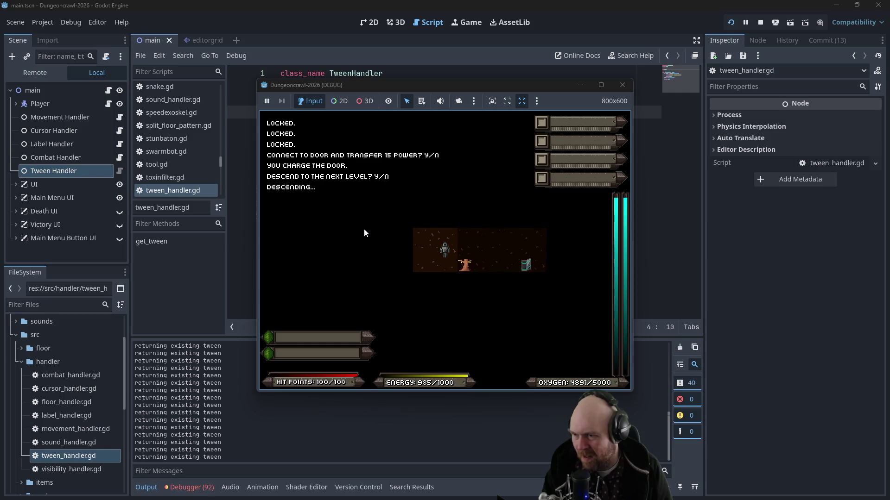
Step: Walk the player along the next level's corridor, then bring the editor back to front
key(Right)
key(Right)
key(Right)
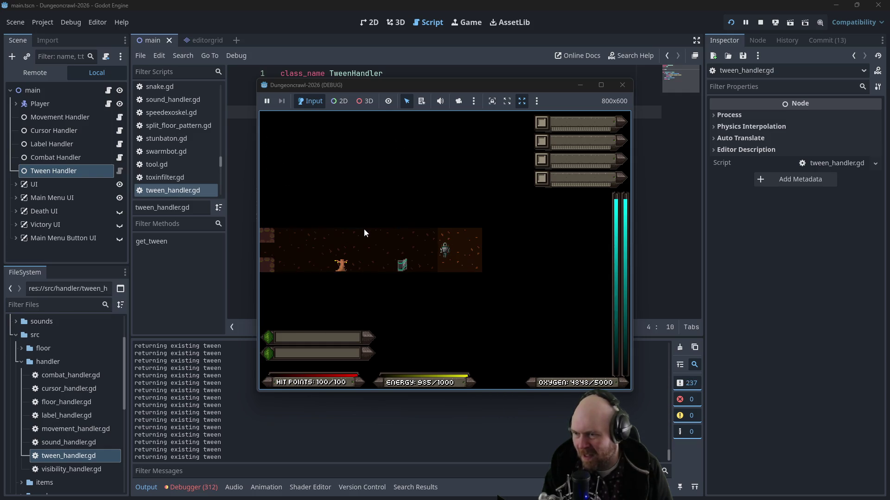
key(Right)
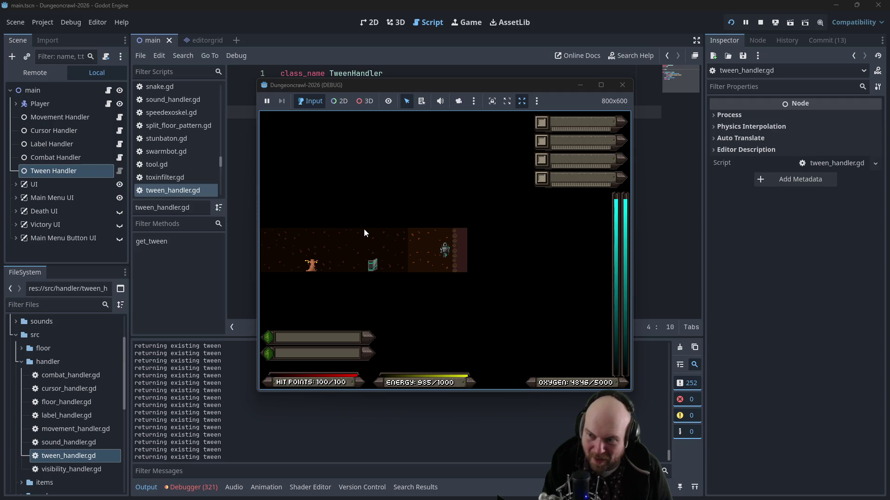
key(Left)
key(Left)
key(Left)
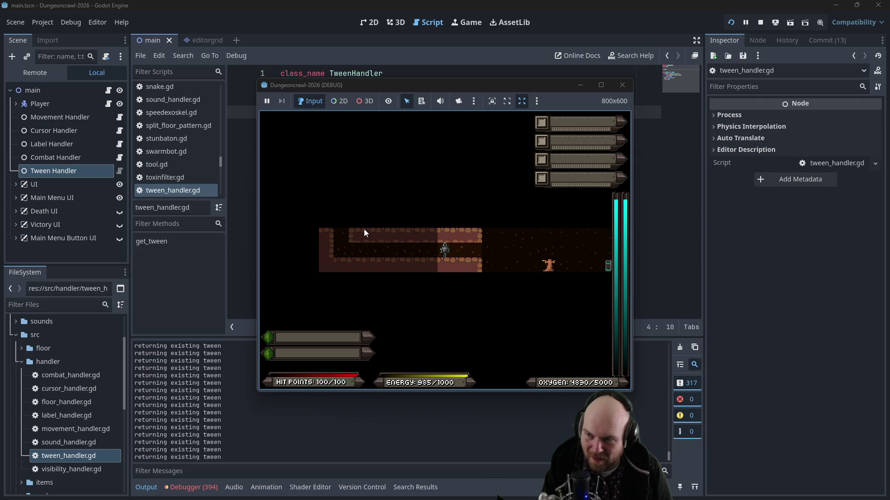
key(Left)
key(Left)
key(Left)
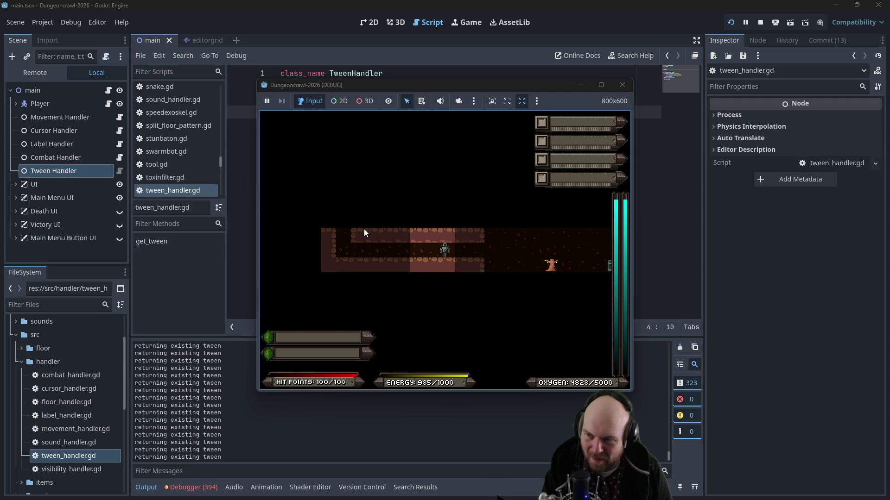
key(Left)
key(Left)
key(Left)
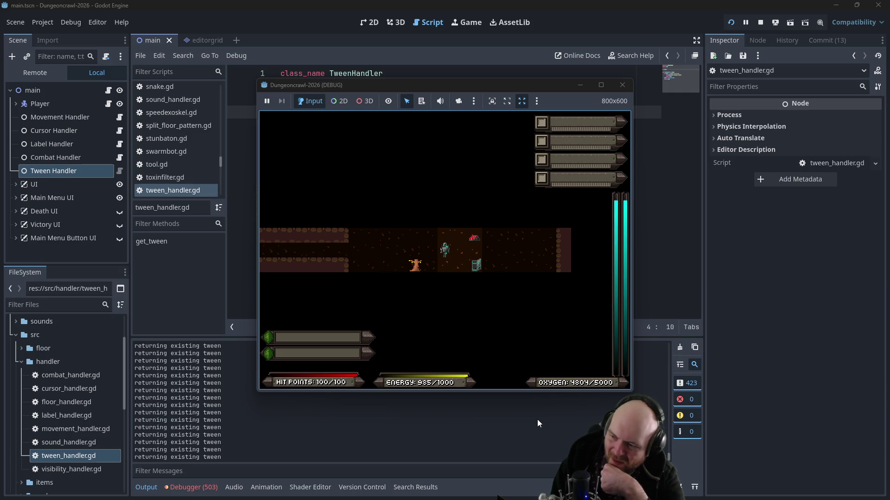
click(533, 425)
Step: Move the running game window to the right of the editor and give it focus
click(493, 399)
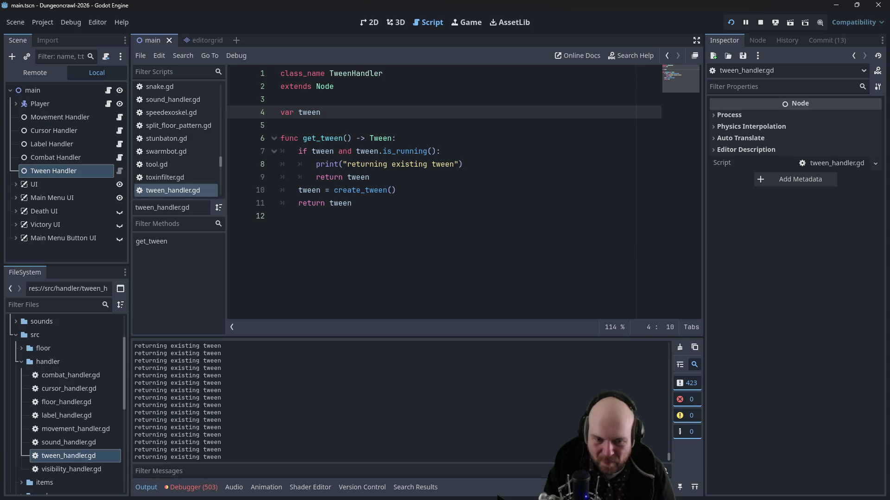
key(alt+Tab)
click(459, 259)
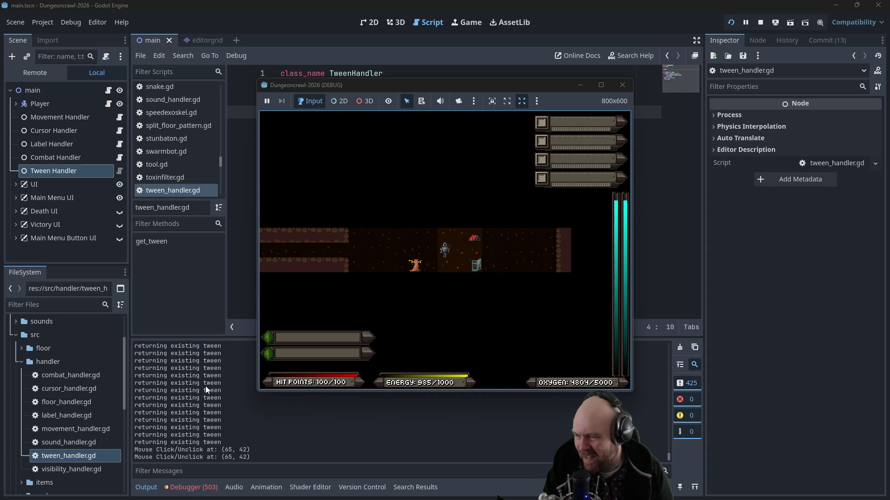
mouse_move(307, 85)
mouse_down()
mouse_move(348, 106)
mouse_move(522, 149)
mouse_up()
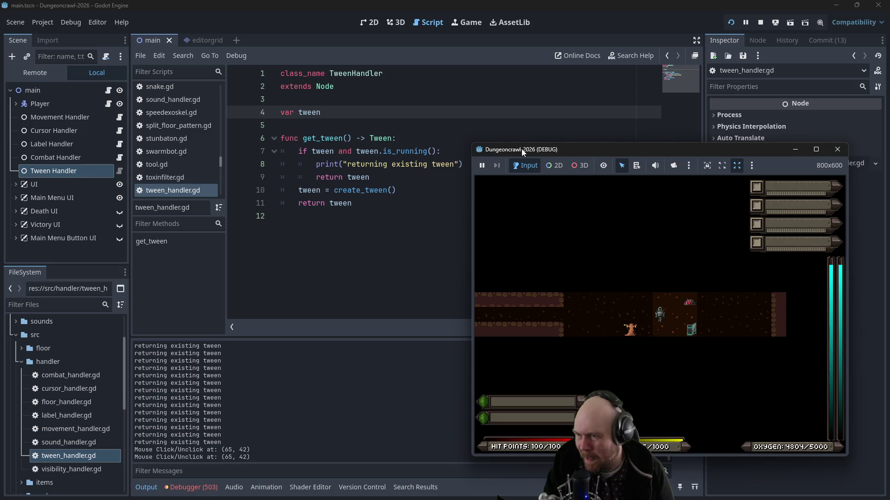
click(564, 343)
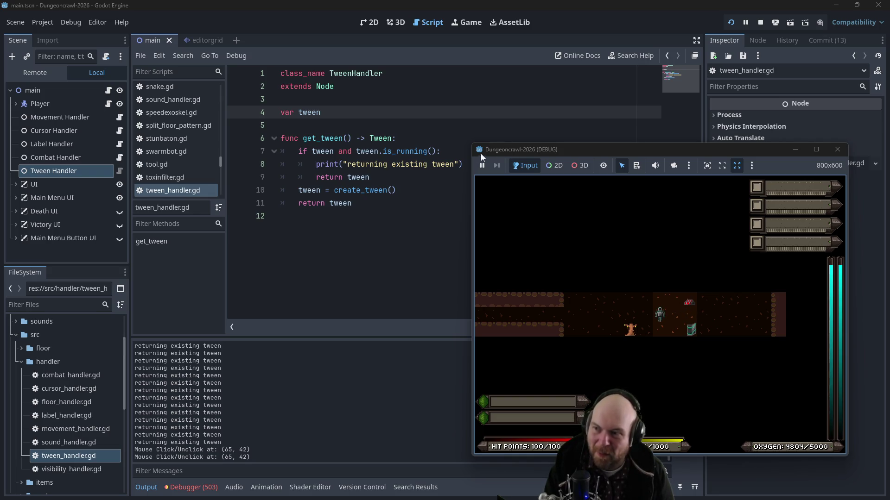
Step: Add 'tween.pause()' under the is_running check on line 7, save, and relaunch the project
click(440, 152)
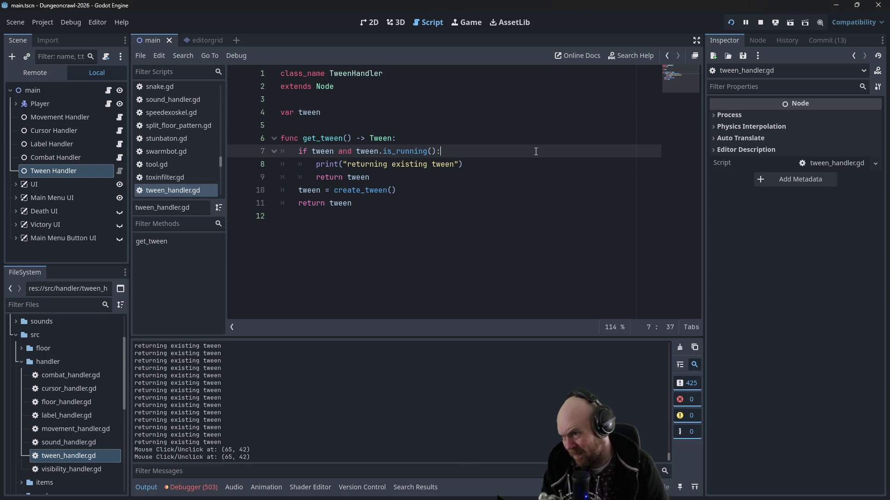
key(Return)
text(tween.pause())
key(ctrl+s)
click(732, 23)
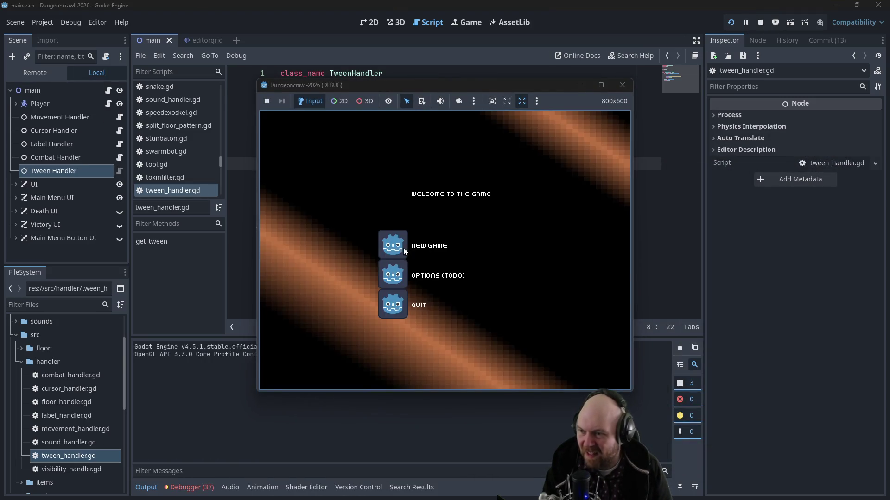
Step: Start a New Game, pick up and activate the floodlight, and walk down the room
click(388, 244)
key(d)
key(i)
key(i)
key(1)
key(2)
key(d)
key(d)
key(d)
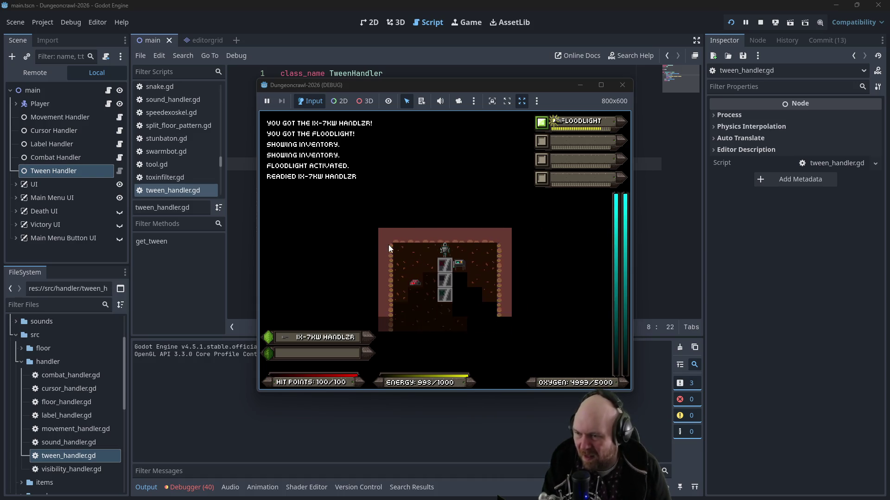
key(s)
key(s)
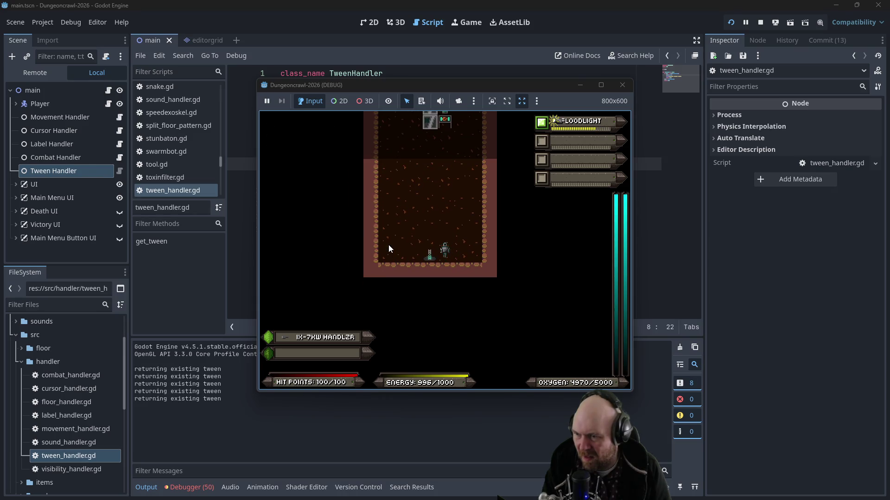
key(s)
key(s)
key(s)
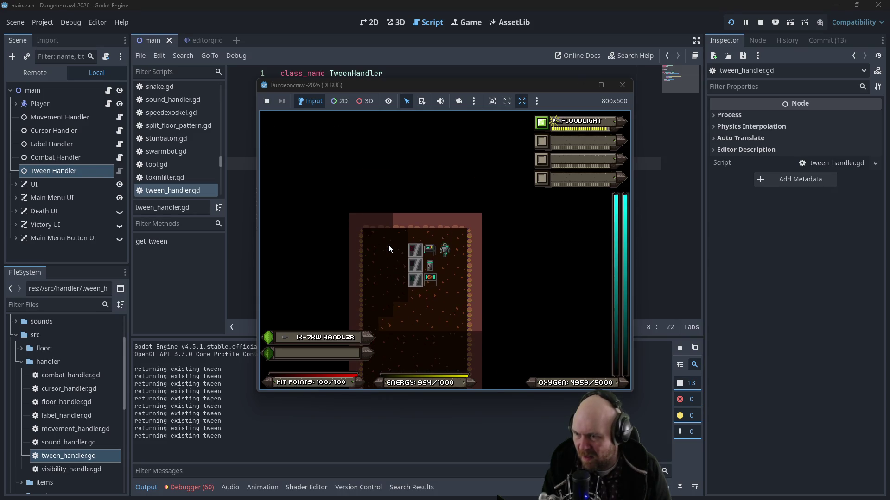
Step: Switch off the floodlight, walk into the machine room, collect the iron and continue down the corridor
key(w)
key(w)
key(w)
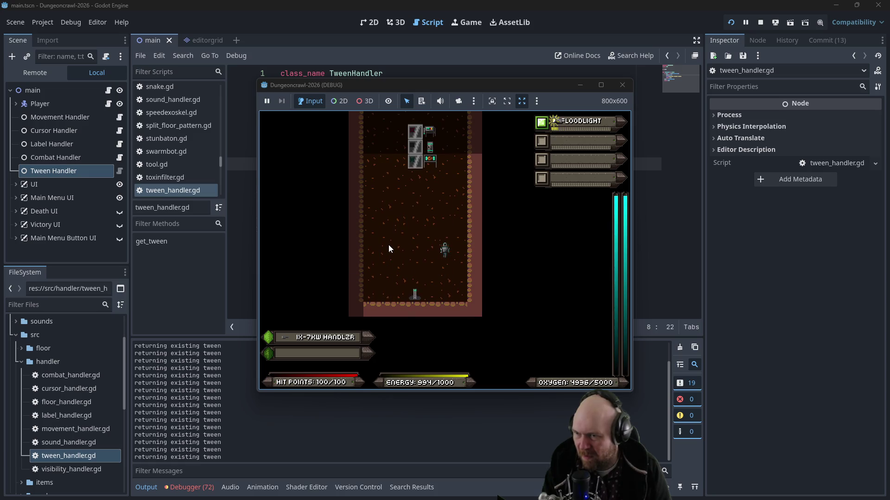
key(a)
key(a)
key(a)
key(a)
key(s)
key(s)
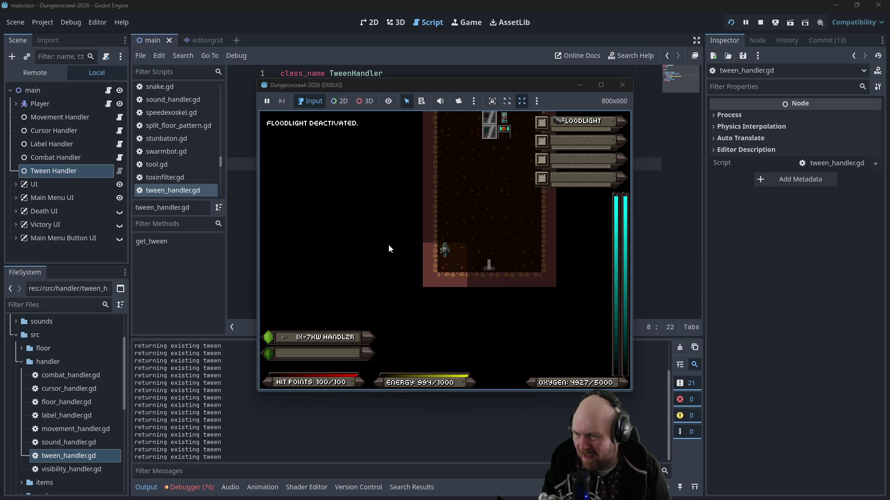
key(s)
key(s)
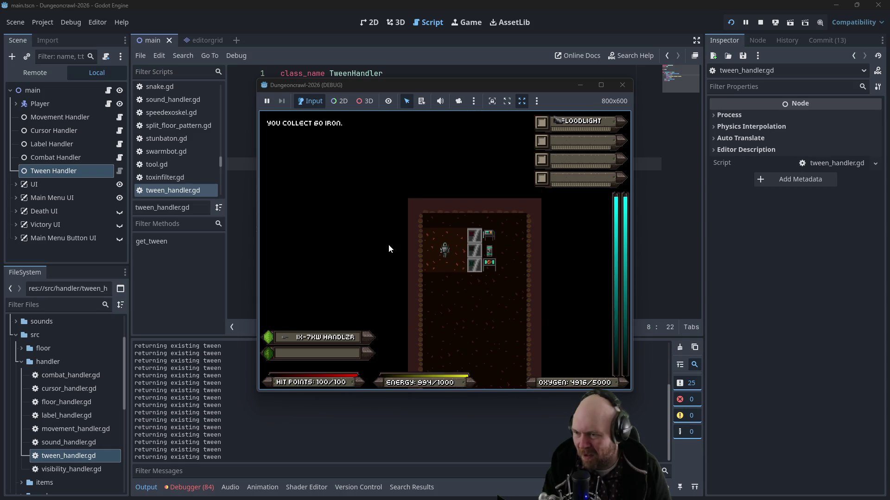
key(d)
key(d)
key(w)
key(d)
key(d)
key(d)
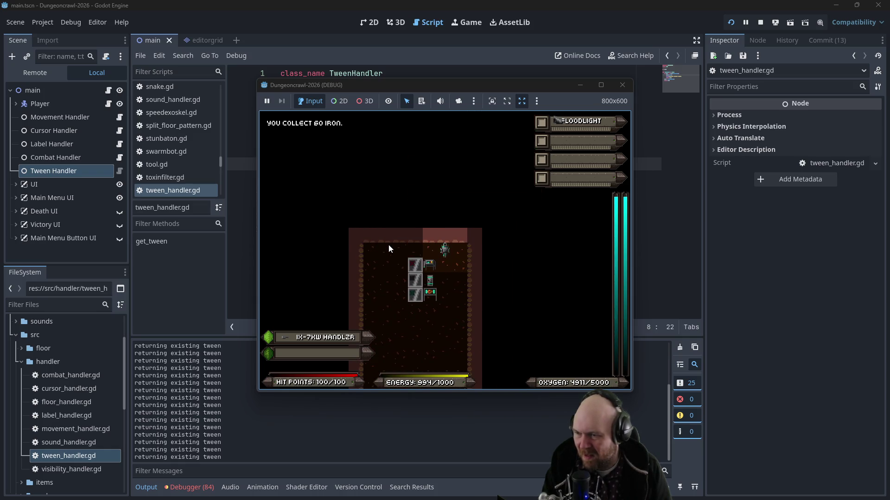
key(s)
key(s)
key(s)
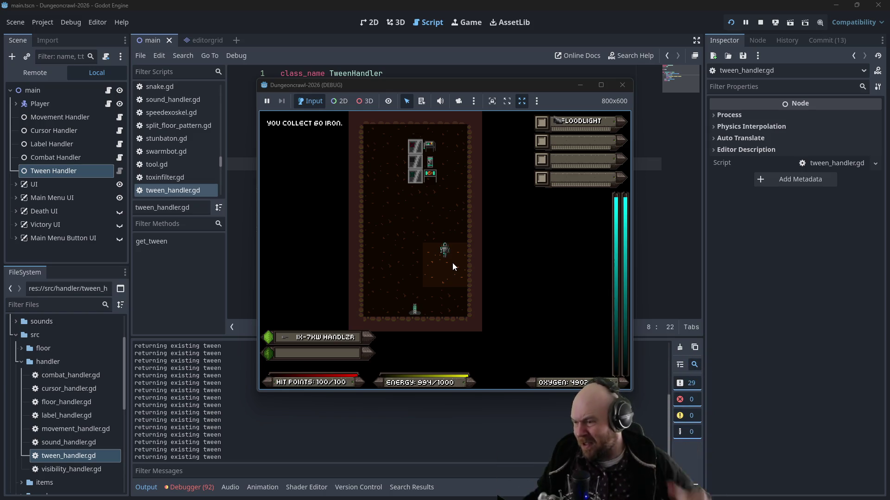
Step: Close the game, open the Tween class docs from create_tween, and scroll down to Signals
click(619, 87)
click(383, 139)
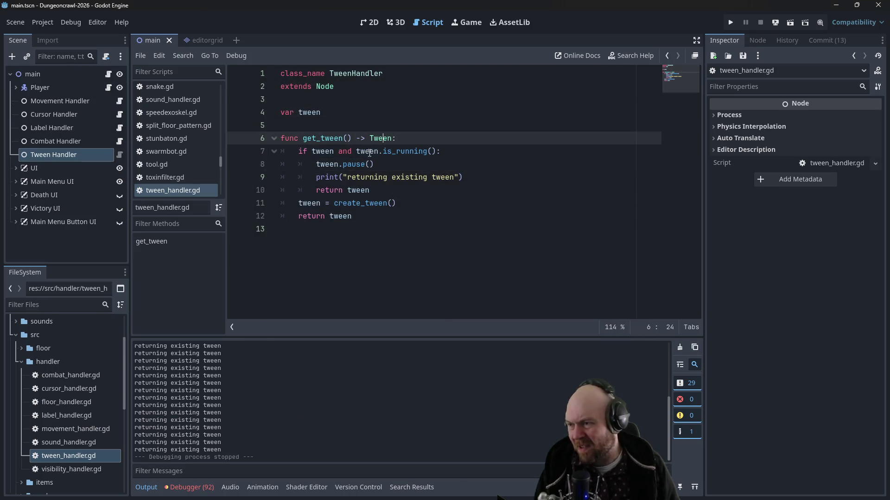
ctrl+click(360, 203)
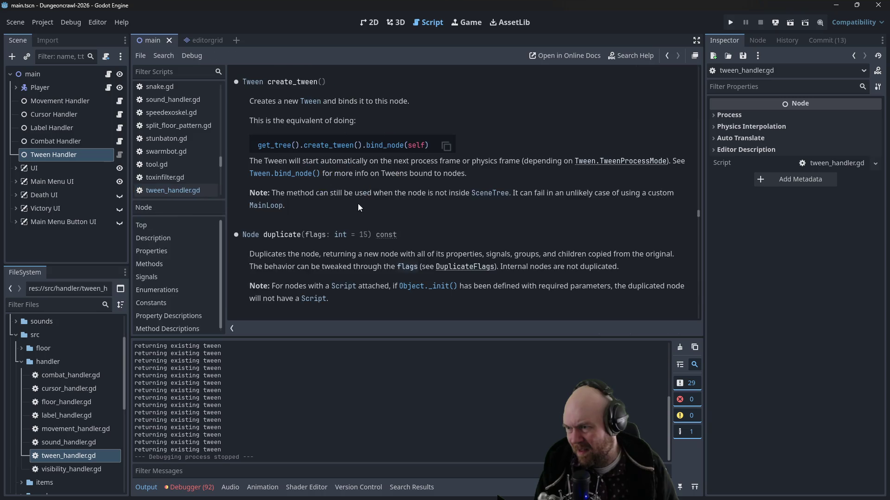
click(308, 101)
scroll(401, 160, down, 10)
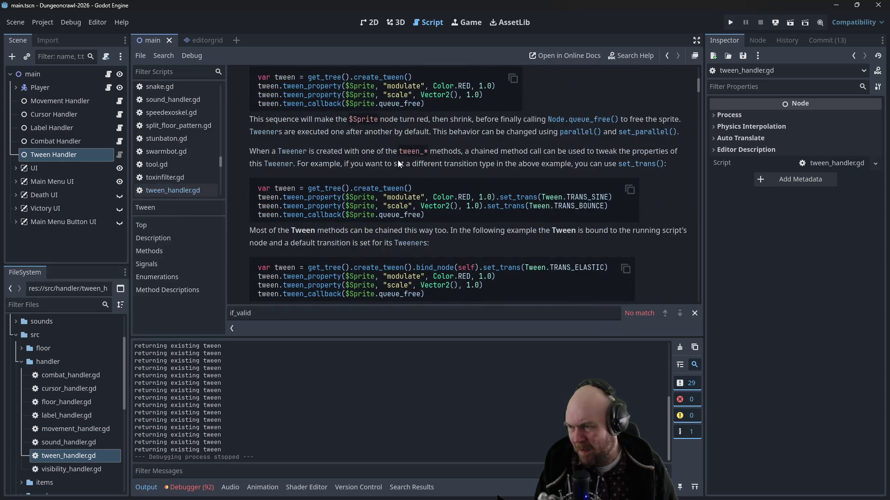
scroll(398, 160, down, 10)
scroll(611, 135, down, 10)
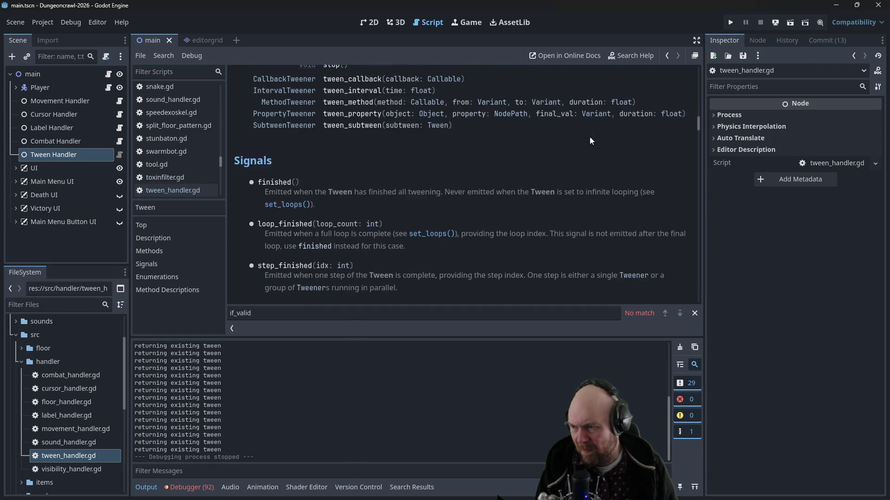
scroll(590, 138, down, 4)
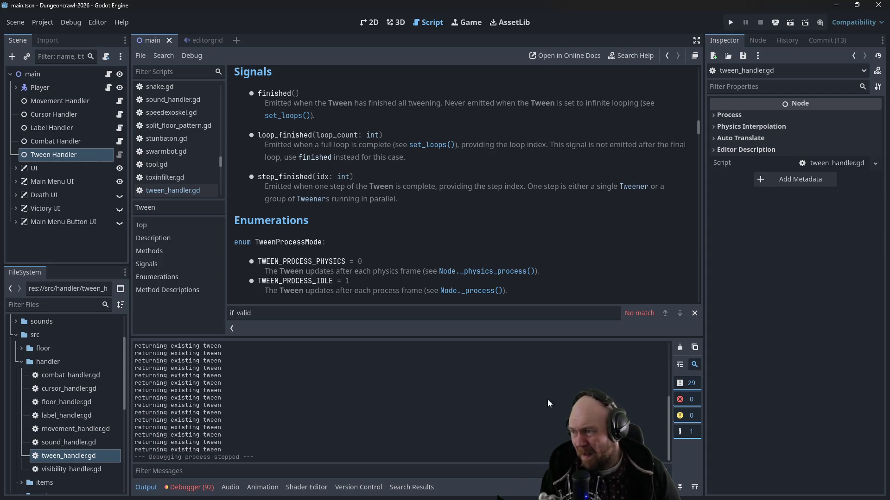
click(193, 191)
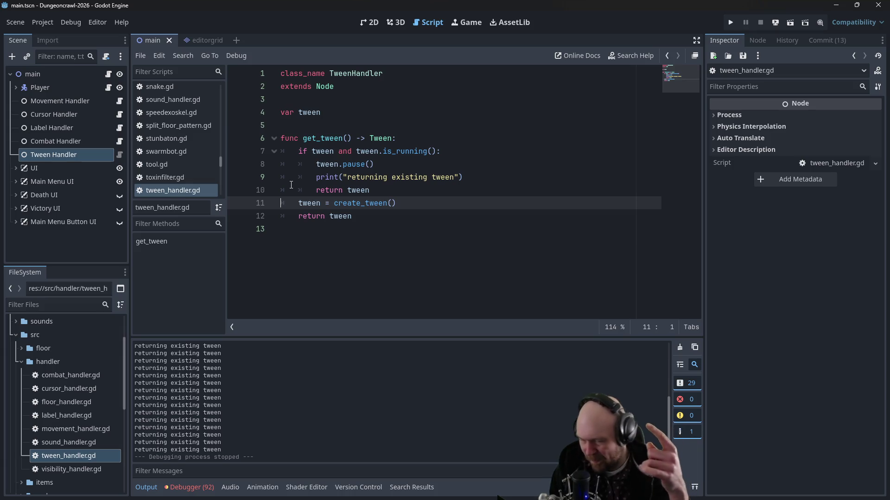
Step: Insert an empty indented line after 'if tween and tween.is_running():', just above tween.pause()
click(418, 154)
click(417, 164)
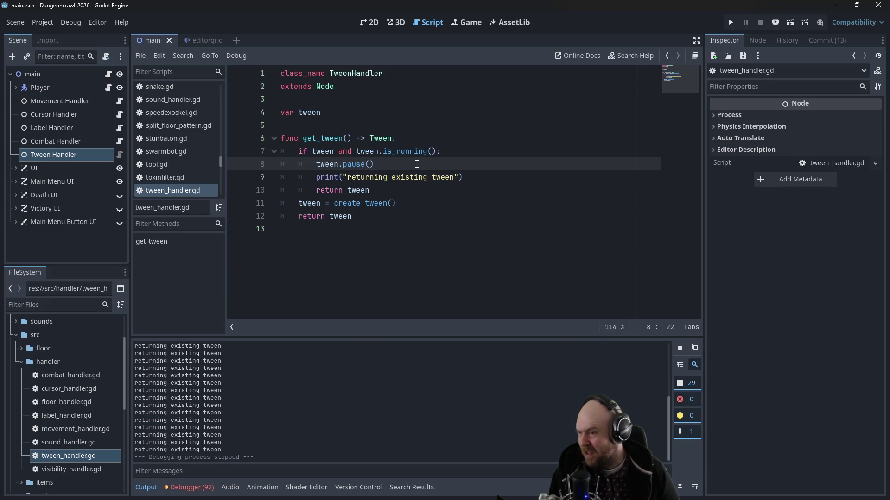
key(Up)
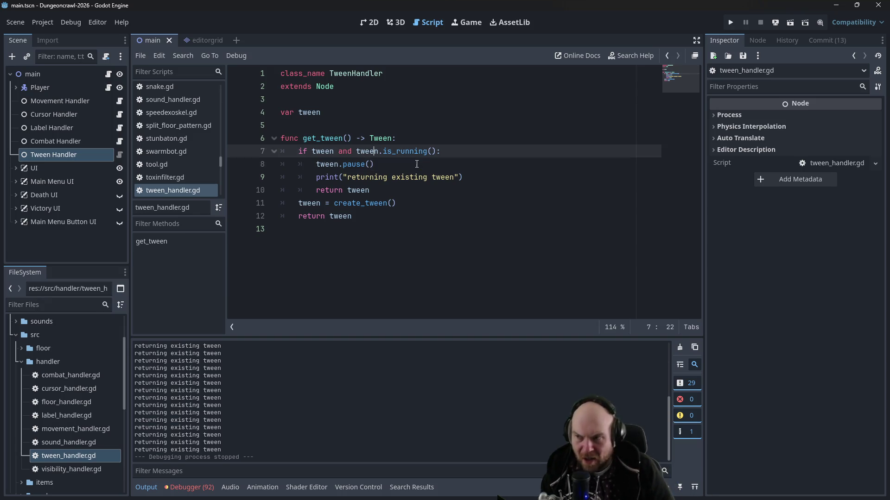
key(Right)
key(Right)
key(Right)
key(Return)
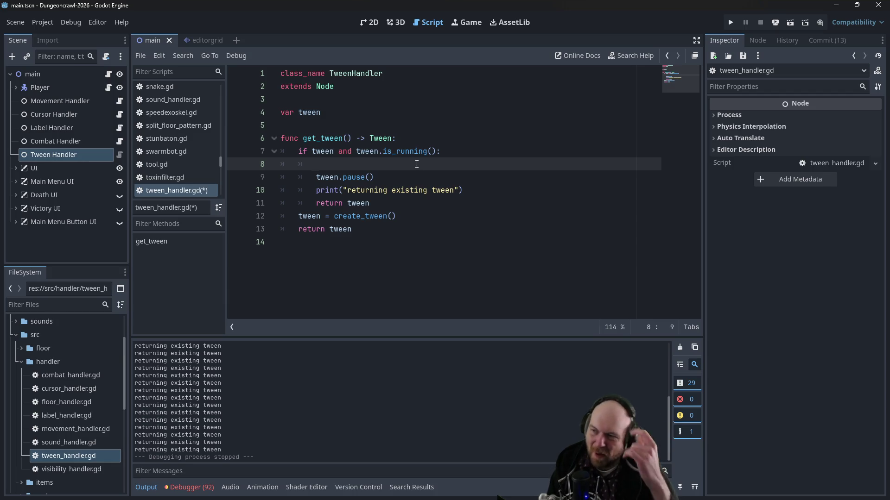
click(321, 139)
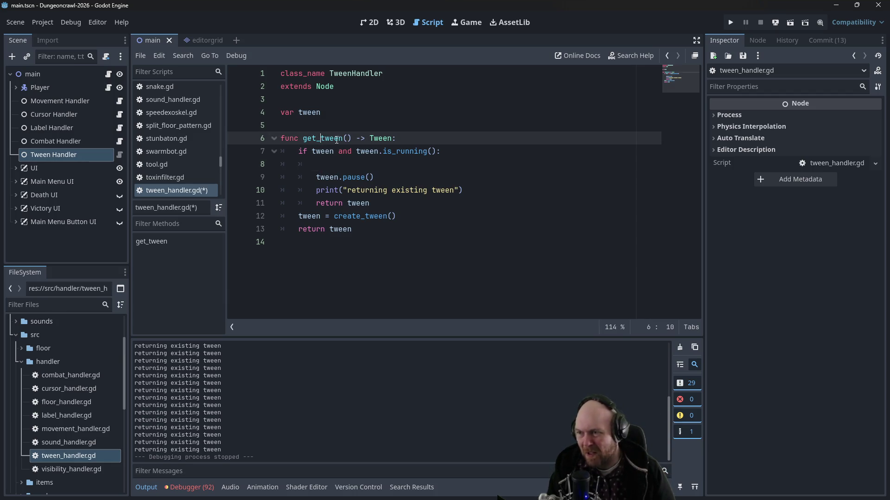
Step: Rename the function to get_entity_position_tween
text(position_)
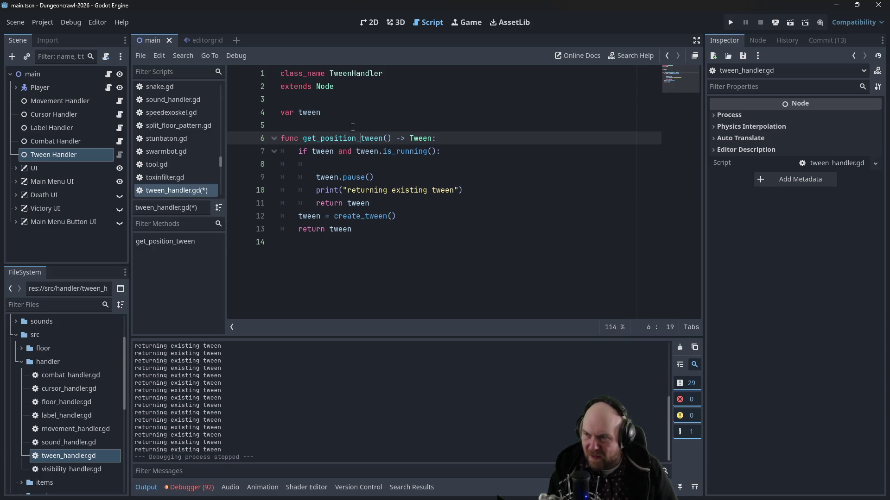
drag(356, 138, 319, 140)
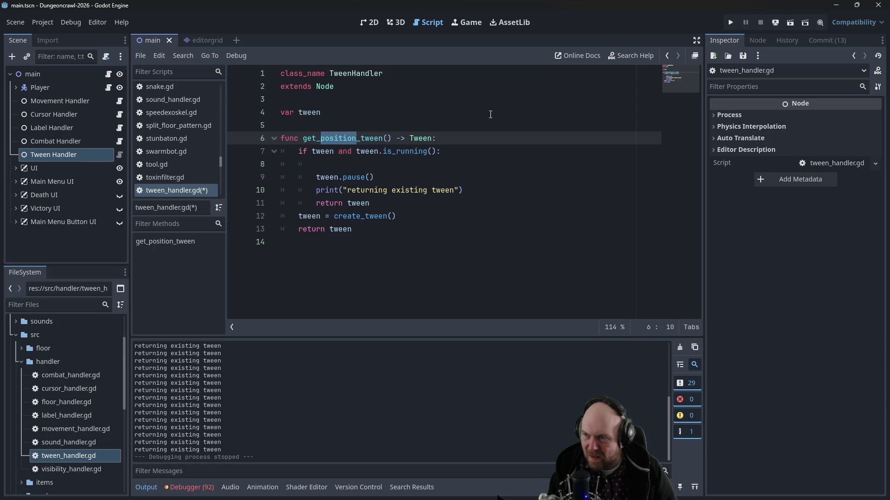
text(entity_positio)
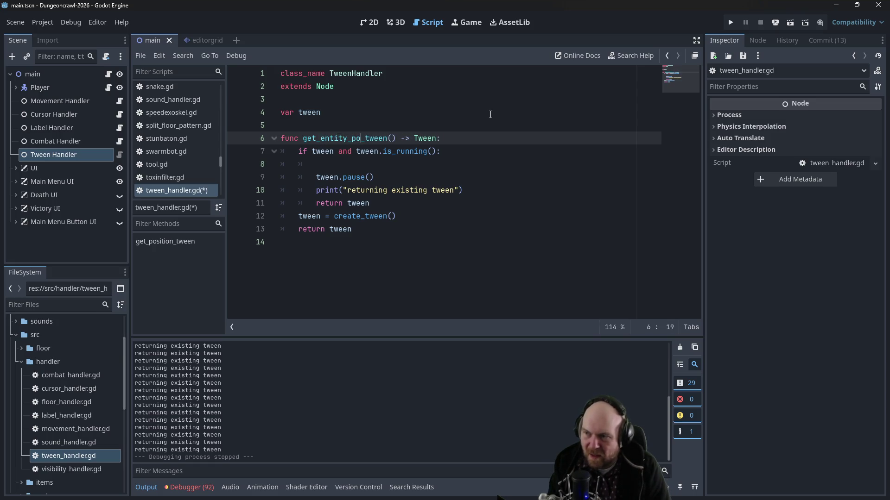
text(n)
key(Down)
key(Down)
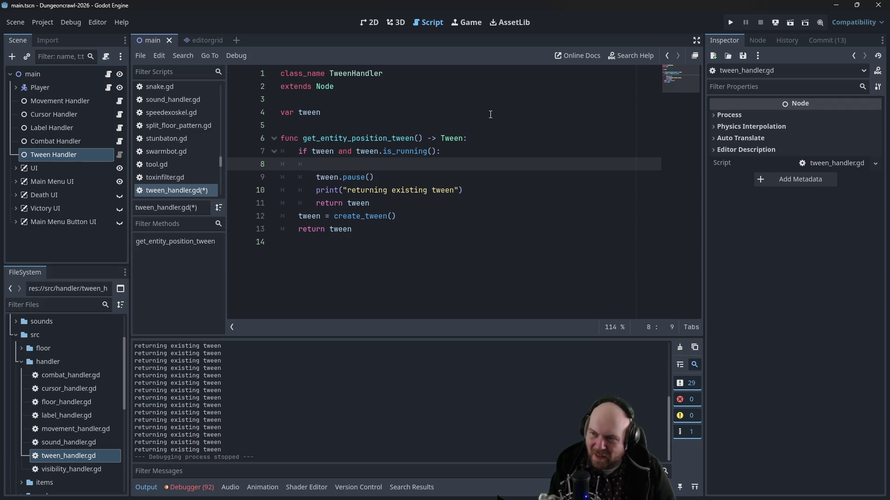
Step: Rename the declared tween variable to entity_pos_tween
click(299, 112)
text(entity_pos_)
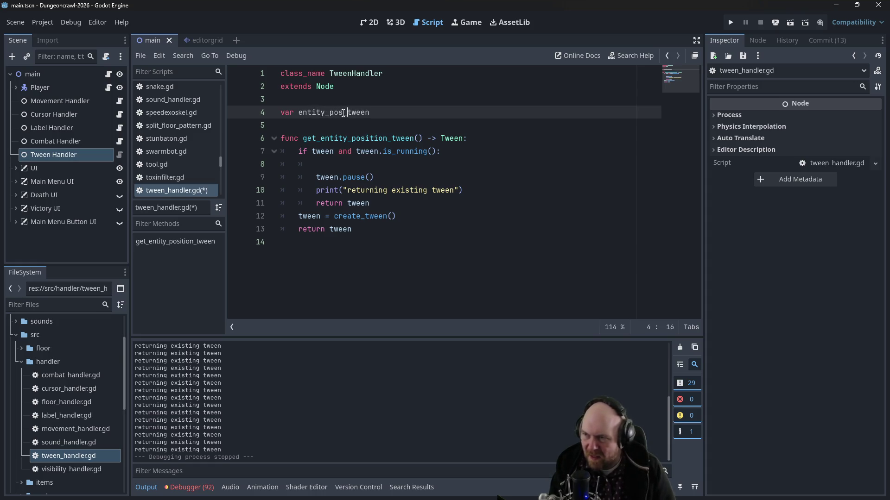
key(ctrl+BackSpace)
text(entity_pos)
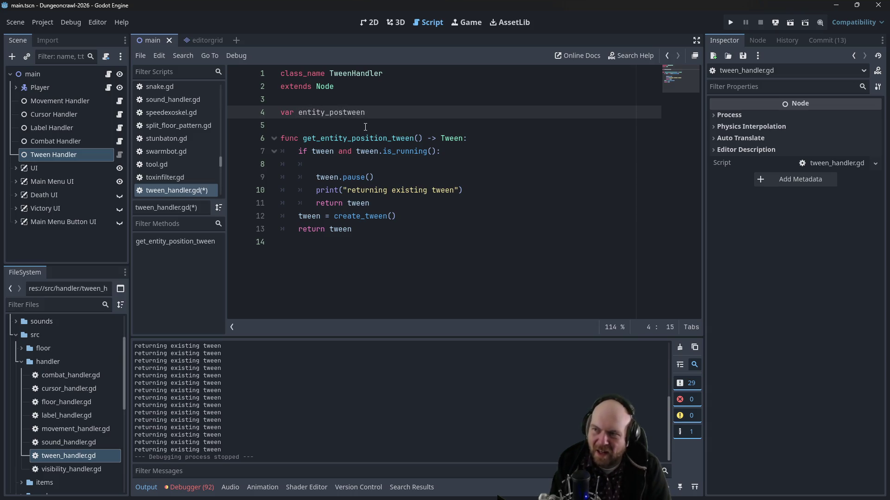
text(_)
Step: Change the tween references on lines 7 and 9 to entity_pos_tween
click(316, 152)
key(Left)
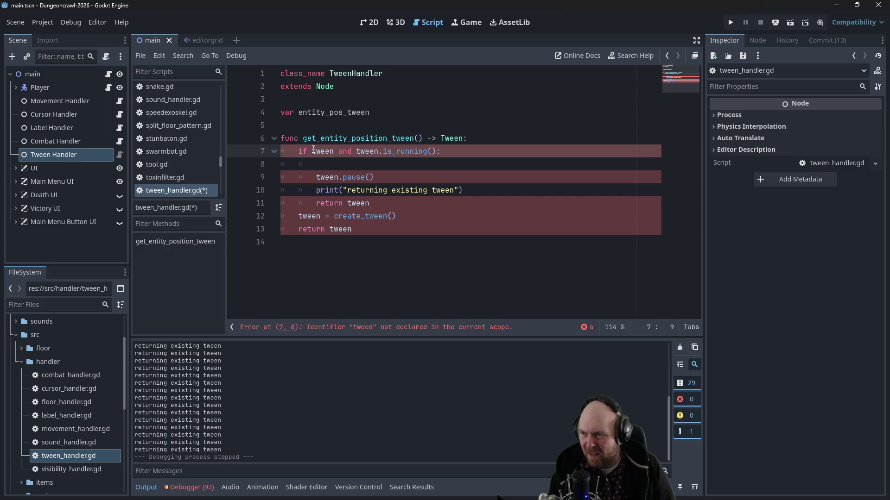
text(entity_pos_)
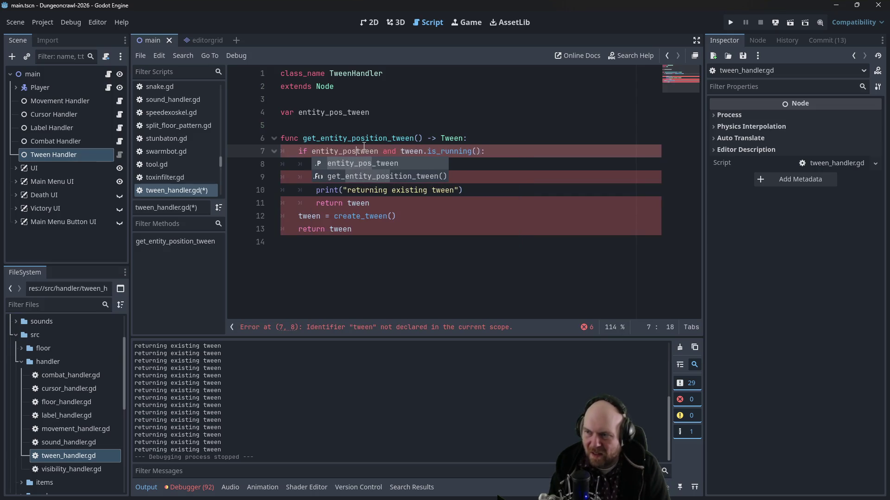
key(Right)
key(Right)
key(Right)
key(ctrl+space)
text(entity_pos_)
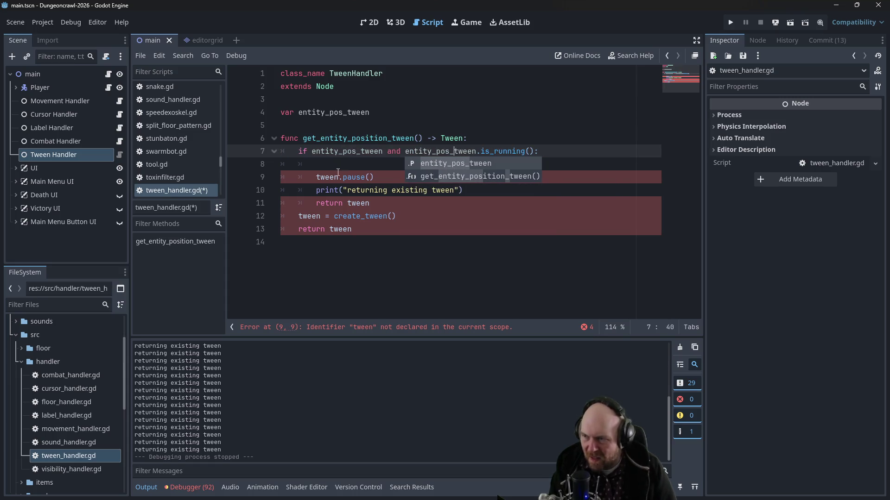
click(317, 178)
text(entity_pos_)
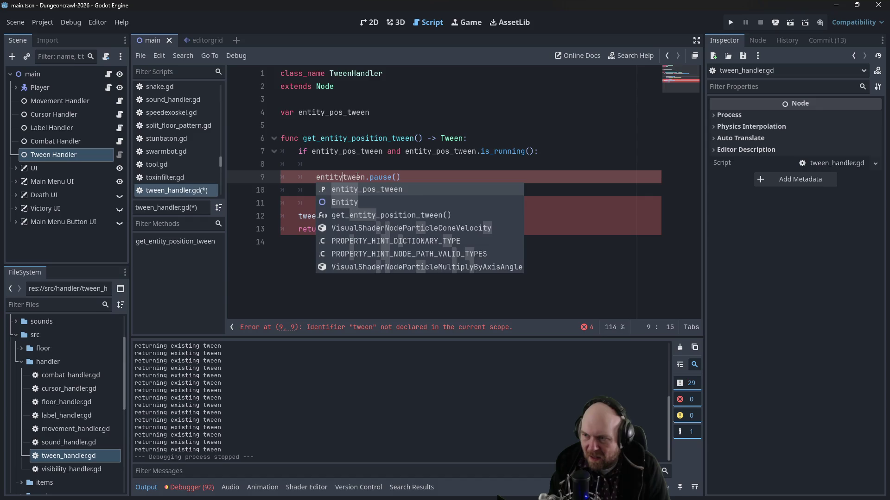
text(s_)
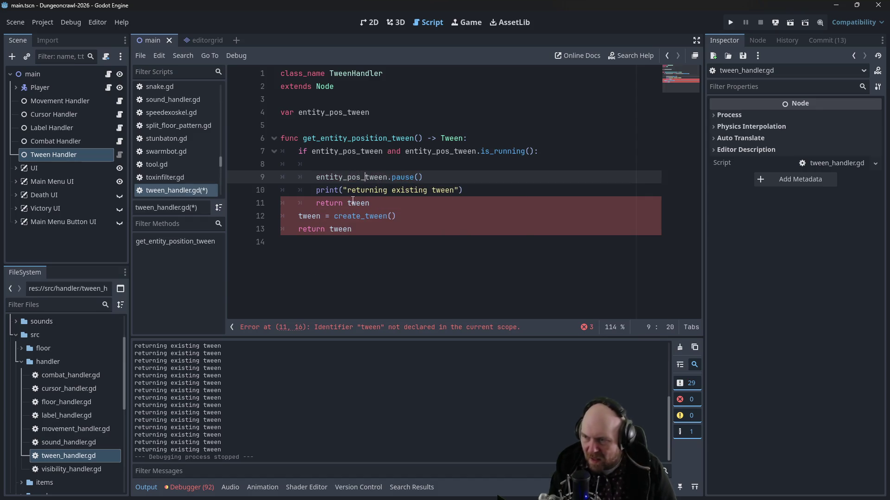
Step: Change the remaining tween references on lines 11–13 to entity_pos_tween
click(348, 203)
text(entity_pos_)
key(Down)
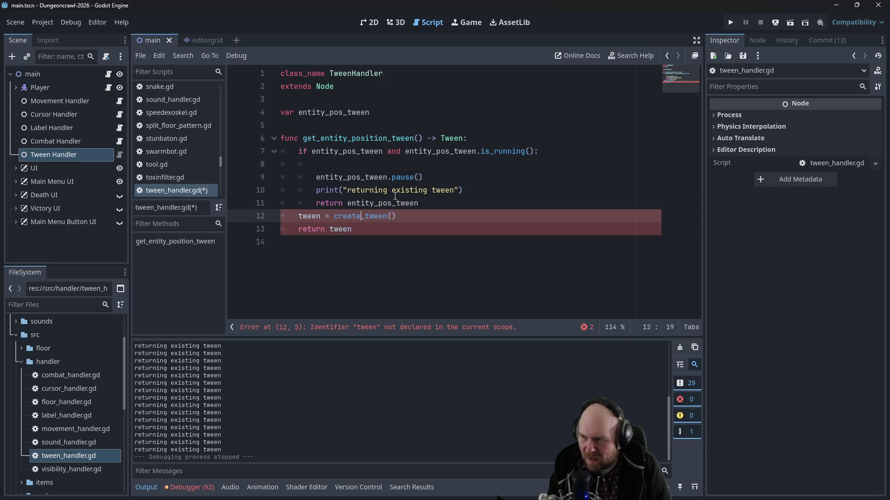
key(Left)
text(entity_pos_)
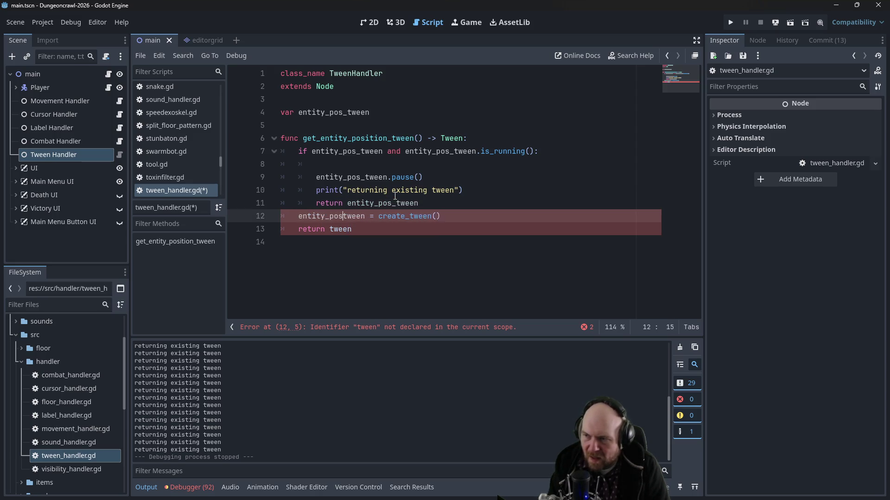
key(Escape)
key(Down)
text(mtity_p)
key(BackSpace)
key(BackSpace)
key(BackSpace)
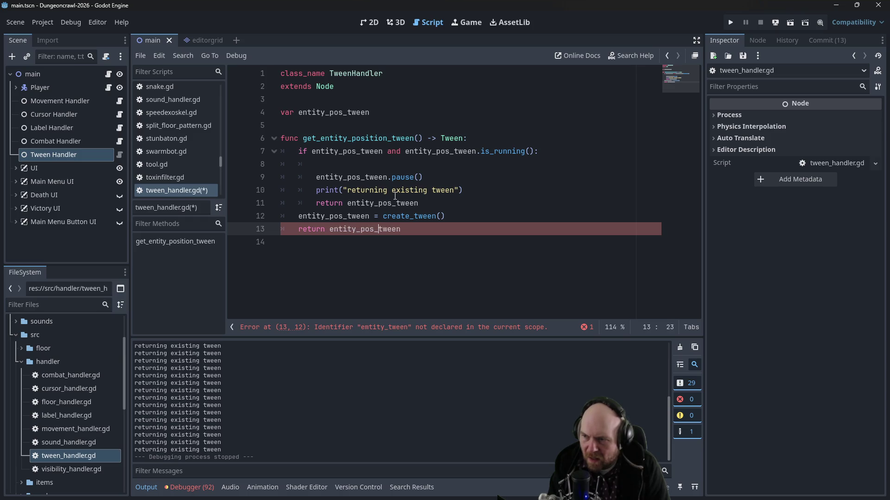
Step: Start an 'await' line above the pause call, then switch to Firefox
click(435, 179)
click(436, 170)
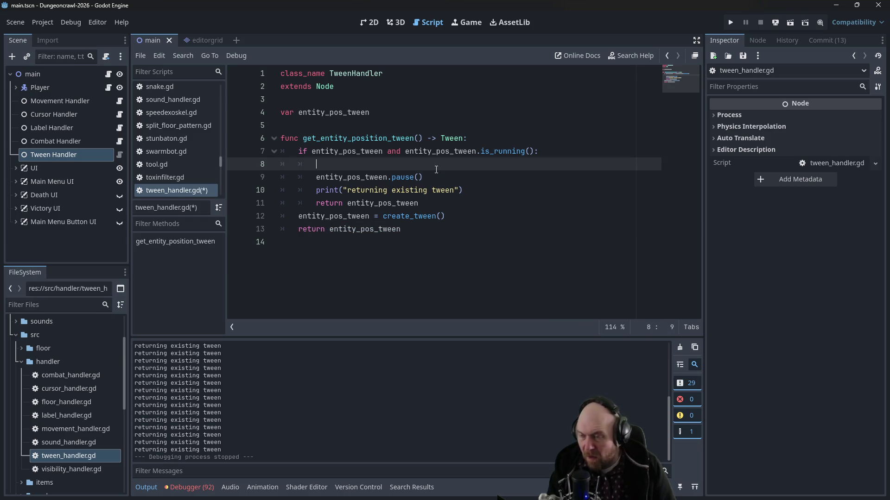
text(await)
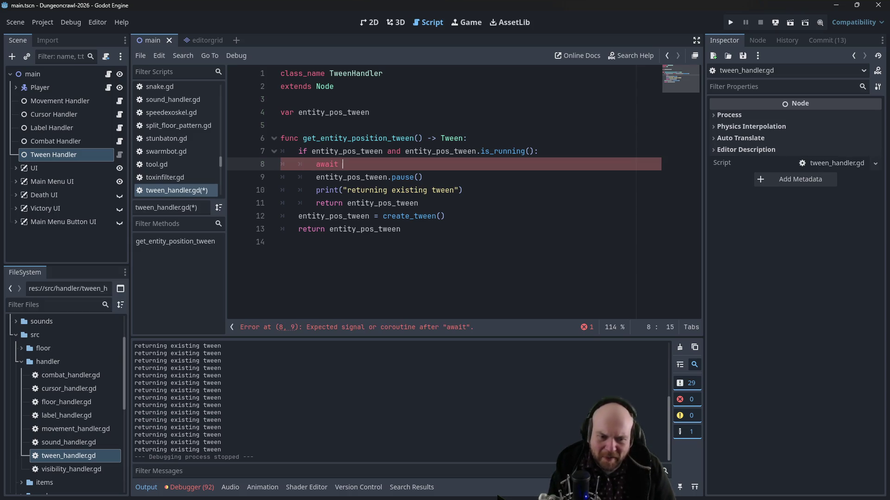
key(alt+Tab)
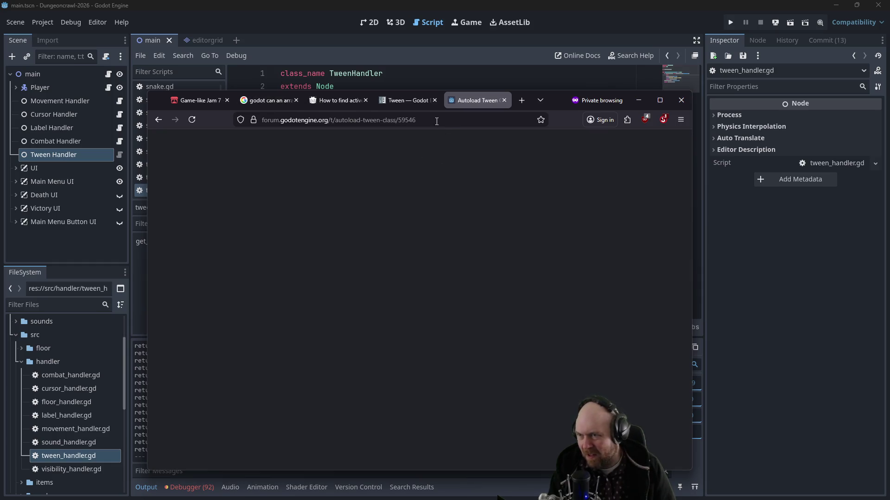
Step: Search the web for 'godot await' and return to the Godot script editor
click(436, 121)
text(godot )
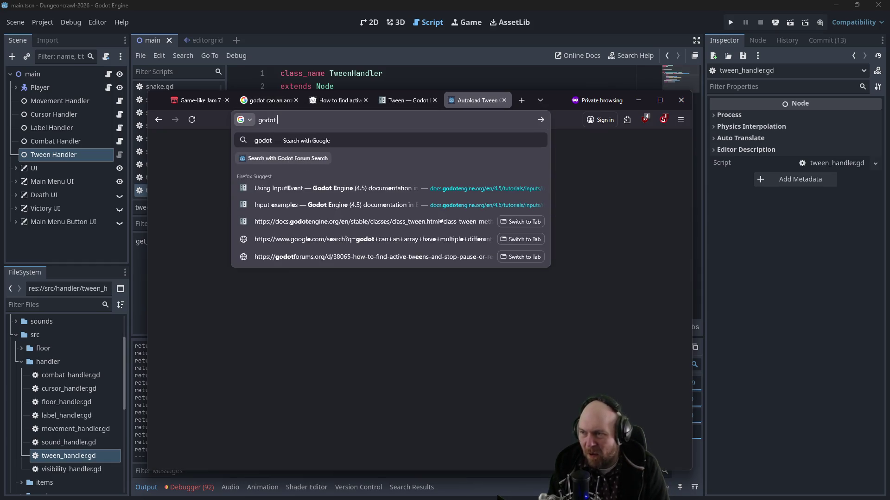
text(await)
key(Return)
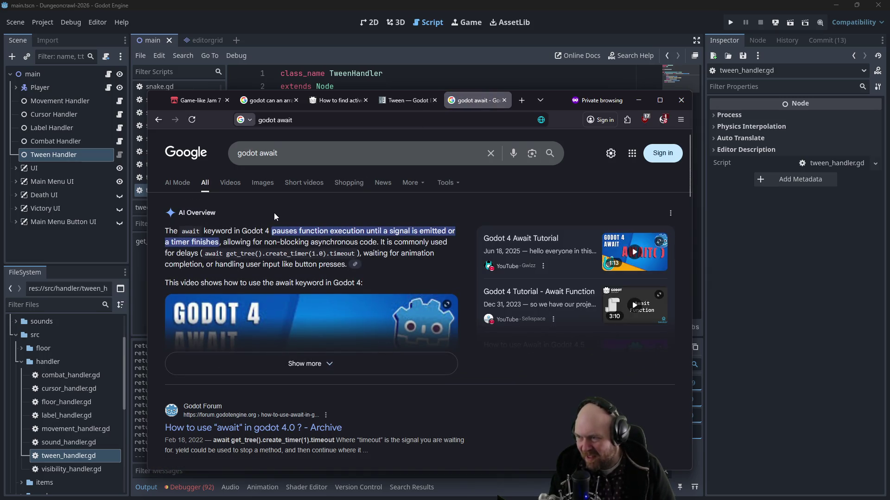
click(731, 280)
text(await entity_pos_twee)
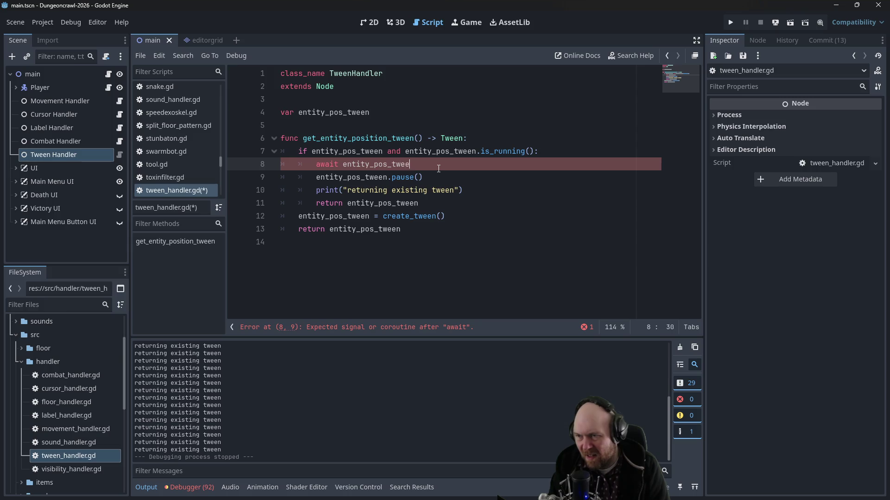
Step: Finish the line as 'await entity_pos_tween.finished', delete the pause() line, and save
text(n.finis)
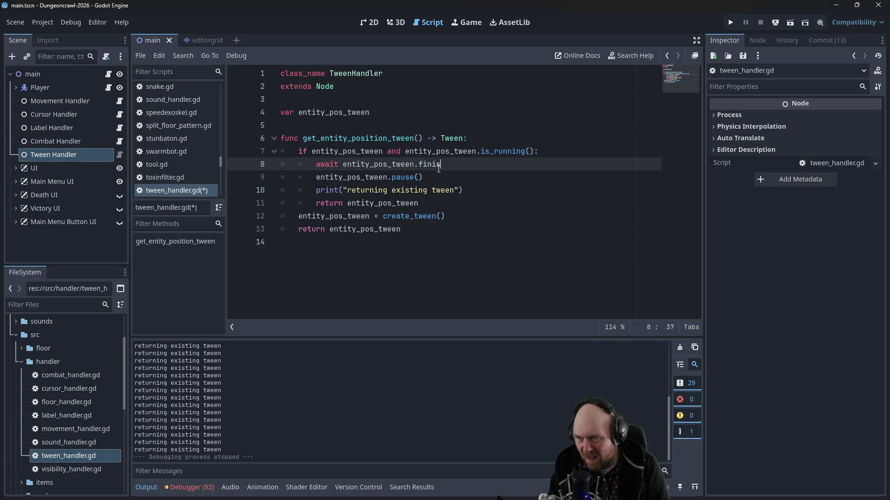
triple_click(447, 175)
key(BackSpace)
key(ctrl+s)
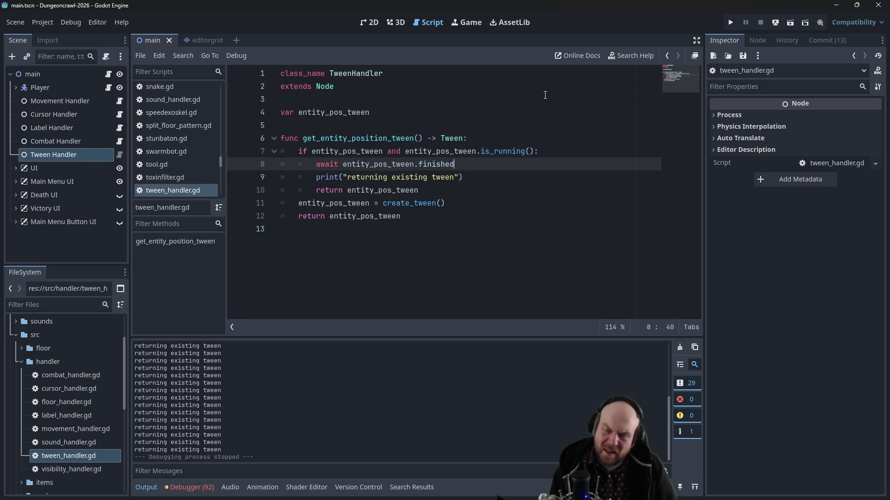
Step: Run the game, start a new game, and move the player to test the tweens
drag(545, 95, 545, 112)
click(730, 22)
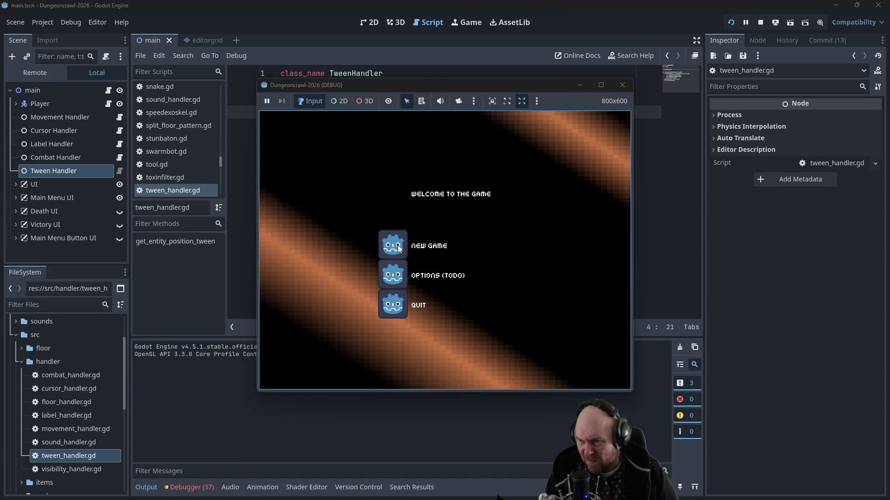
click(398, 246)
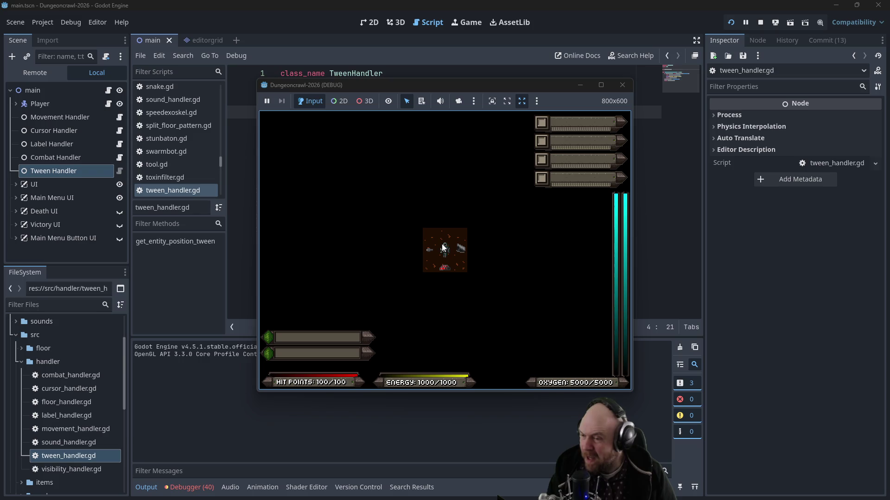
key(Left)
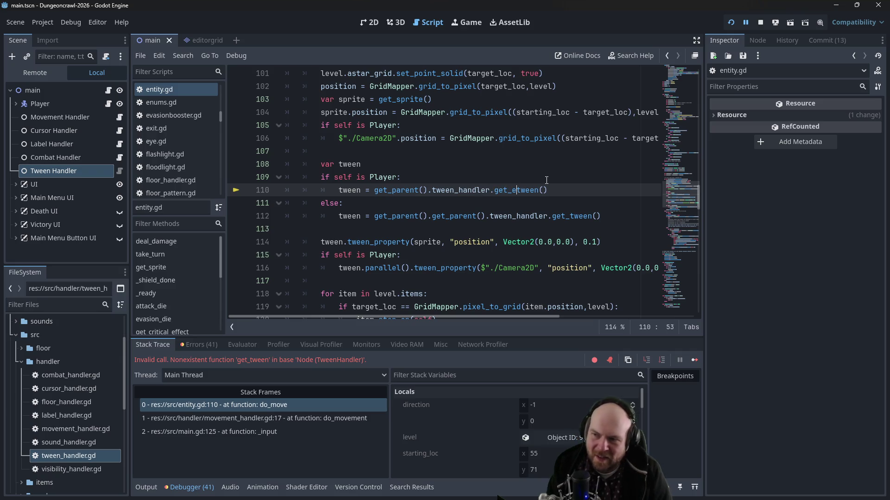
Step: Change both get_tween calls on lines 110 and 112 to get_entity_position_tween and save
text(ntity_position_)
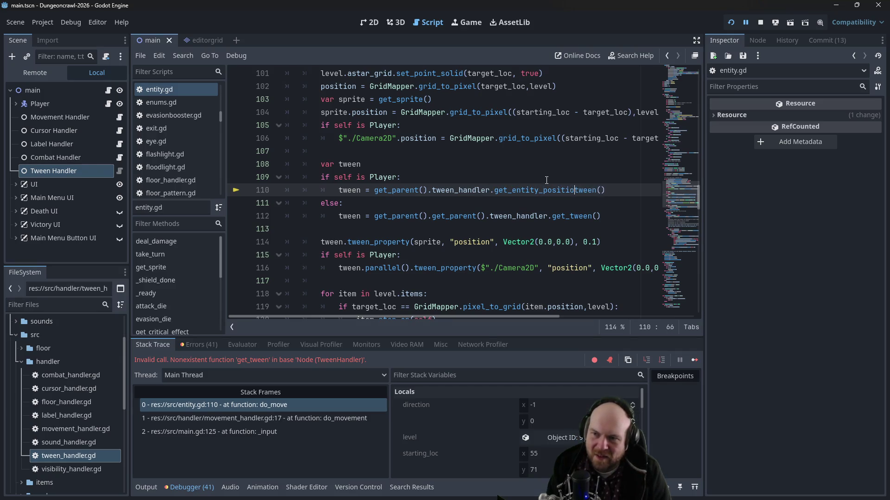
key(Down)
key(Down)
text(entity_position)
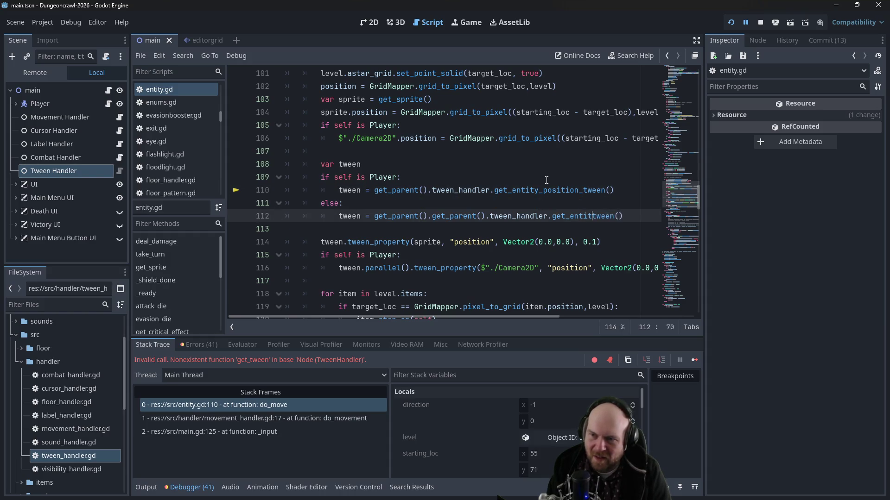
key(ctrl+s)
text(_)
key(ctrl+s)
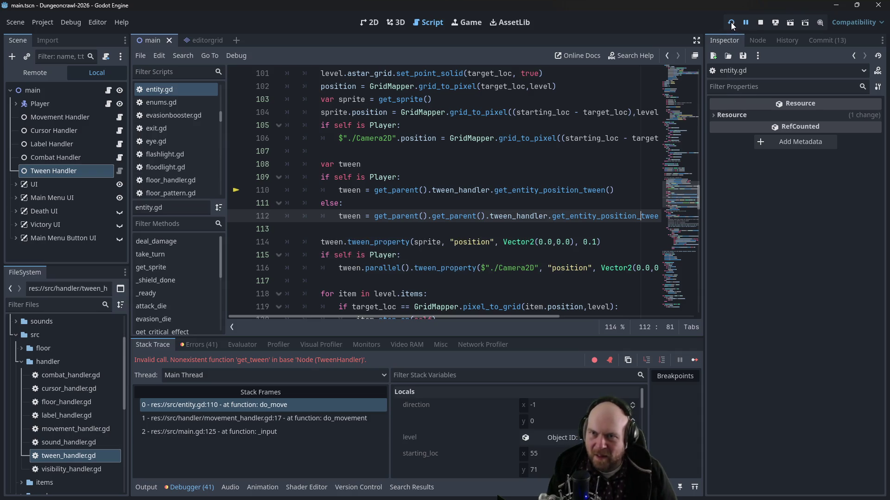
Step: Relaunch, start a new game, and move the player until the debugger breaks
click(731, 23)
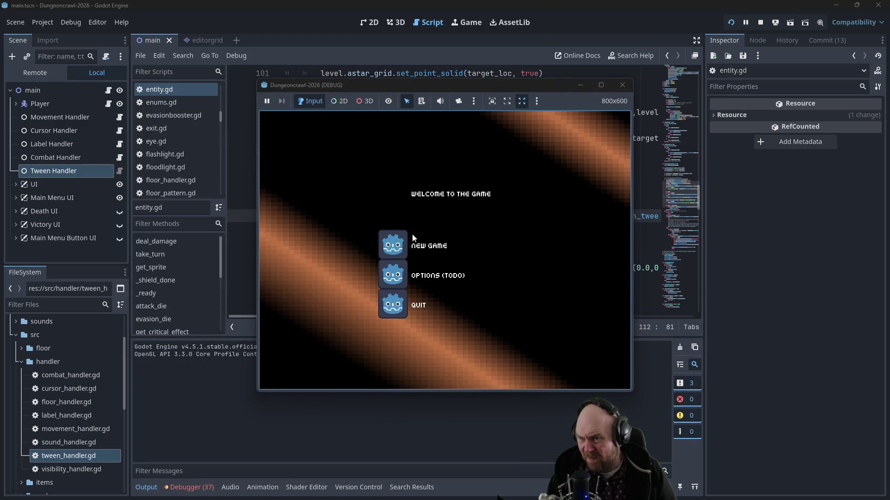
key(Return)
key(Left)
key(Up)
key(i)
key(i)
key(Down)
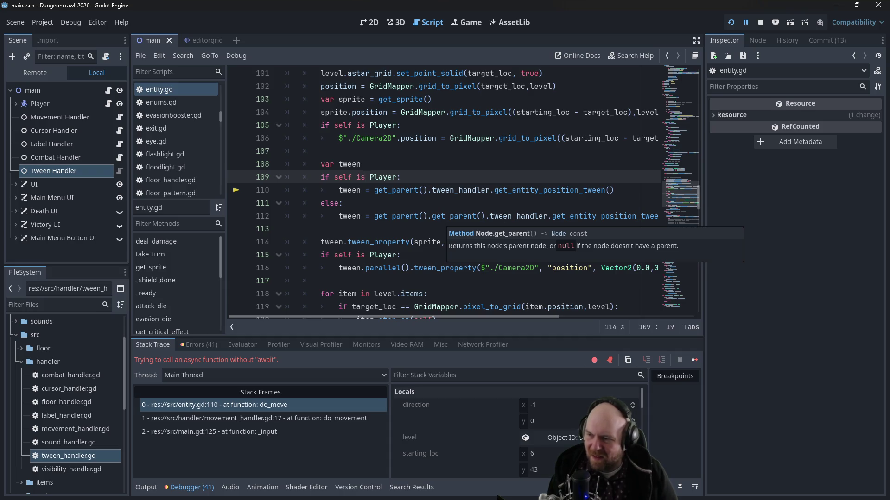
Step: Prefix the get_parent() tween calls on lines 110 and 112 with 'await', save, and relaunch
click(251, 404)
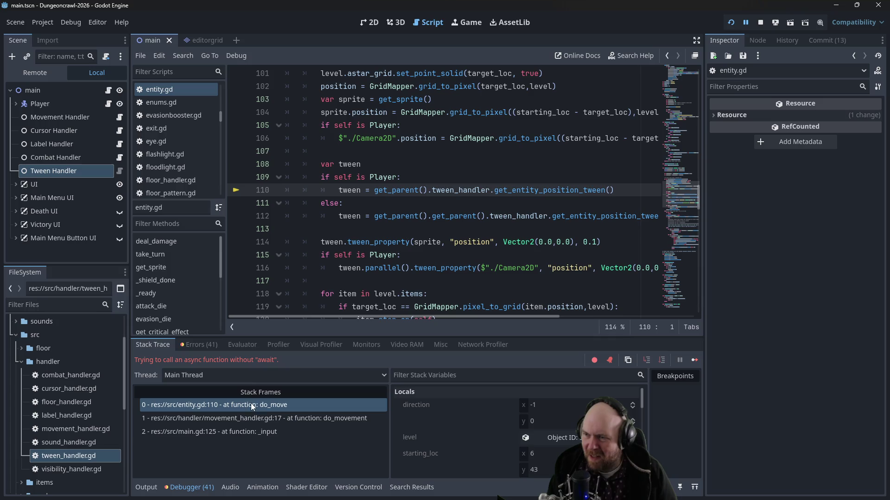
click(370, 204)
click(361, 194)
text(await)
key(Down)
key(Down)
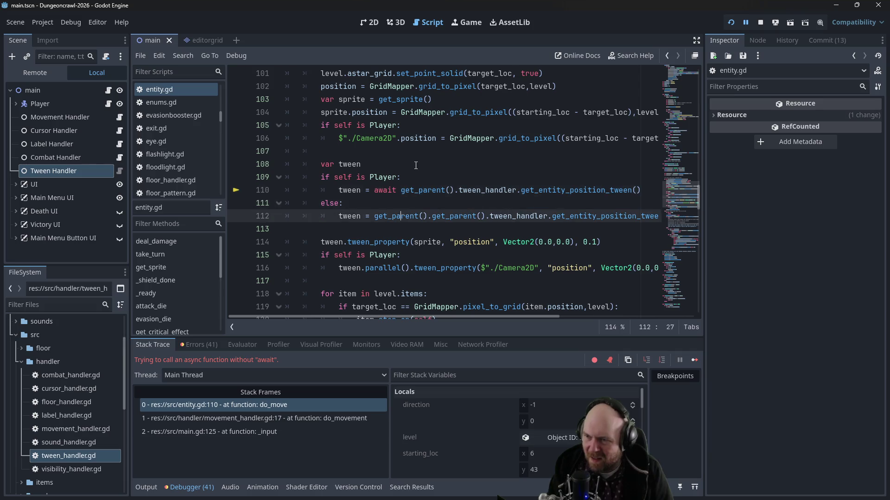
key(Left)
text(await)
key(ctrl+s)
click(731, 22)
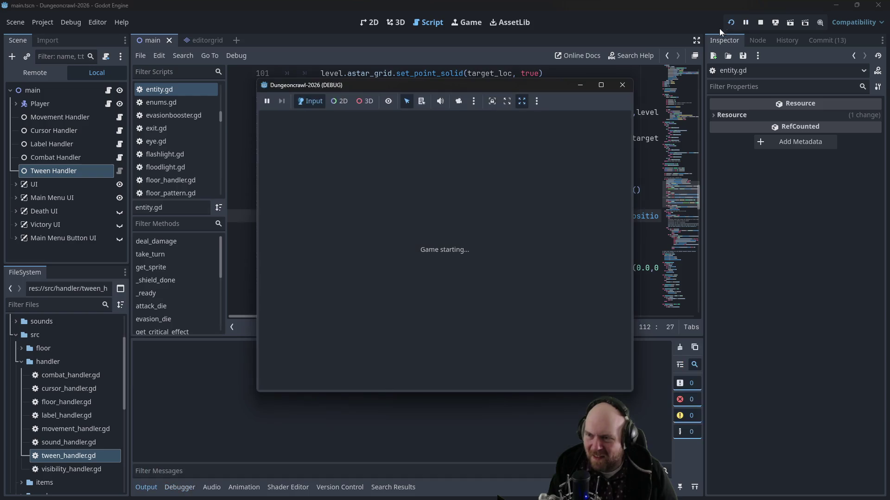
Step: Start a new game, walk around the first room, and descend to the next level
key(Return)
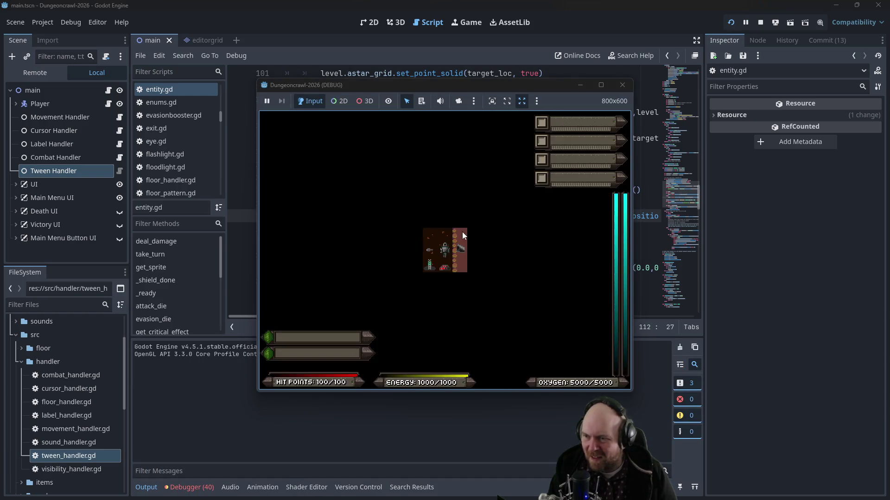
key(Right)
key(Up)
key(Up)
key(Up)
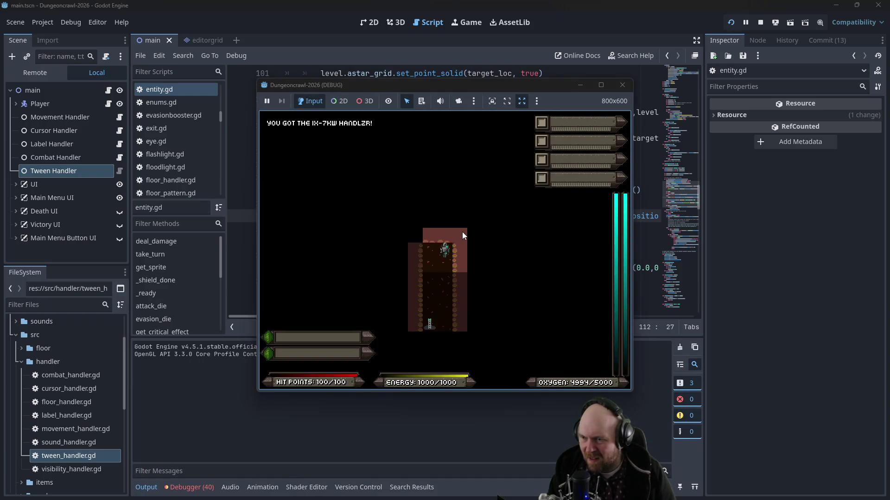
key(Down)
key(Down)
key(Up)
key(Up)
key(Up)
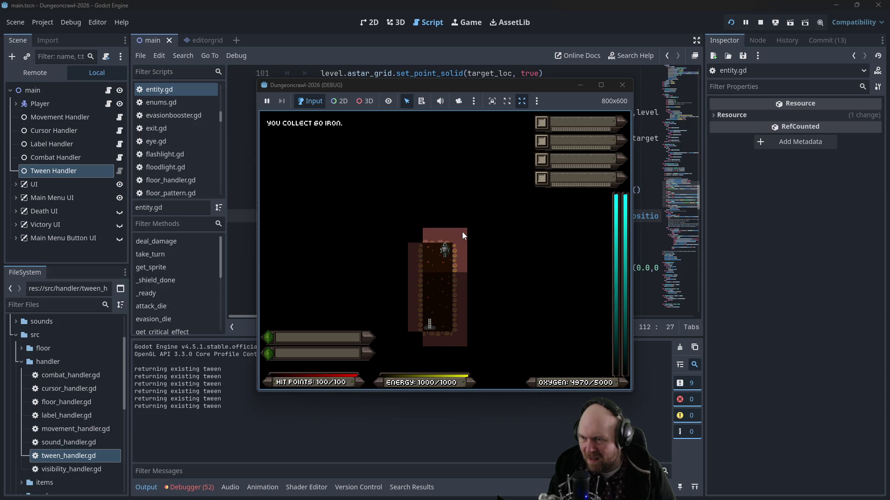
key(Down)
key(Down)
key(Down)
key(Up)
key(Up)
key(Left)
key(Down)
key(Down)
key(Down)
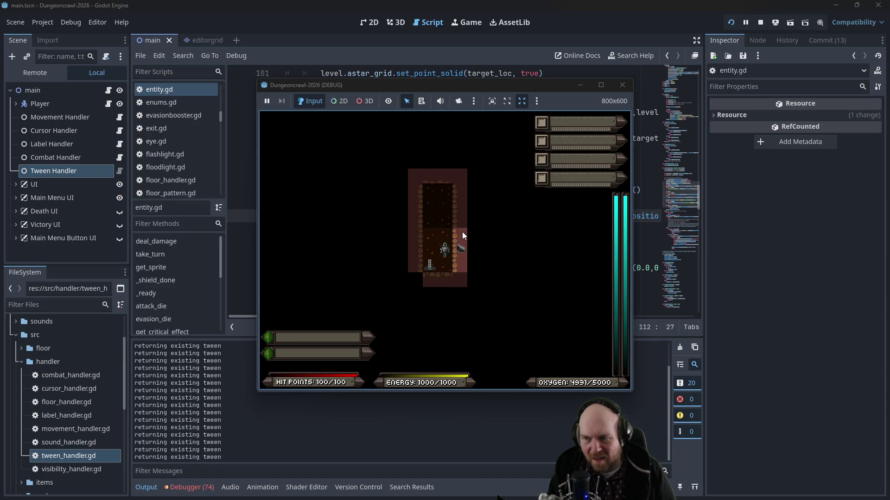
key(Down)
key(y)
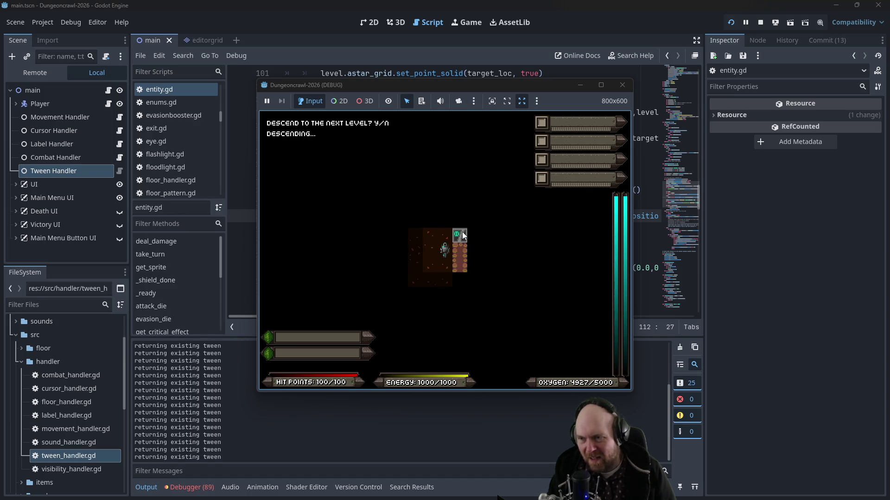
Step: Explore the new room, collecting 70 iron and the Mil-Stun Baton
key(y)
key(y)
key(y)
key(Left)
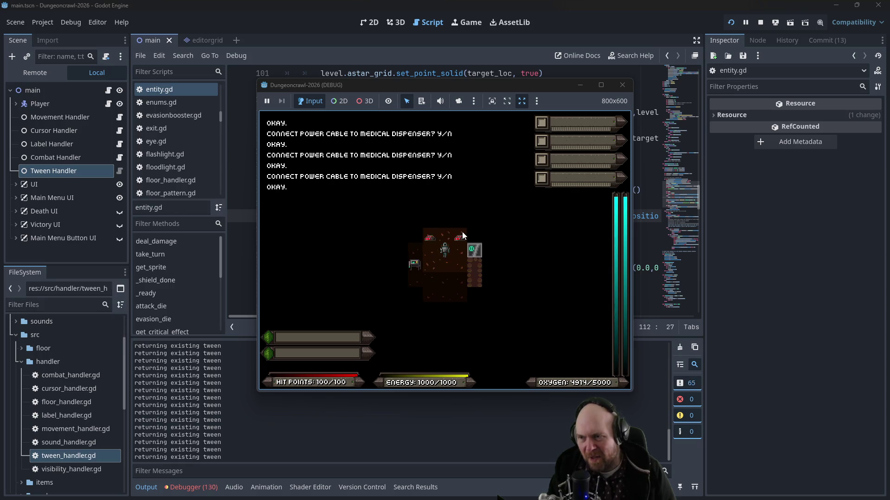
key(Right)
key(Right)
key(Down)
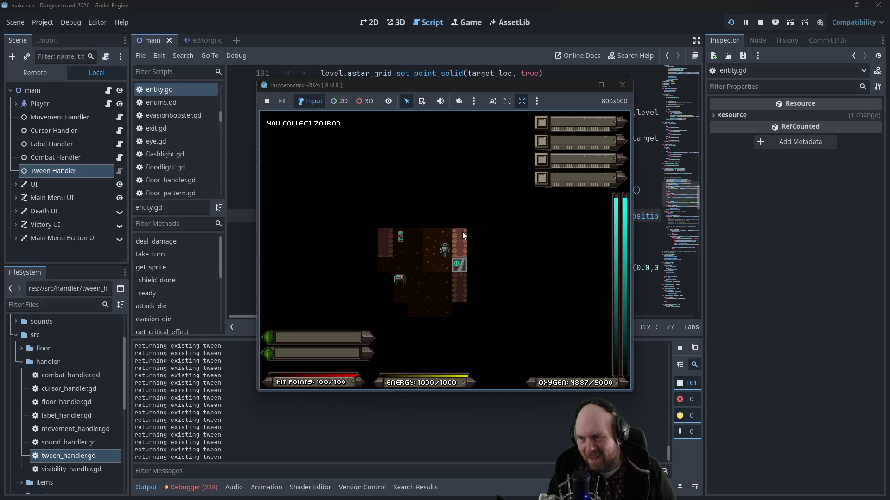
key(Up)
key(Up)
key(Up)
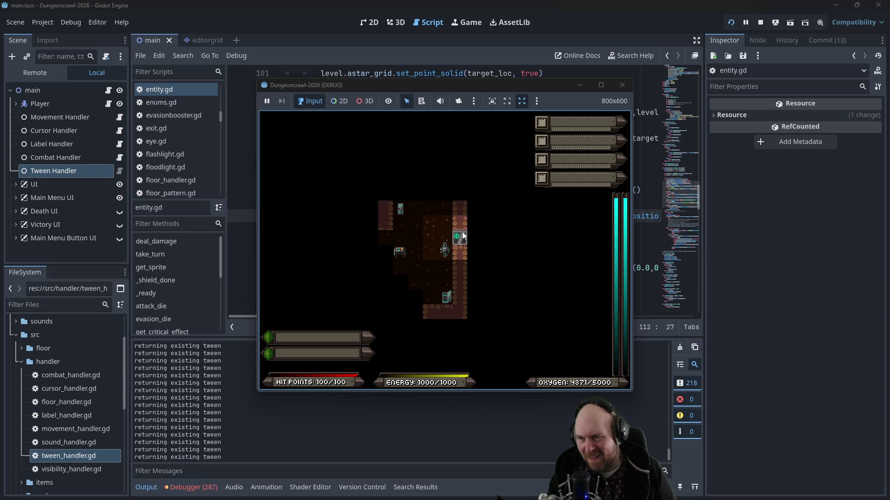
key(Left)
key(Right)
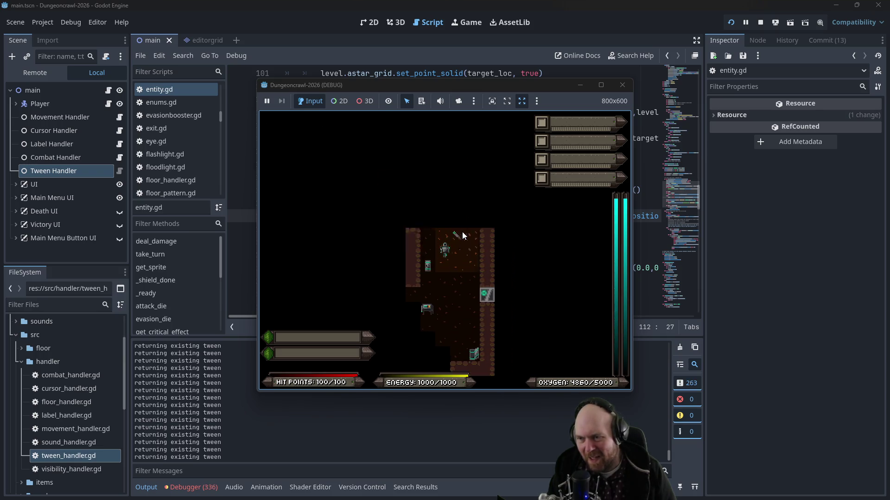
key(Right)
key(Left)
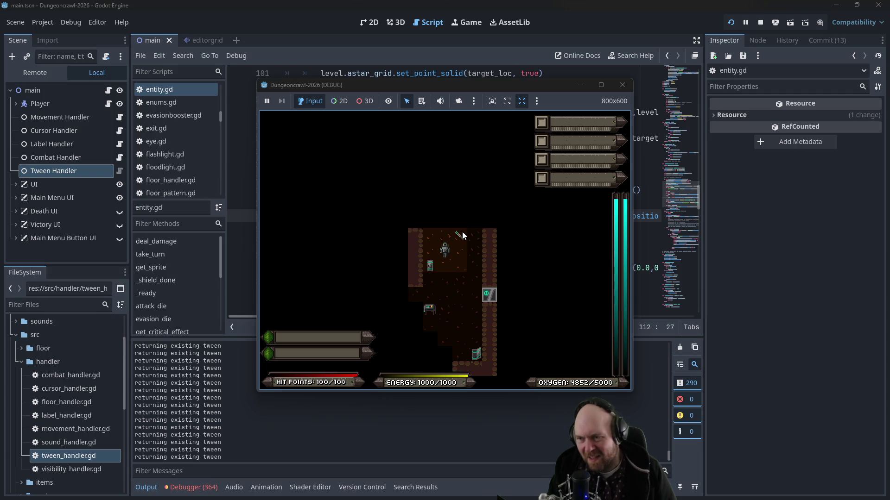
key(Down)
key(Up)
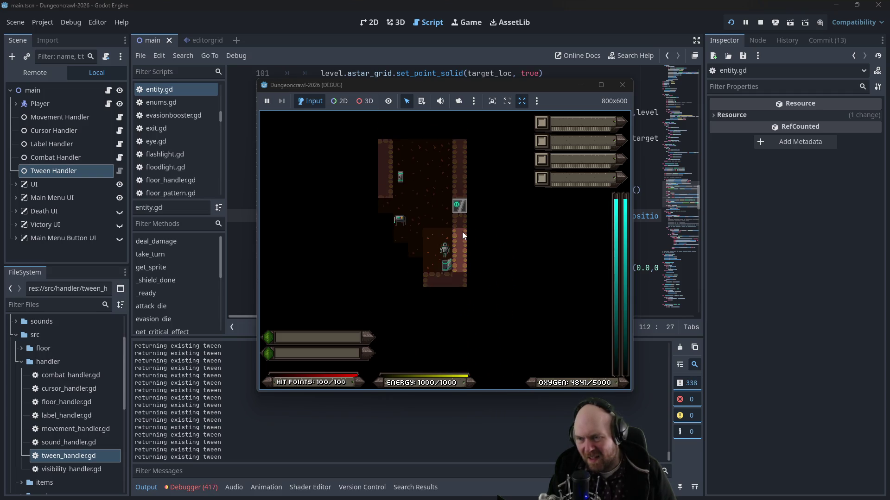
key(Up)
key(Left)
key(Down)
key(Down)
key(Down)
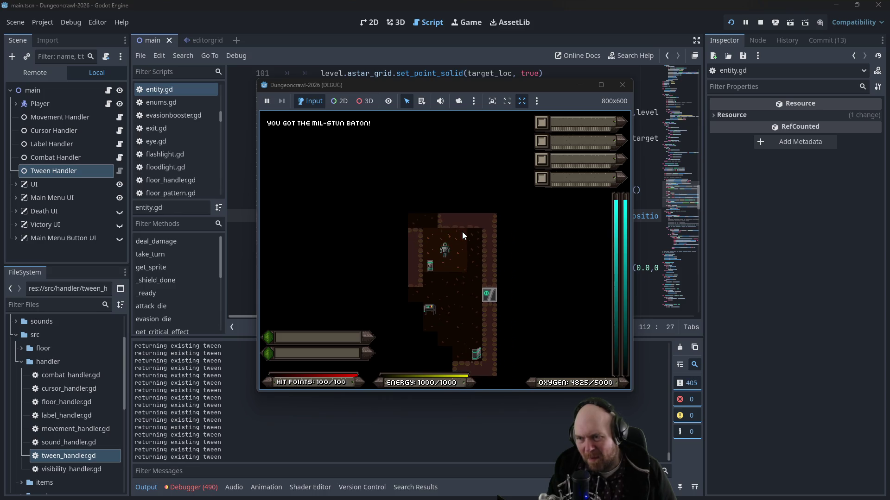
Step: Walk the player through the left corridors past the scout orb, then stop the game
key(Down)
key(Down)
key(Down)
key(Left)
key(Left)
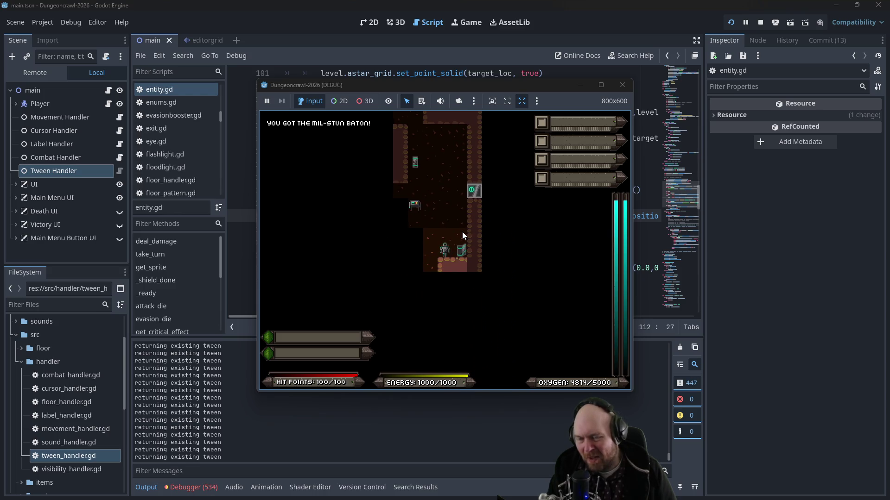
key(Up)
key(Up)
key(Up)
key(Left)
key(Left)
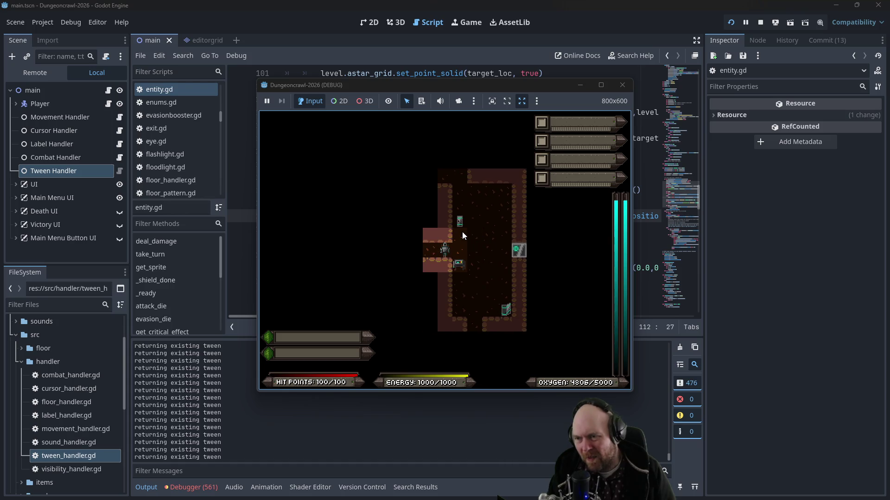
key(Left)
key(Left)
key(Left)
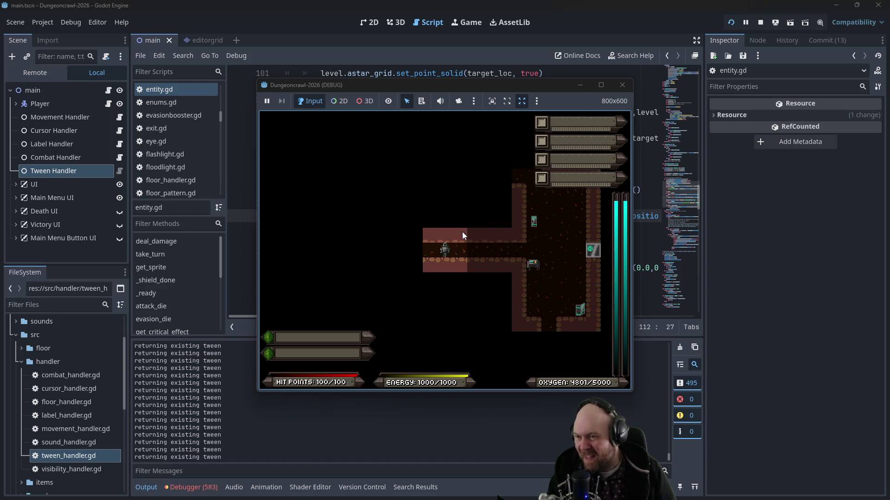
key(Left)
key(Left)
key(Left)
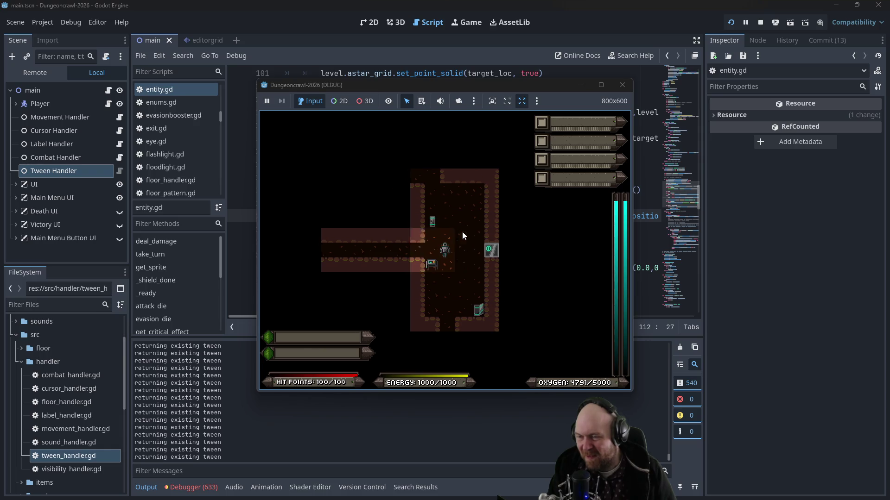
key(Left)
key(Left)
key(Left)
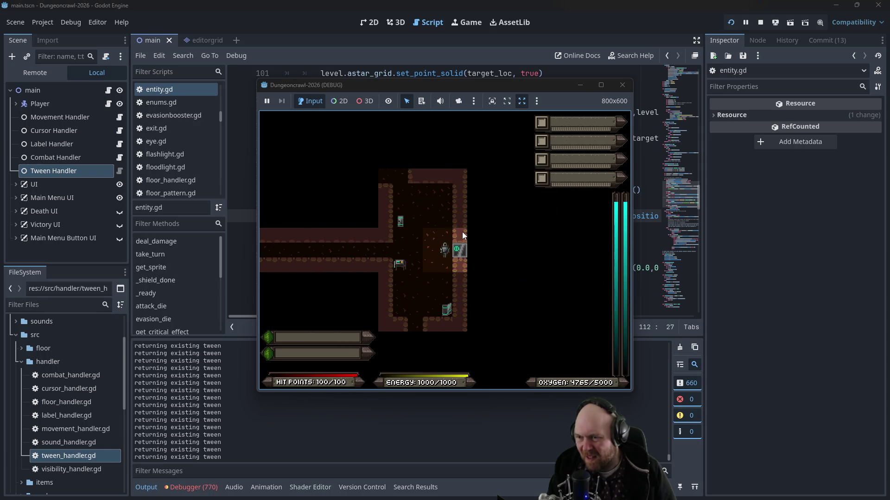
key(Up)
key(Up)
key(Up)
key(Left)
key(Left)
key(Left)
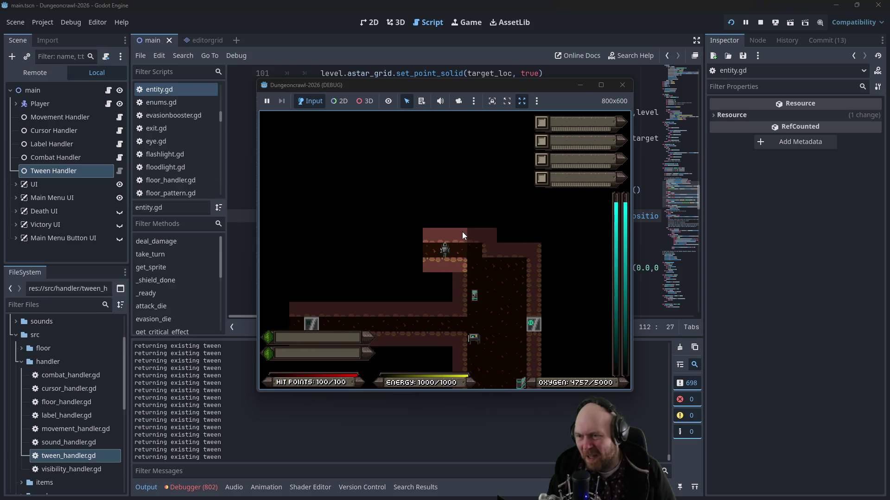
key(Left)
key(Left)
key(Left)
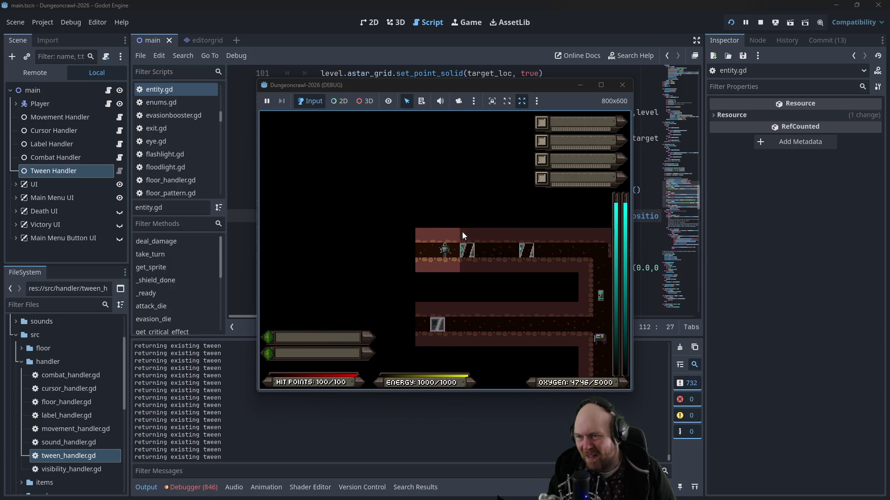
key(Left)
key(Left)
key(Left)
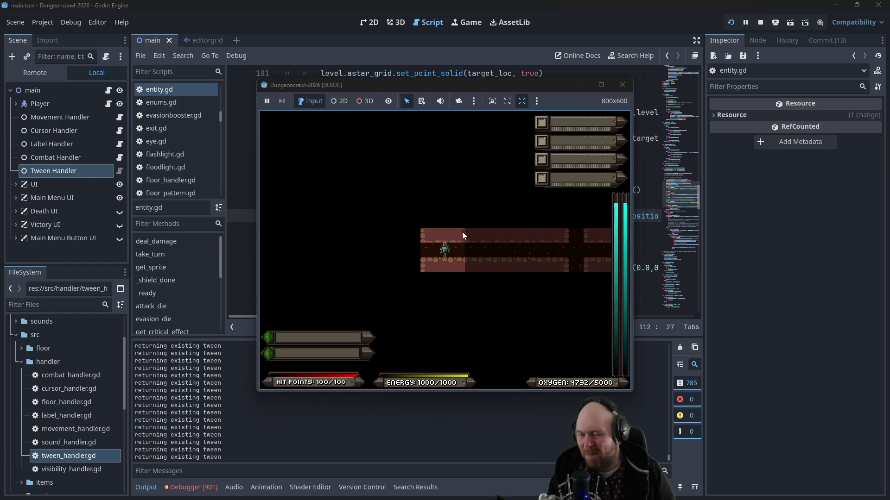
key(Right)
key(Right)
key(Right)
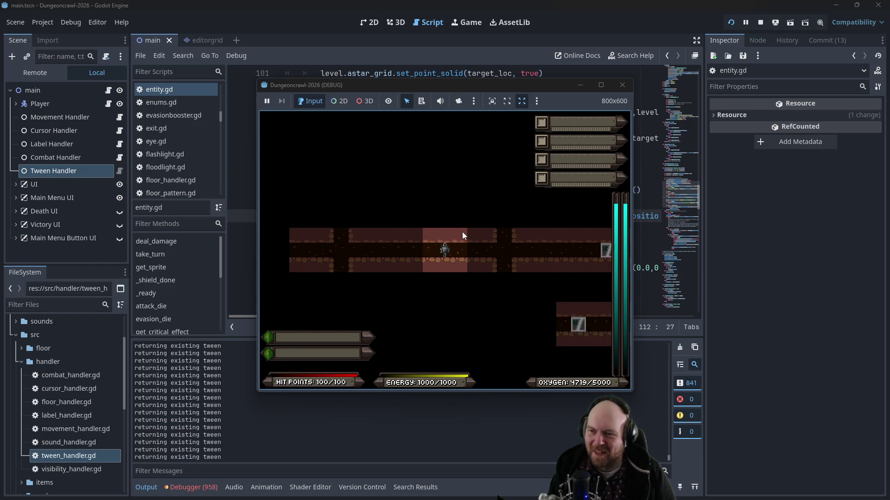
key(Left)
key(Left)
key(Left)
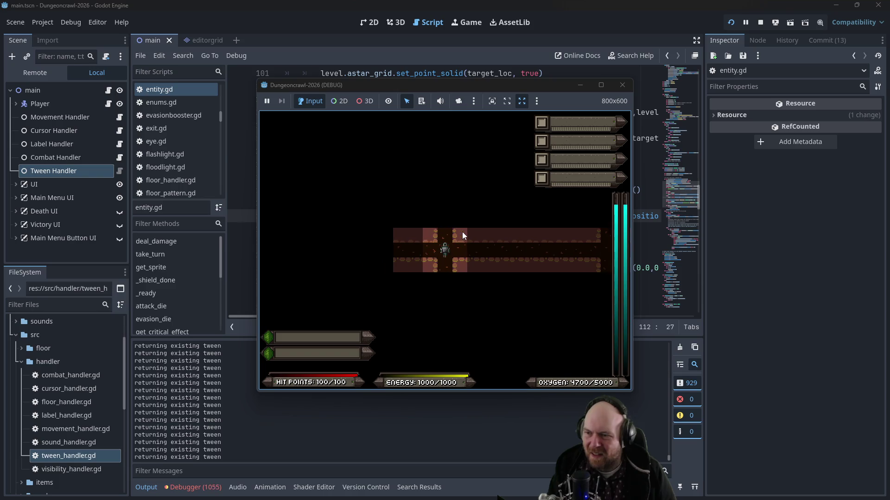
key(Right)
key(Right)
key(Right)
key(Left)
key(Left)
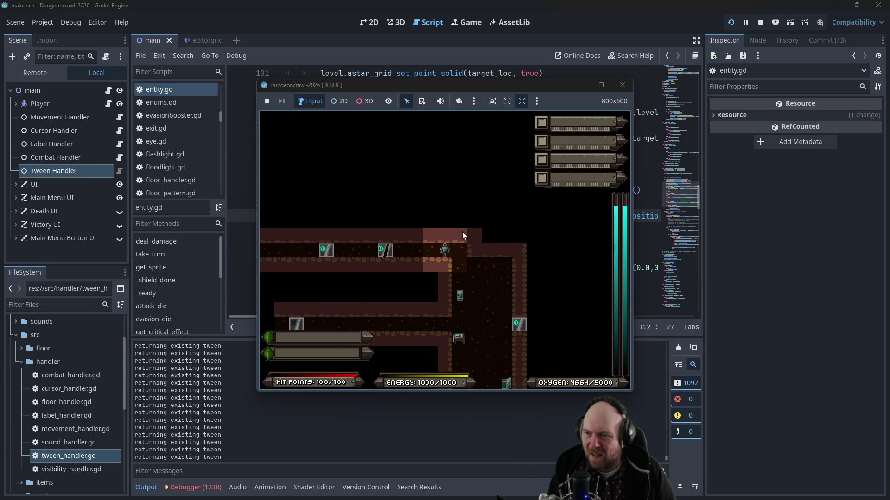
key(Left)
key(Left)
key(Left)
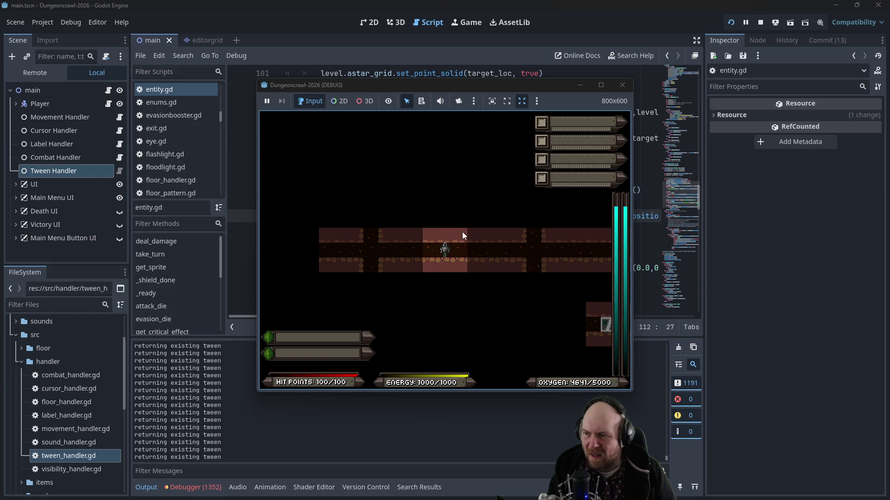
key(Up)
key(Up)
key(Up)
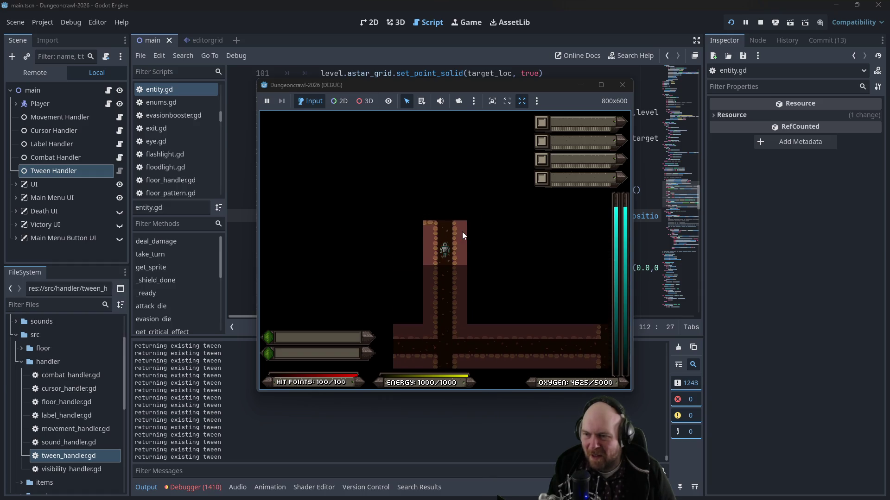
key(Down)
key(Down)
key(Down)
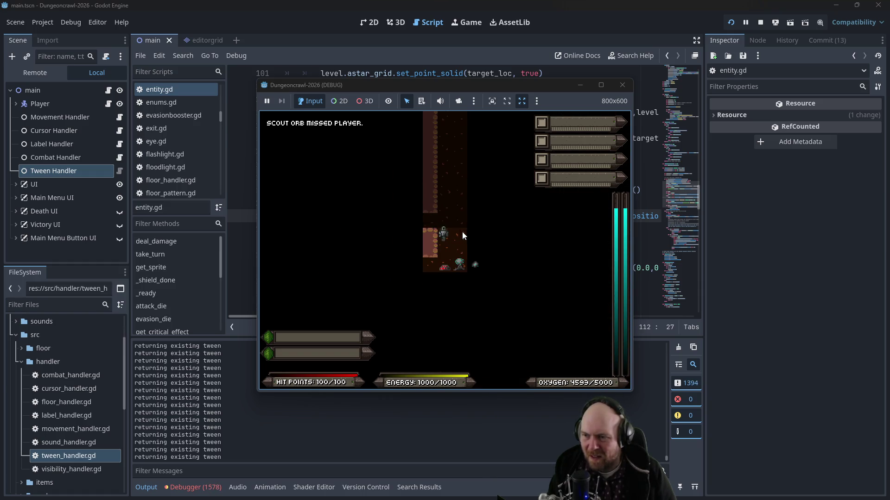
key(Down)
key(Down)
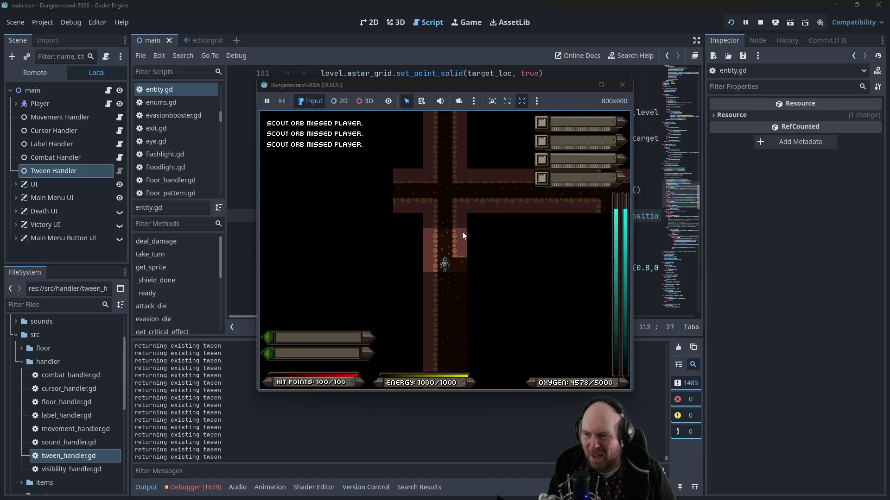
click(622, 85)
click(459, 138)
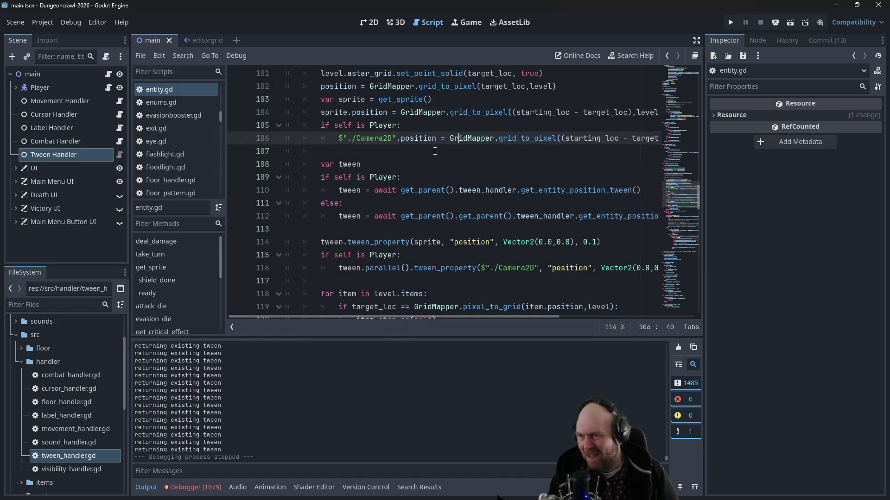
Step: Replace get_tree().create_tween() in combat_handler.gd with the entity position tween lookup
scroll(168, 144, up, 1)
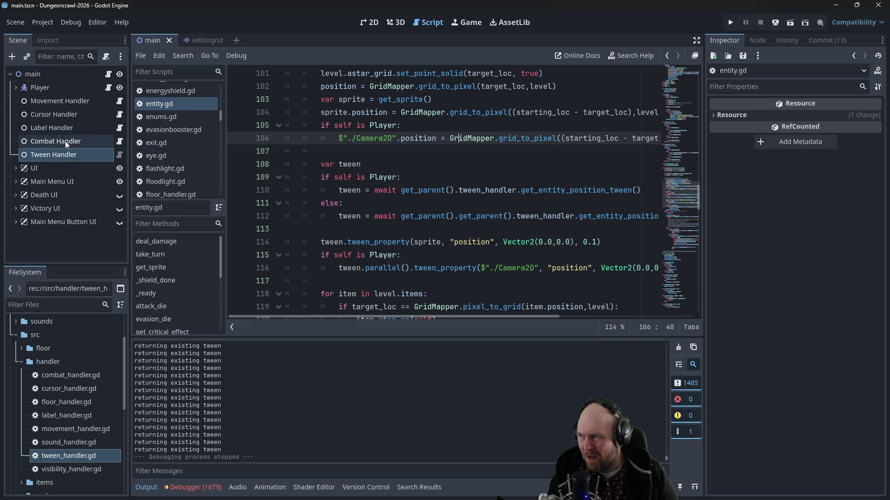
drag(401, 190, 662, 195)
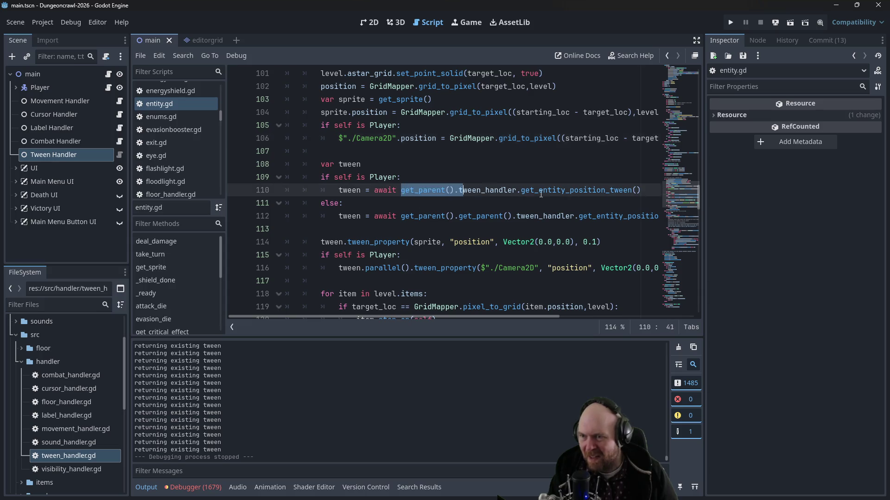
scroll(192, 153, up, 10)
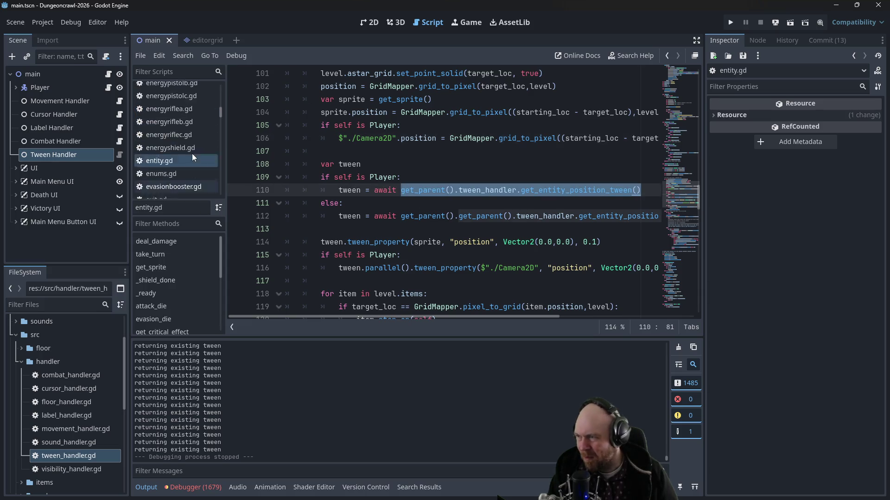
drag(221, 105, 221, 88)
key(ctrl+c)
click(174, 179)
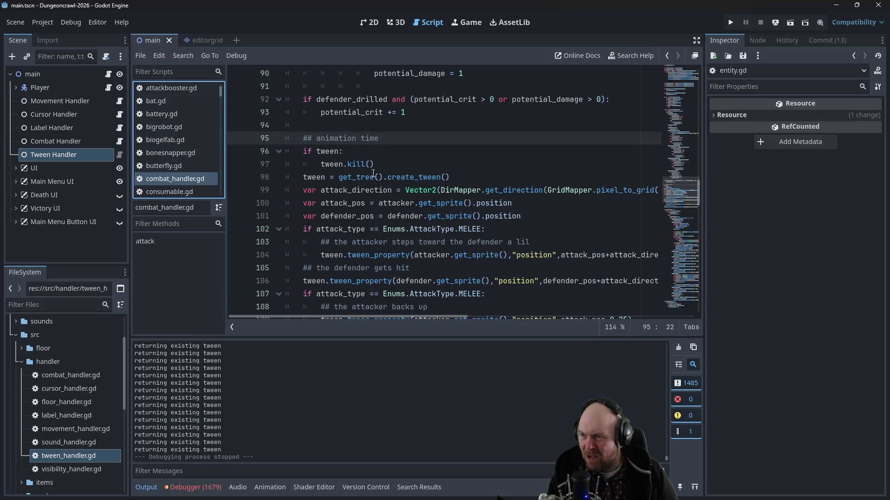
drag(338, 178, 452, 176)
key(ctrl+v)
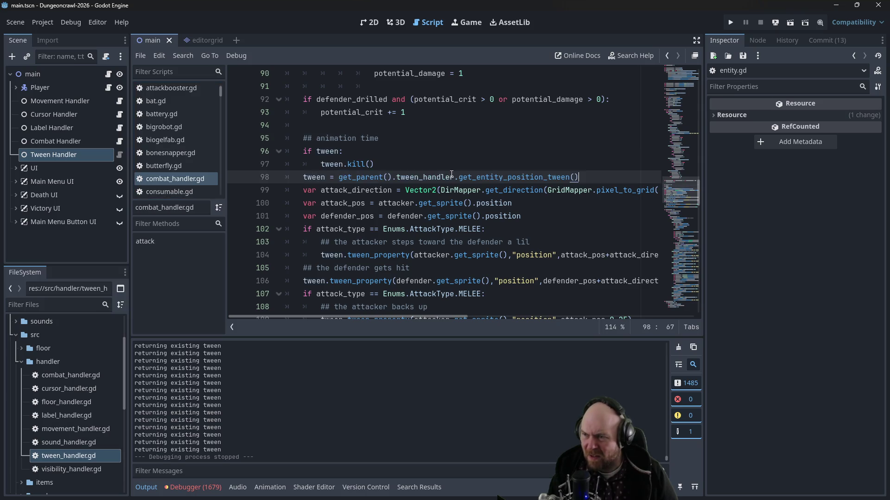
Step: Delete the tween.kill() check, declare tween locally, remove the script-level tween, and save
drag(385, 164, 385, 138)
key(BackSpace)
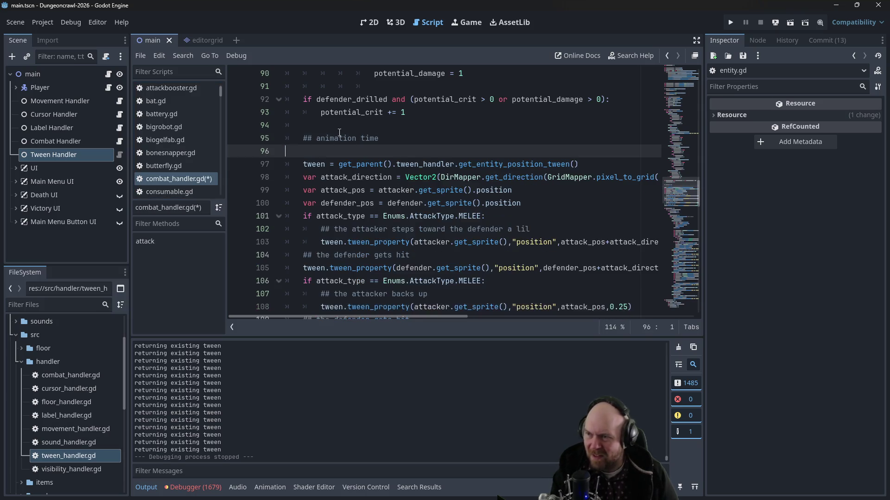
text(e)
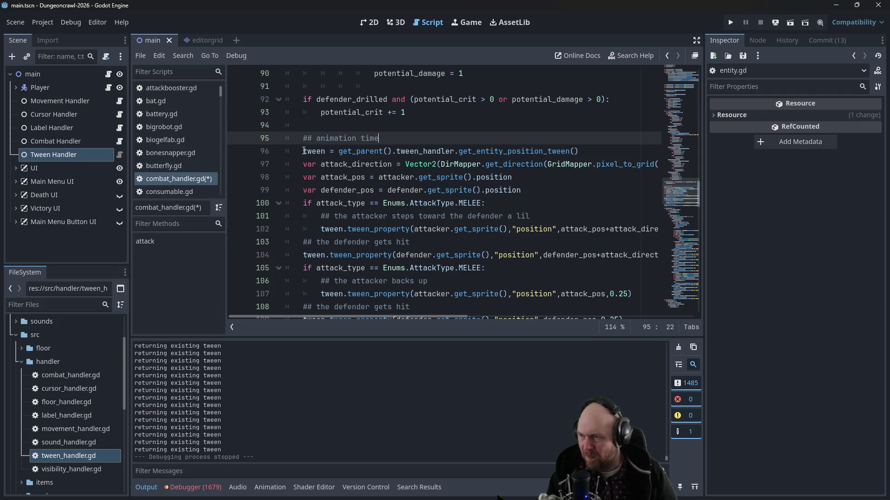
key(Down)
key(Home)
text(var)
drag(696, 205, 698, 69)
drag(330, 113, 295, 102)
key(ctrl+x)
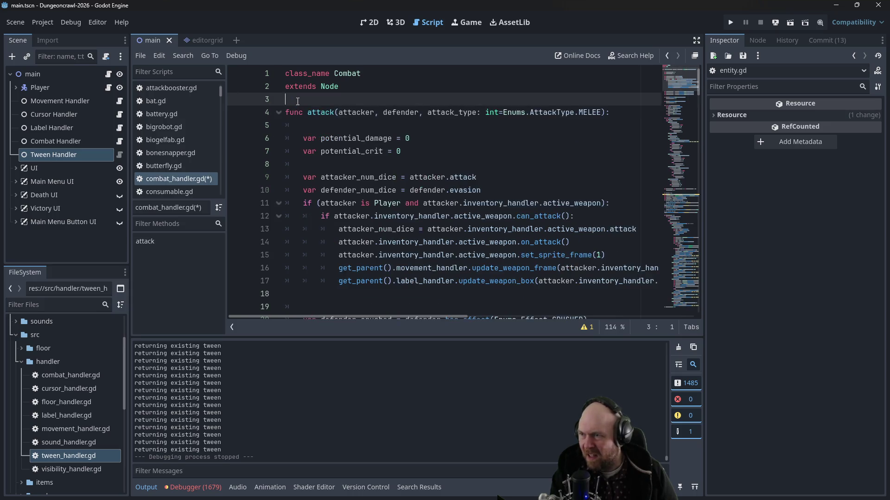
key(ctrl+s)
Step: Add 'await' before the get_parent() tween lookup, save, and run with F5
drag(680, 166, 670, 205)
scroll(556, 195, down, 2)
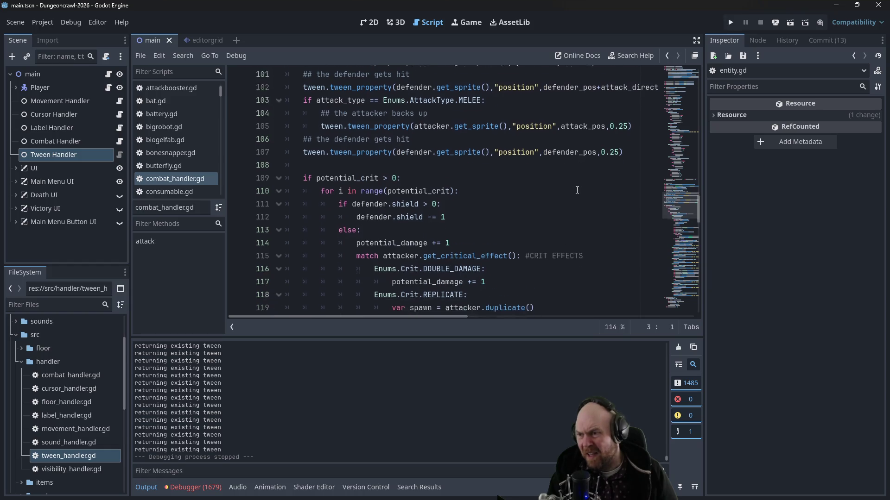
scroll(556, 195, up, 2)
scroll(556, 195, up, 5)
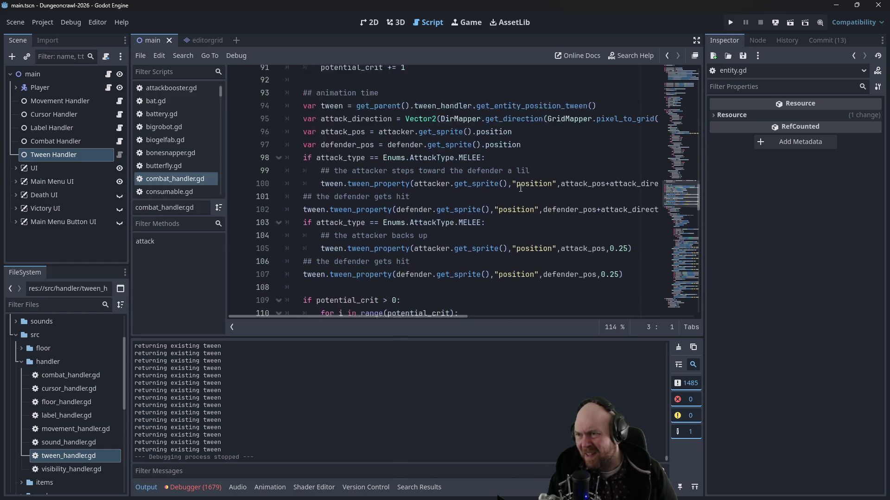
click(357, 175)
text(await)
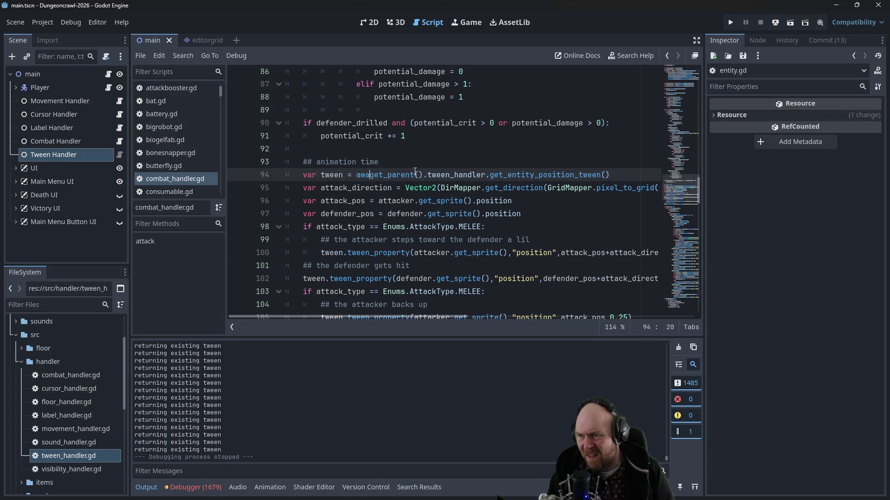
key(ctrl+s)
key(F5)
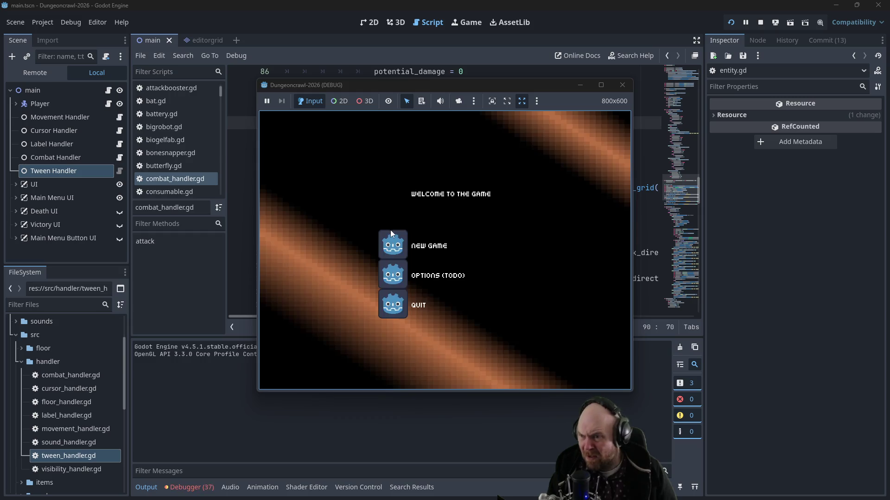
Step: Start a new game, then stop and relaunch the run and begin a fresh game
click(399, 232)
key(Down)
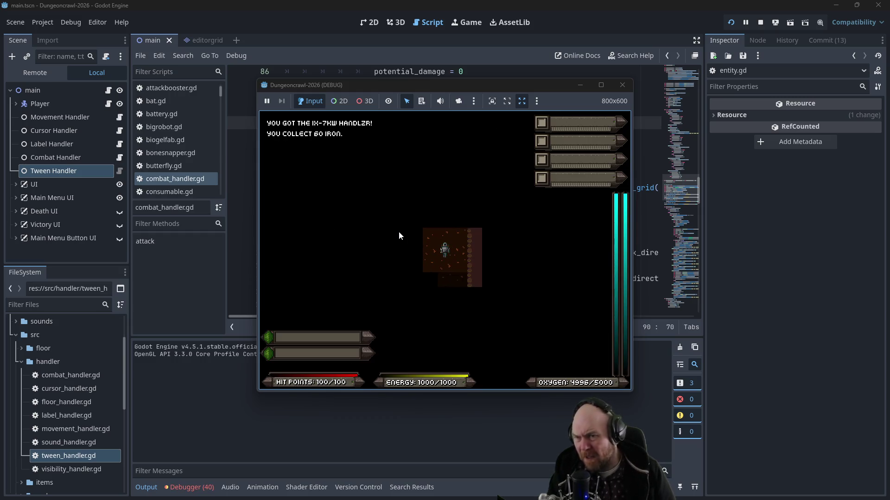
click(629, 86)
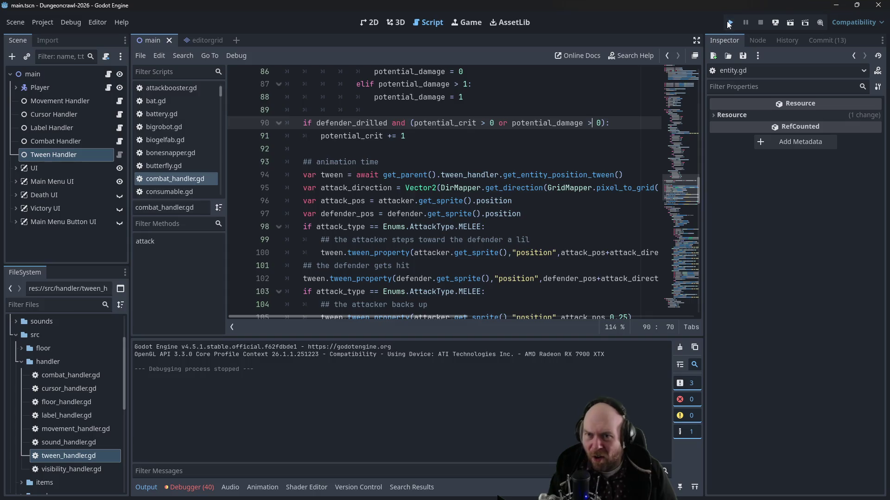
click(729, 23)
click(397, 242)
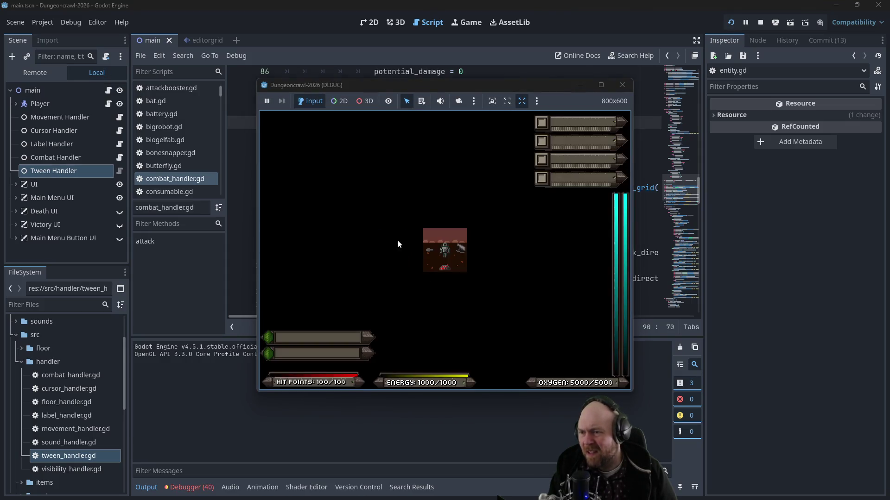
Step: Equip the floodlight and handler, power the door, grab the oxygen tank and descend a level
key(1)
key(2)
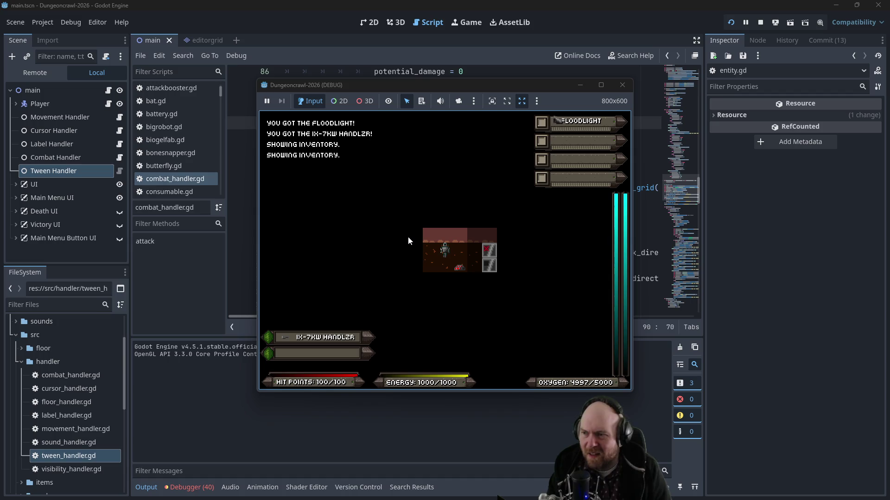
key(Right)
key(KP_3)
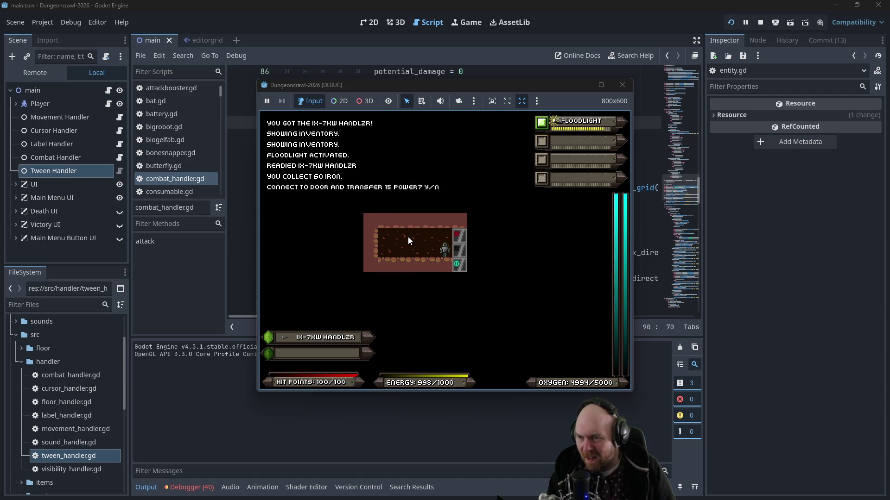
key(y)
key(KP_3)
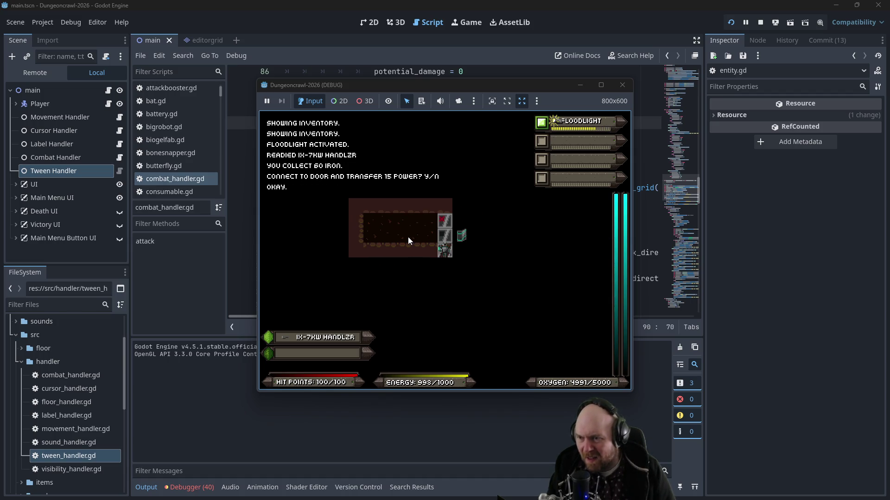
key(KP_9)
key(KP_9)
key(Right)
key(Right)
key(Right)
key(y)
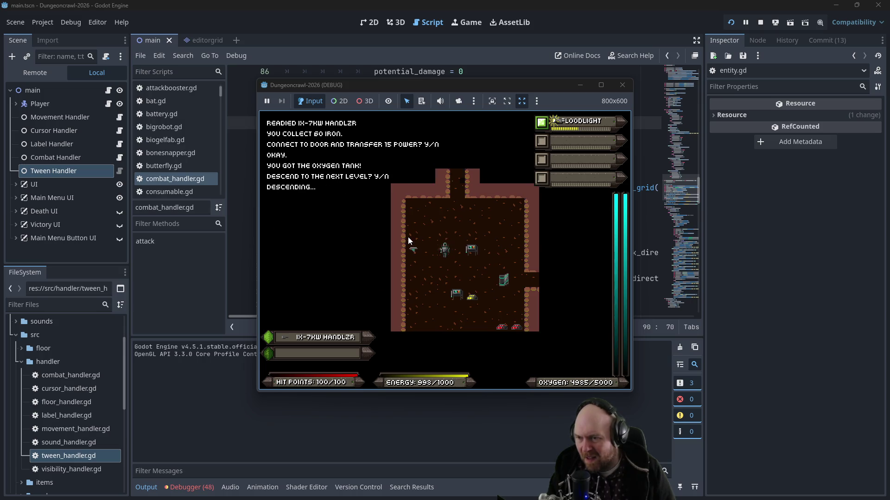
key(Right)
key(Right)
Step: Walk up the vertical corridor and fight the slime until it dies
key(Up)
key(Up)
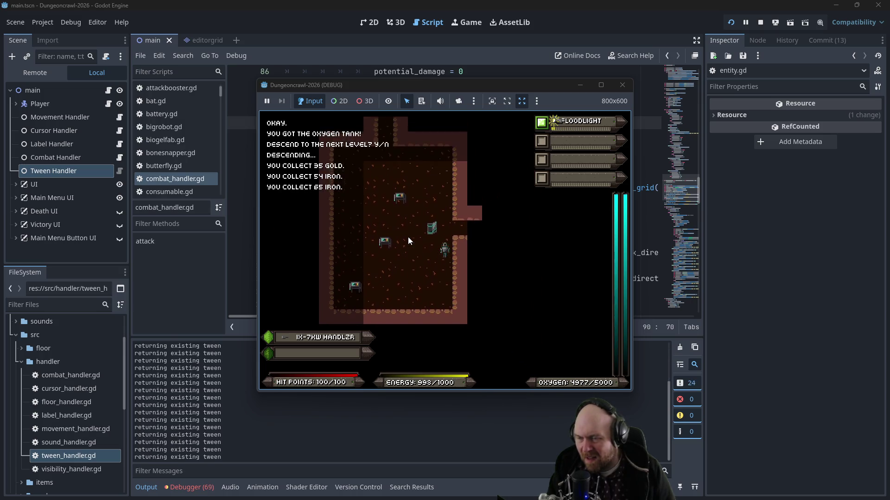
key(Up)
key(Up)
key(Up)
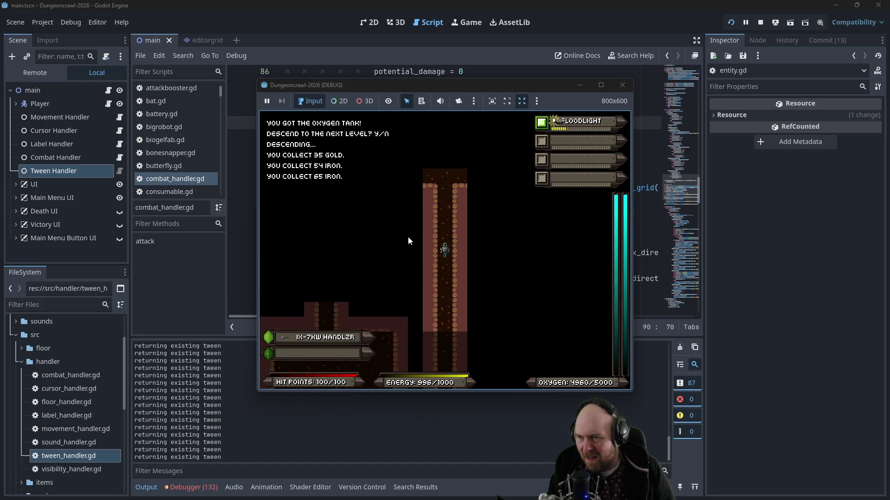
key(Left)
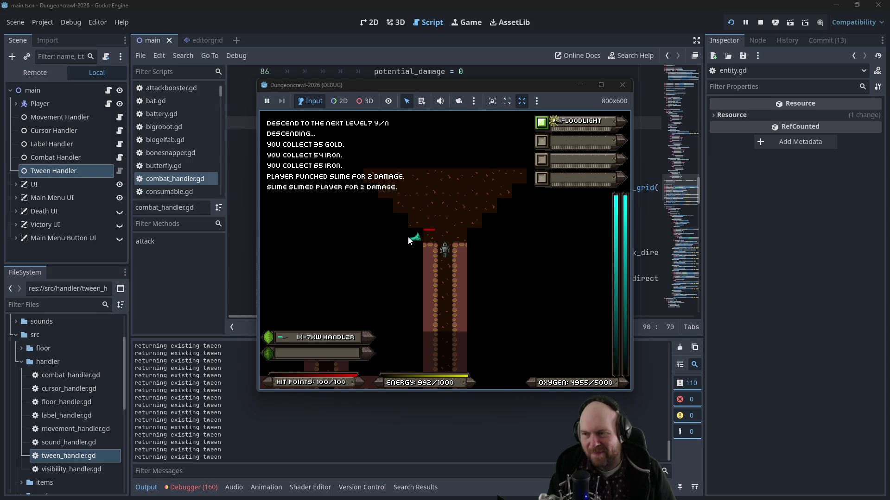
key(Left)
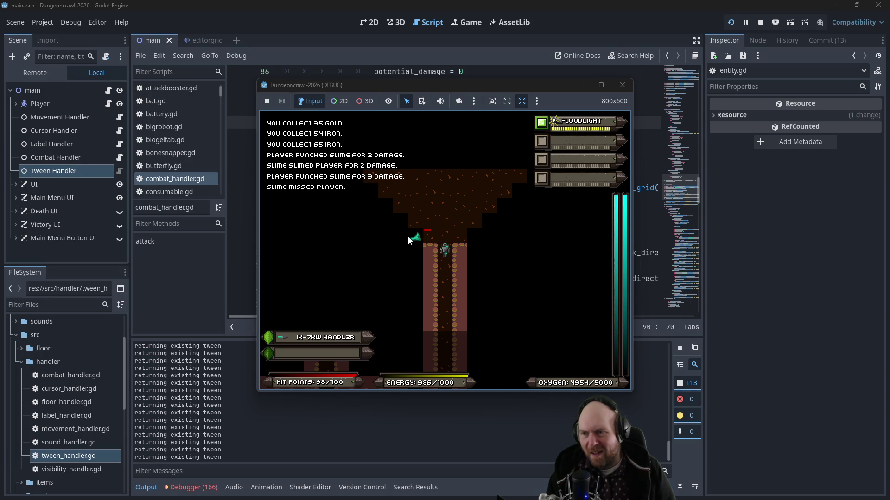
key(Up)
key(Up)
key(Up)
key(Down)
key(Down)
key(Down)
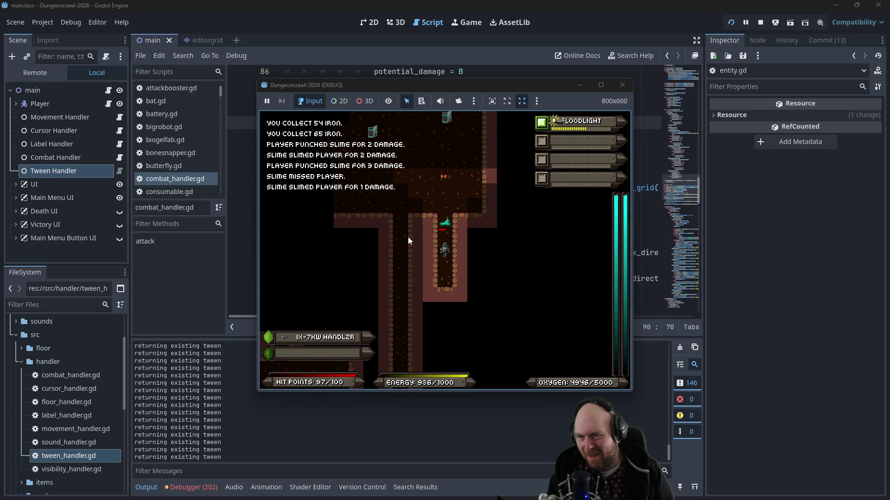
key(Up)
Step: Attack and shoot the Martian butterfly until it is killed
key(Up)
key(f)
key(Up)
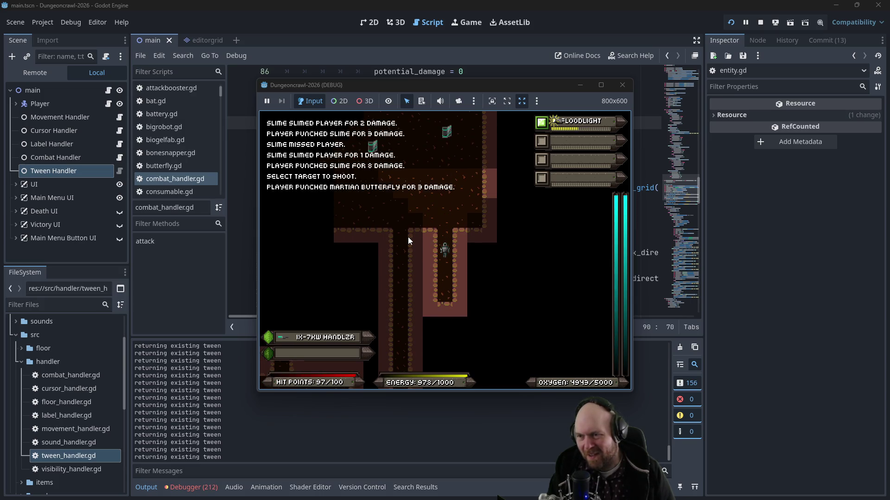
key(Up)
key(Up)
key(Up)
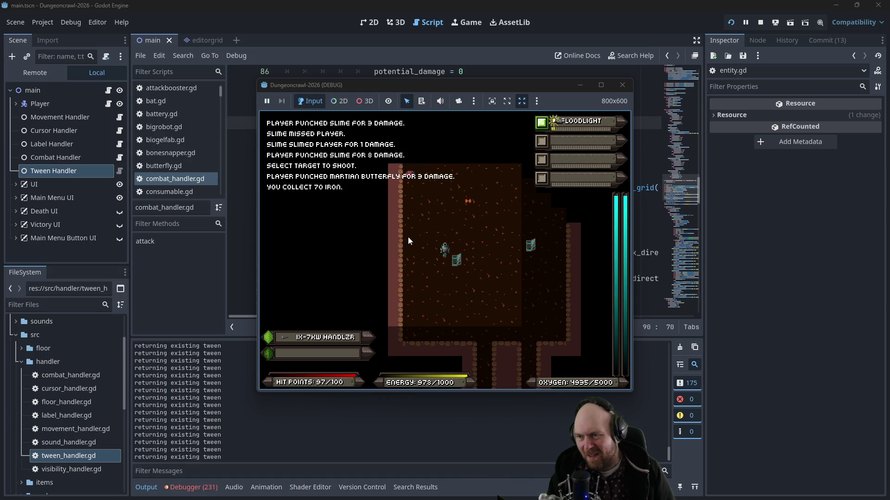
key(Up)
key(Up)
key(Right)
key(f)
key(f)
key(f)
key(f)
key(f)
key(f)
key(Right)
key(Down)
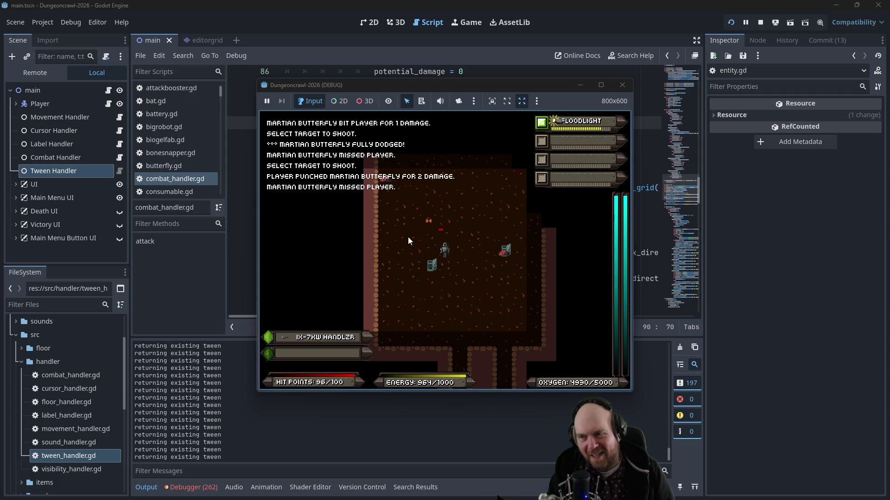
key(f)
key(f)
key(Right)
key(Right)
key(Right)
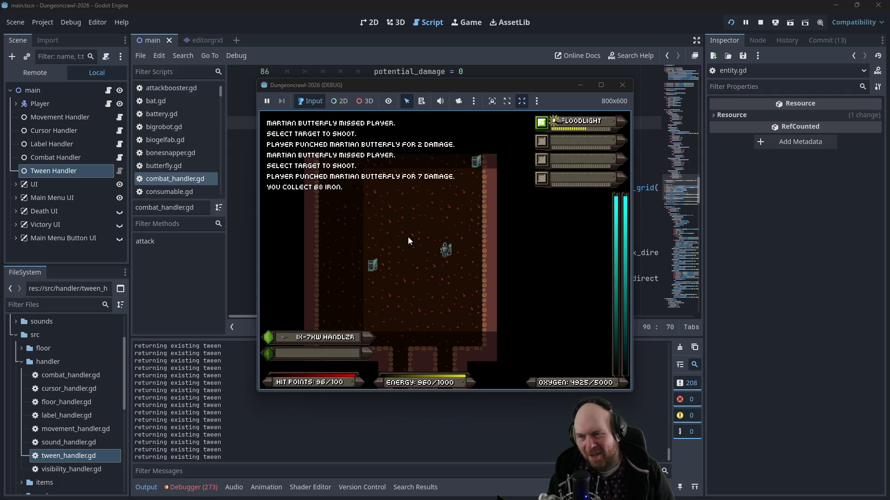
Step: Move into the next room and pick up the iron drop
key(Down)
key(Down)
key(Down)
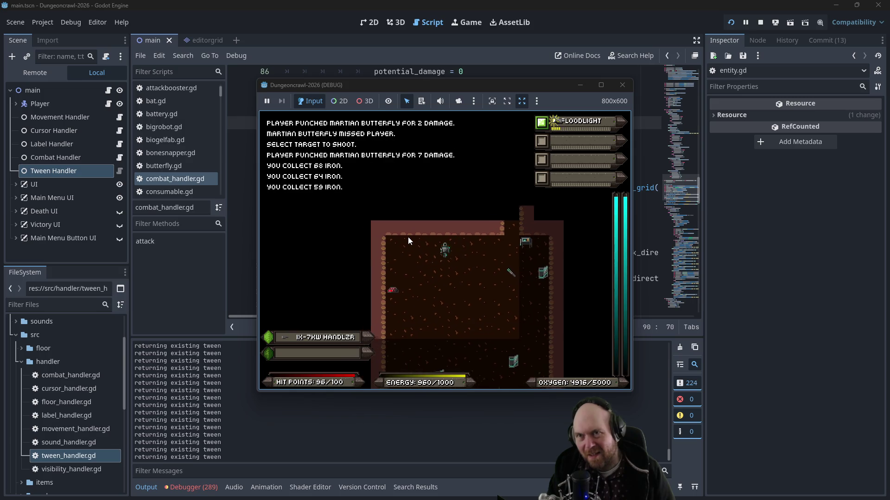
key(Down)
key(Left)
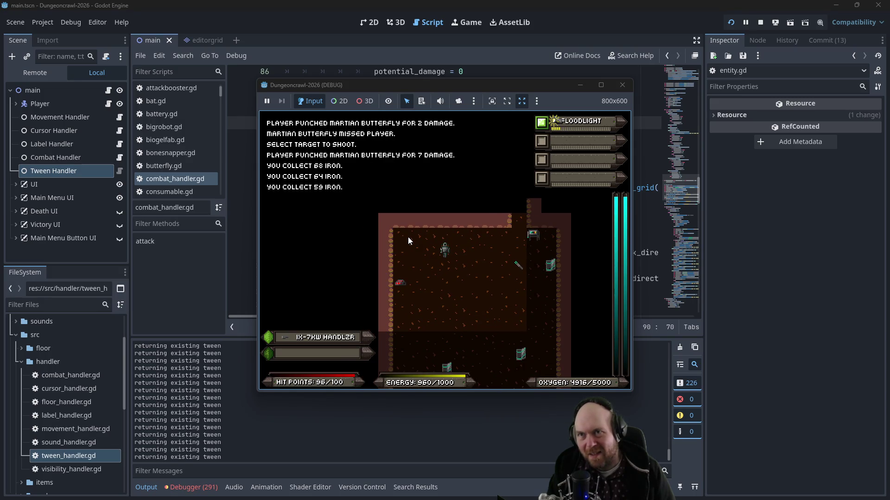
key(Down)
key(Left)
key(Down)
key(Left)
Step: Walk through the narrow corridor and larger room, then up to the far door
key(Up)
key(Up)
key(Up)
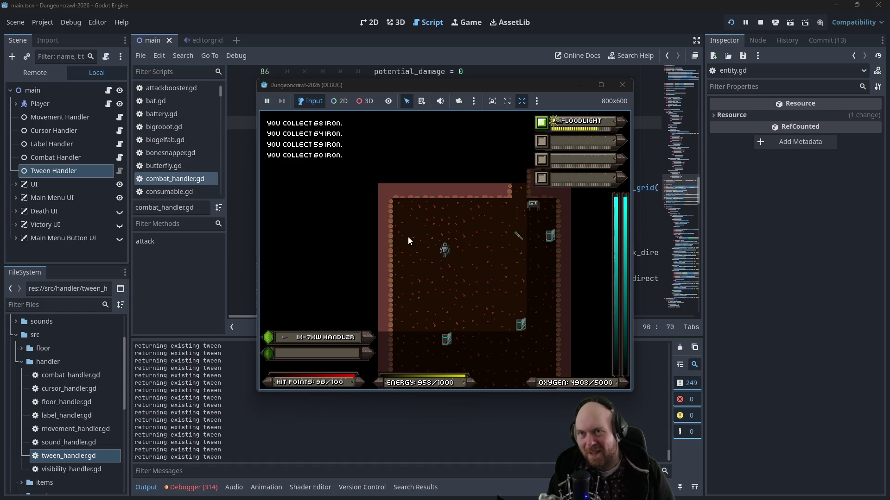
key(Up)
key(Up)
key(Up)
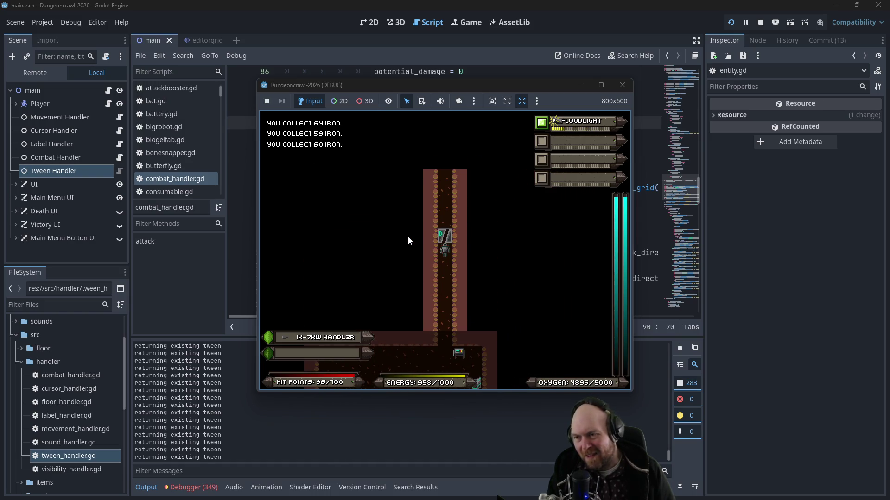
key(Down)
key(Down)
key(Down)
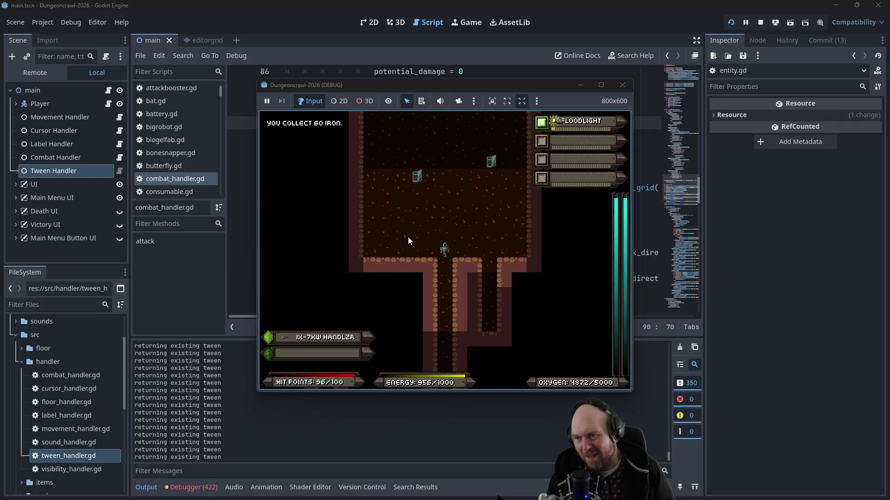
key(Down)
key(Down)
key(Down)
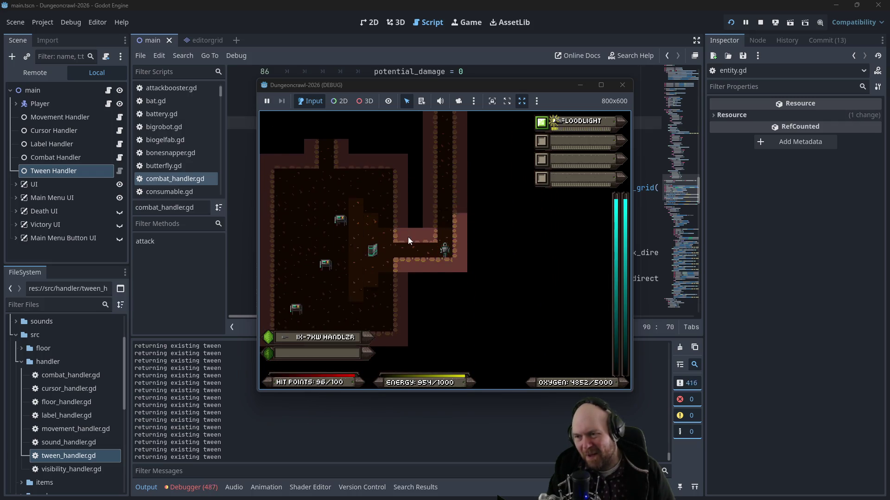
key(Left)
key(Left)
key(Left)
key(Up)
key(Up)
key(Up)
key(Right)
key(Up)
key(Up)
key(Up)
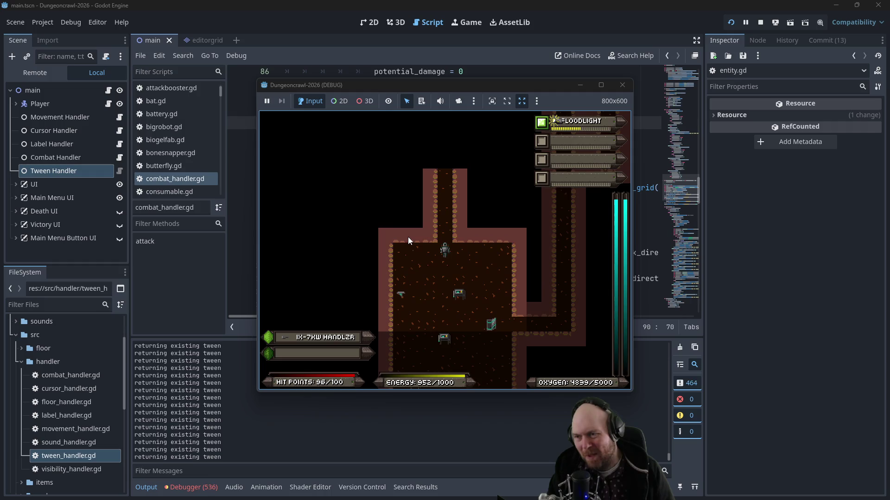
key(Up)
key(Up)
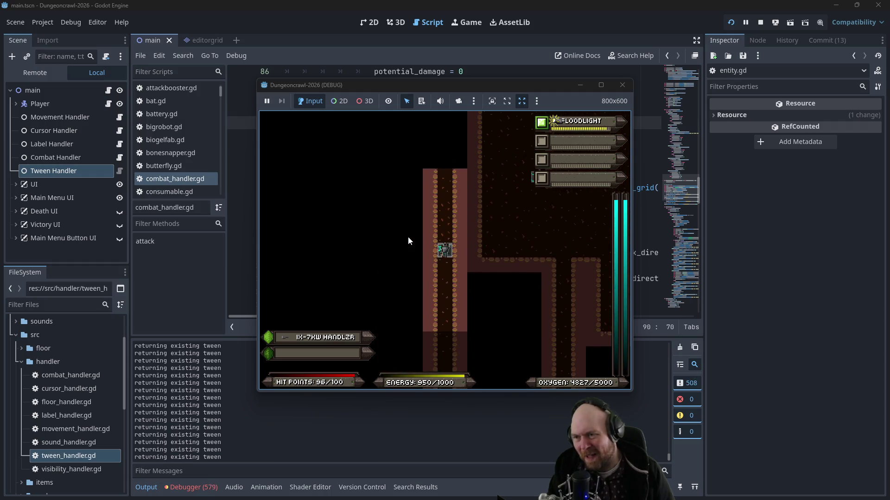
key(Up)
key(Up)
key(Up)
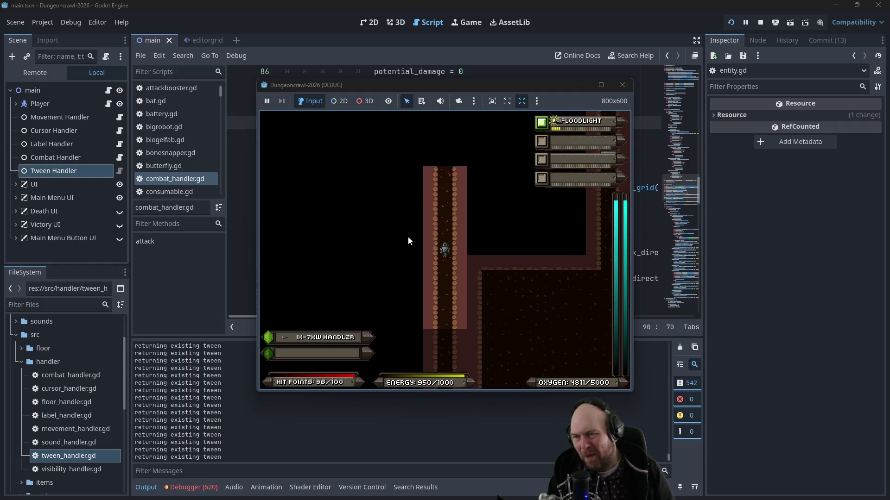
key(Up)
key(Up)
key(Up)
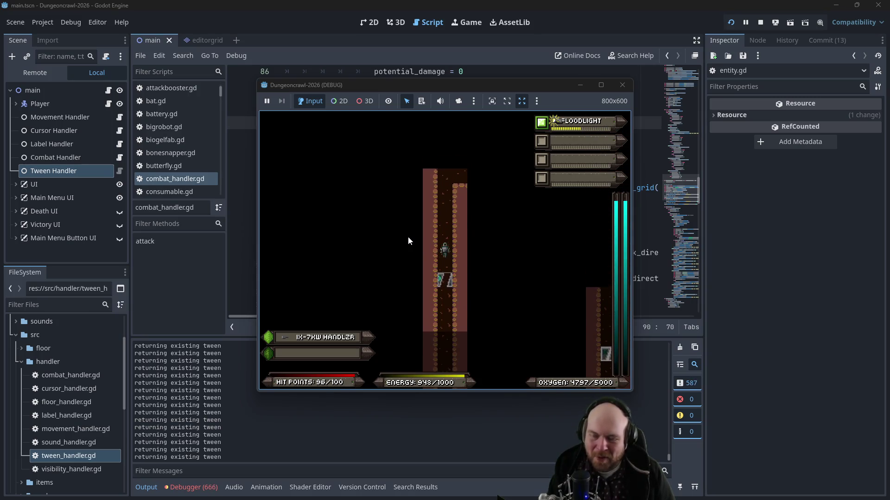
key(Right)
key(Right)
key(Right)
Step: Punch the slimes and the rogue eye, then close the game and return to combat_handler.gd
key(f)
key(Right)
key(Right)
key(Left)
key(Left)
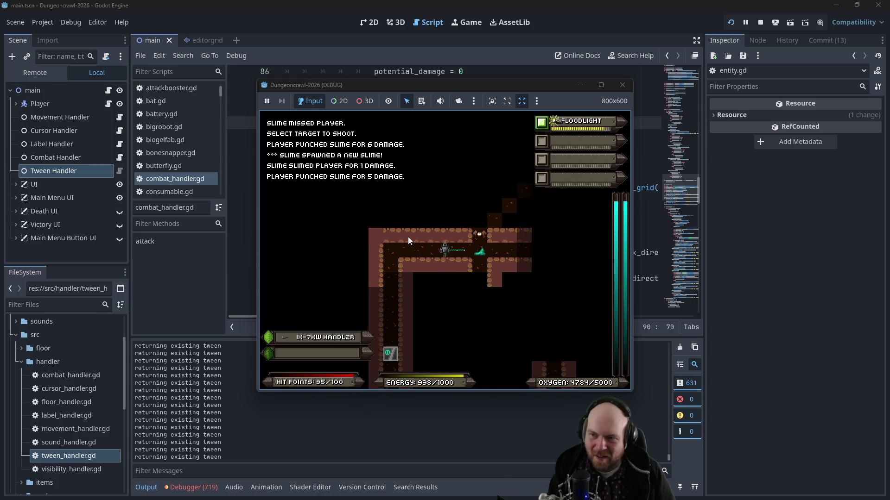
key(f)
key(Right)
key(f)
key(Right)
key(f)
key(Right)
key(f)
key(Right)
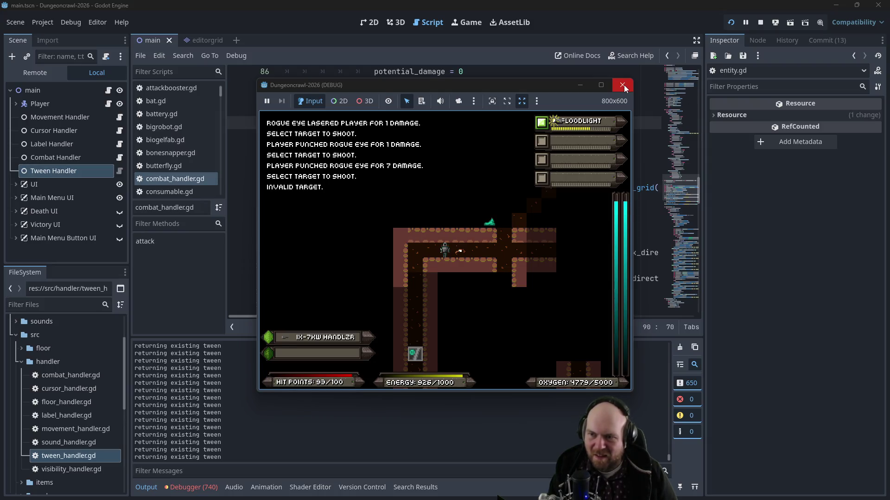
key(f)
key(Right)
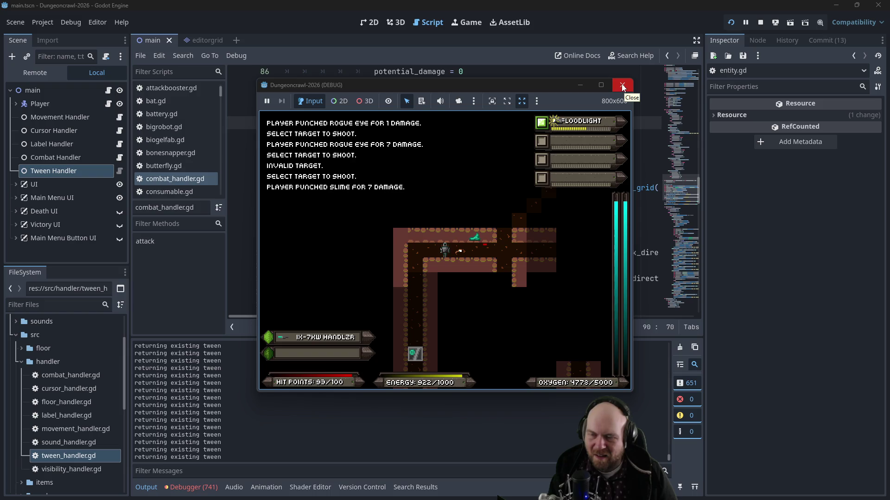
key(f)
click(474, 241)
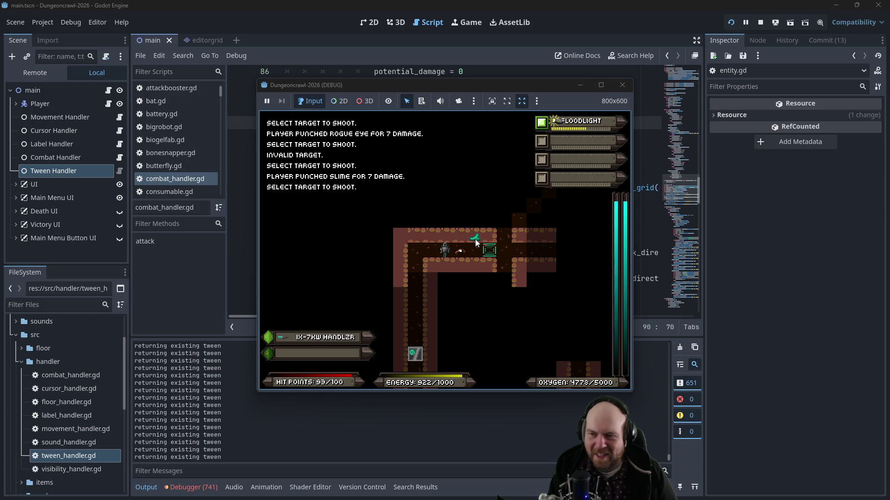
click(622, 85)
click(487, 162)
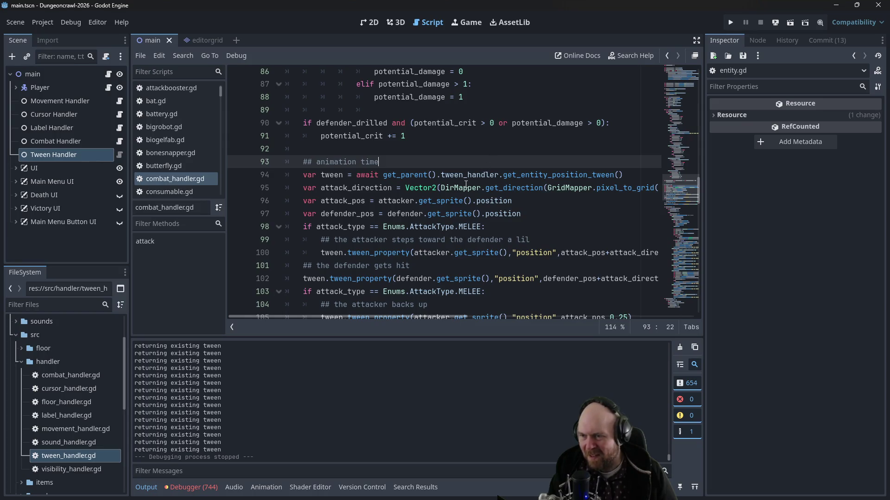
Step: Comment out the attack-animation lines 94–108 with Ctrl+K and run the project
click(456, 129)
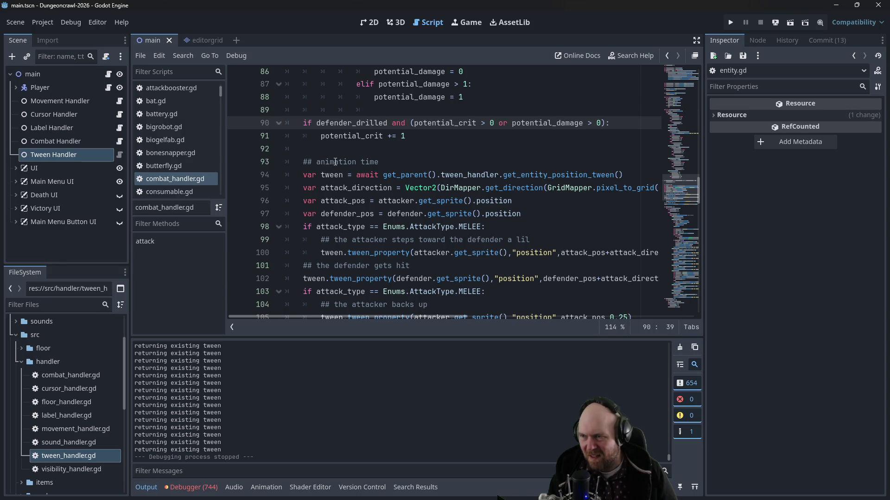
click(303, 175)
mouse_move(308, 175)
mouse_down()
mouse_move(324, 200)
mouse_move(368, 200)
mouse_up()
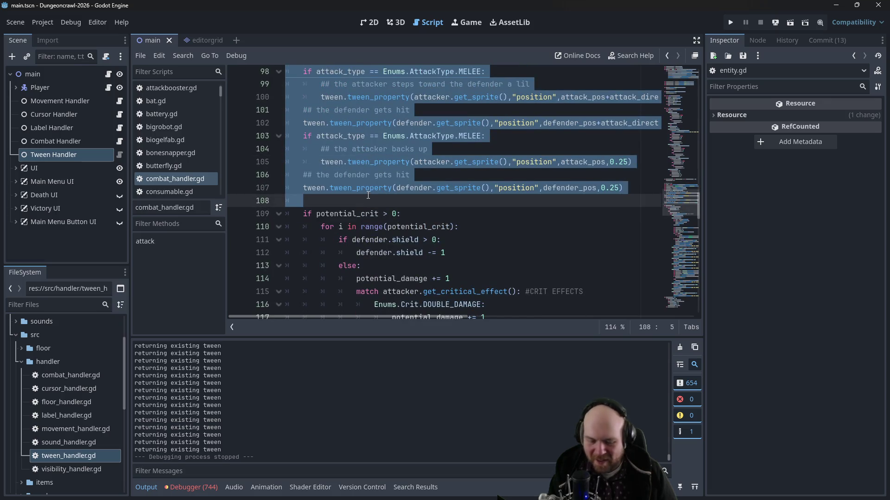
key(ctrl+k)
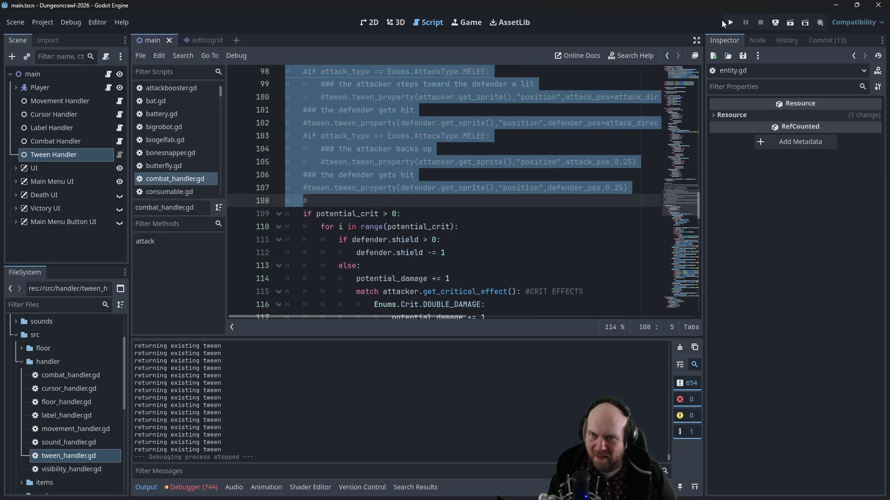
click(730, 22)
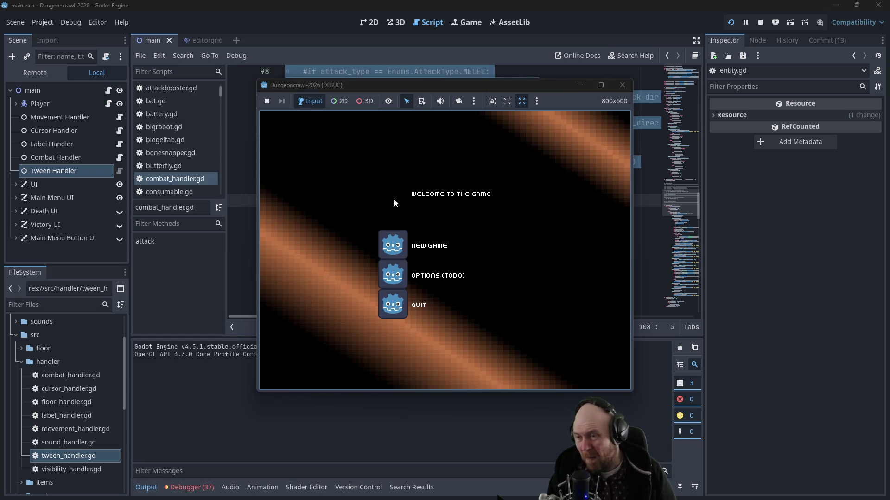
Step: Start a new game, restart the run, and begin another new game
click(402, 241)
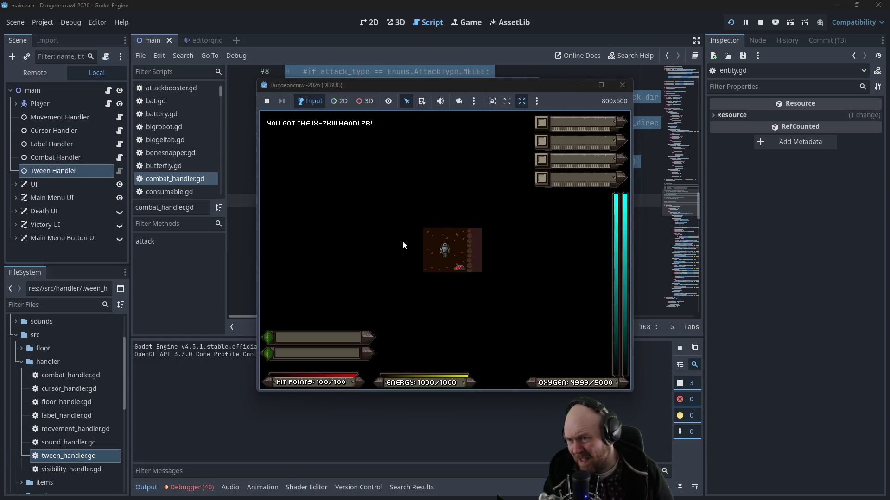
click(622, 85)
click(731, 24)
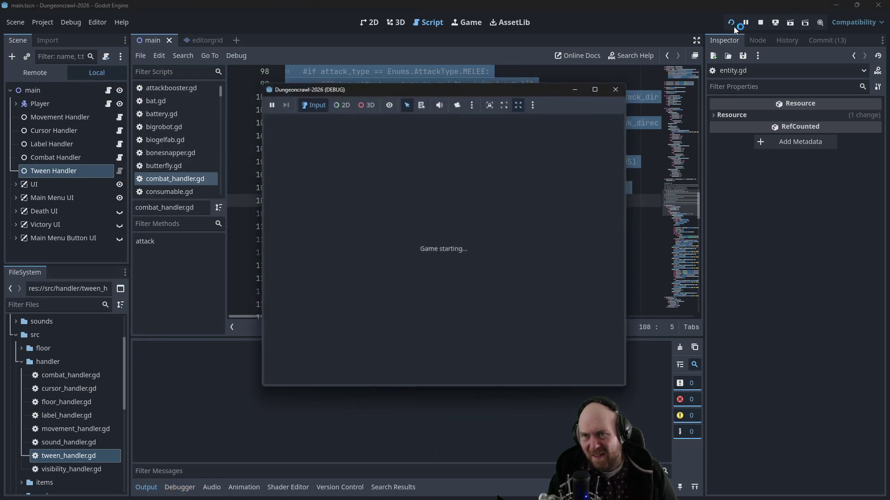
click(394, 243)
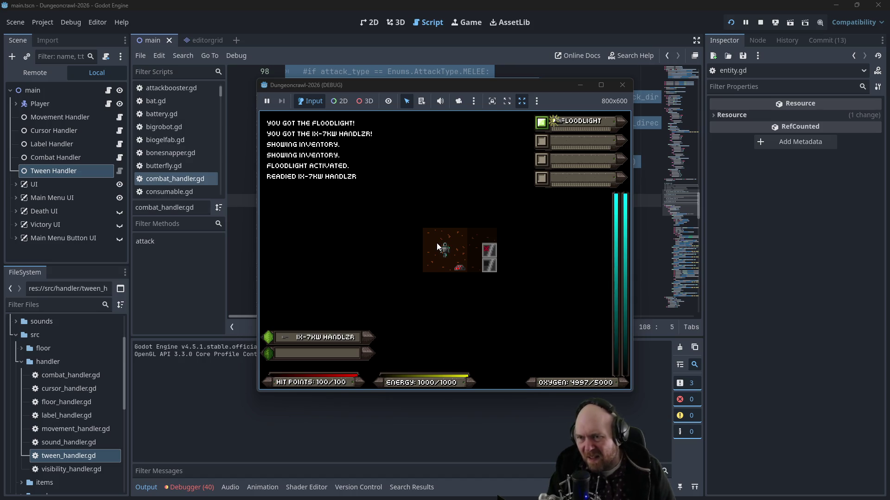
Step: Descend a level, power the door, and walk down and right along the corridor
key(Down)
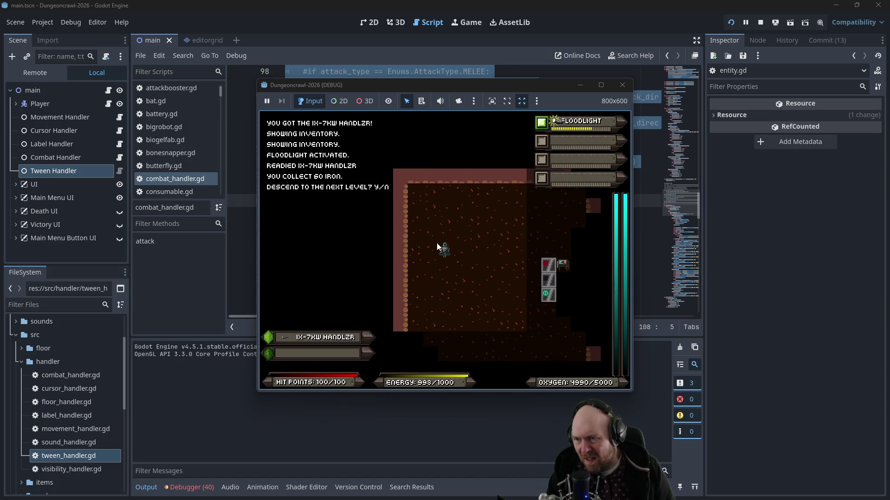
key(y)
key(Down)
key(Down)
key(Down)
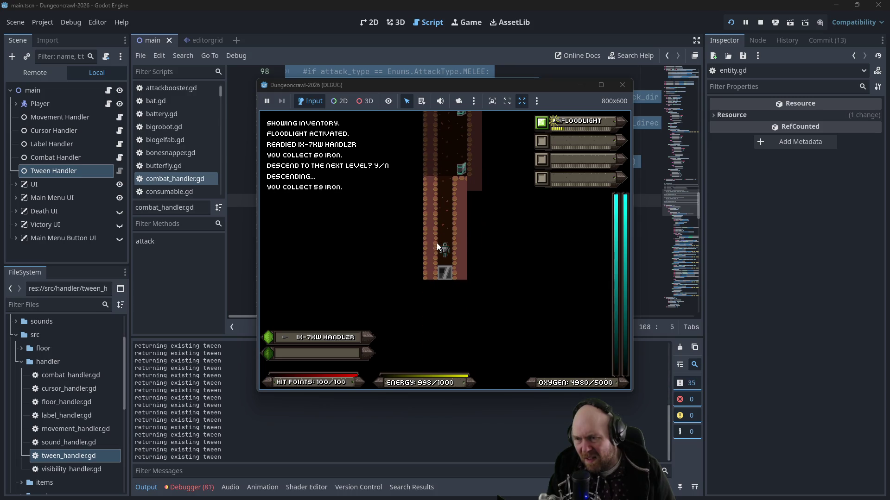
key(y)
key(Down)
key(Down)
key(Down)
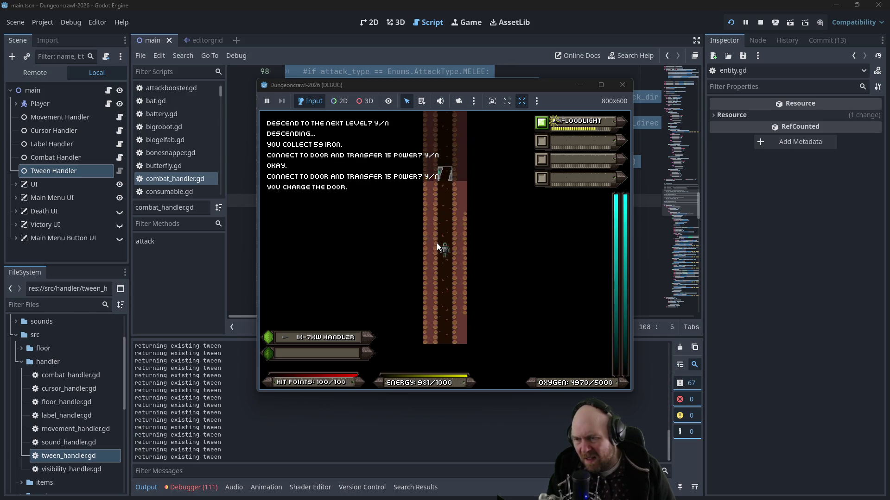
key(Down)
key(Down)
key(Down)
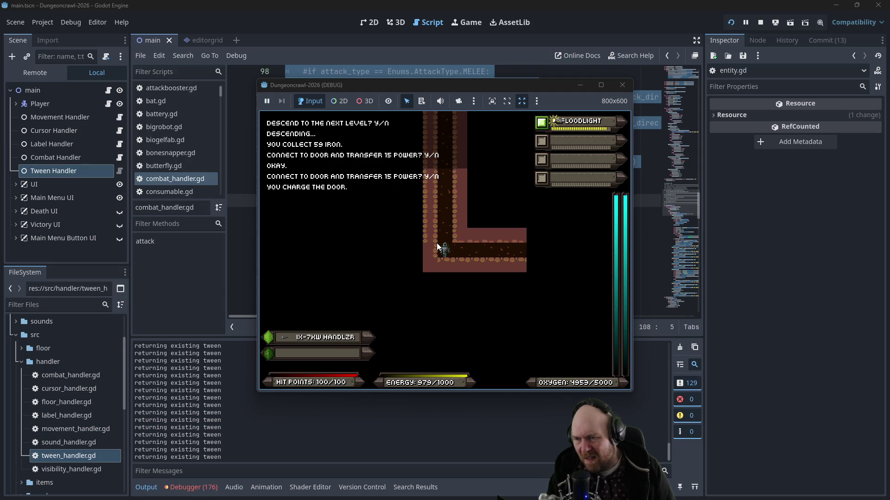
key(Right)
key(Right)
key(Right)
key(Right)
key(Right)
key(Right)
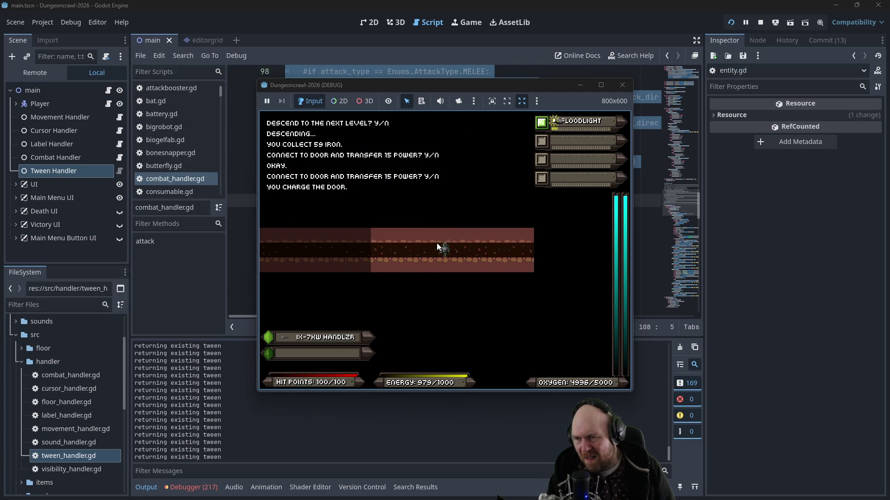
Step: Punch the rogue bat a few times, then close the game window
key(Right)
key(Right)
key(Right)
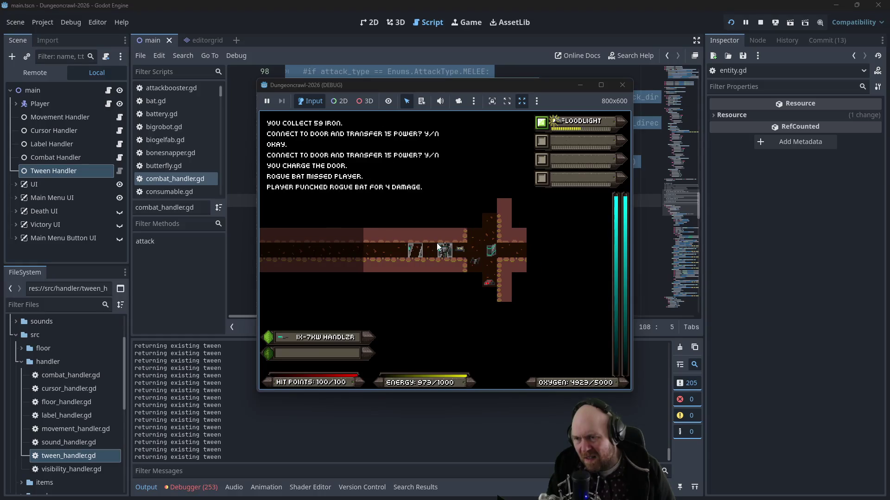
key(f)
key(Right)
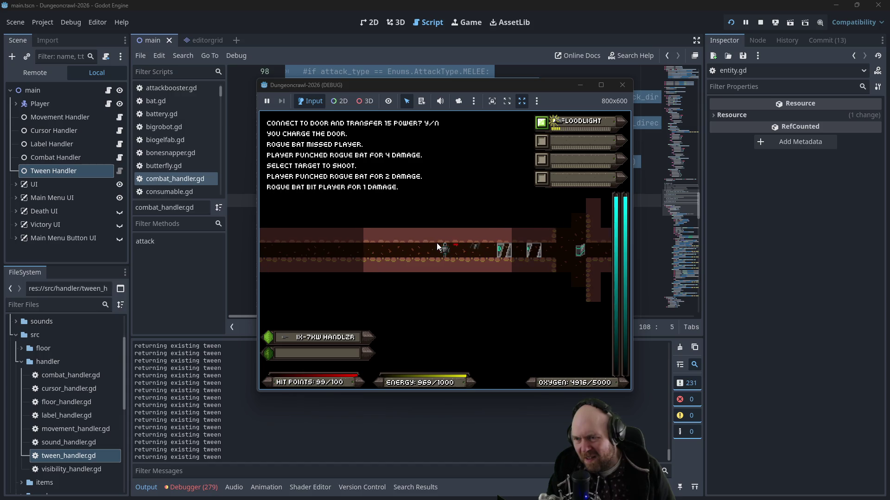
key(Right)
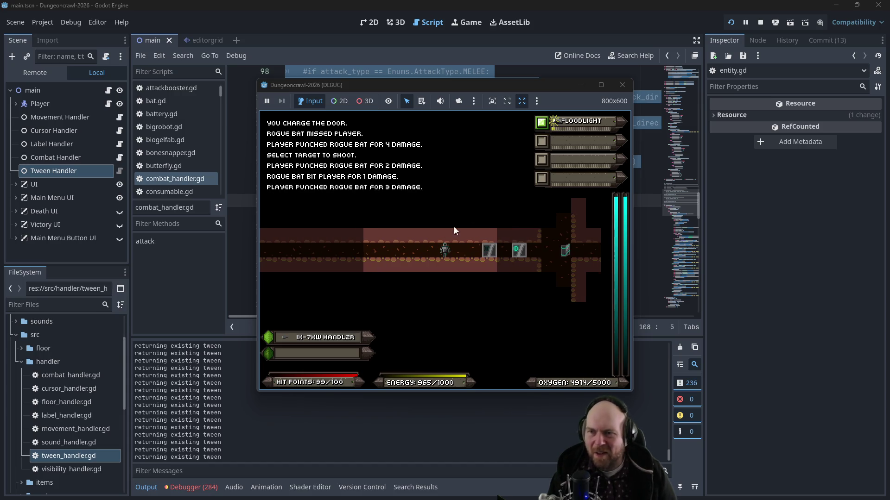
click(622, 84)
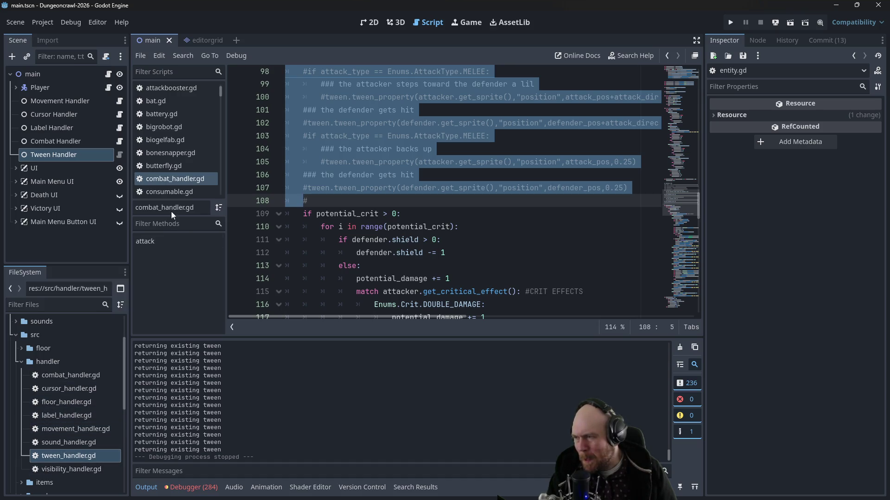
Step: Open entity.gd and look over the code around line 109
scroll(171, 182, up, 1)
scroll(173, 181, down, 5)
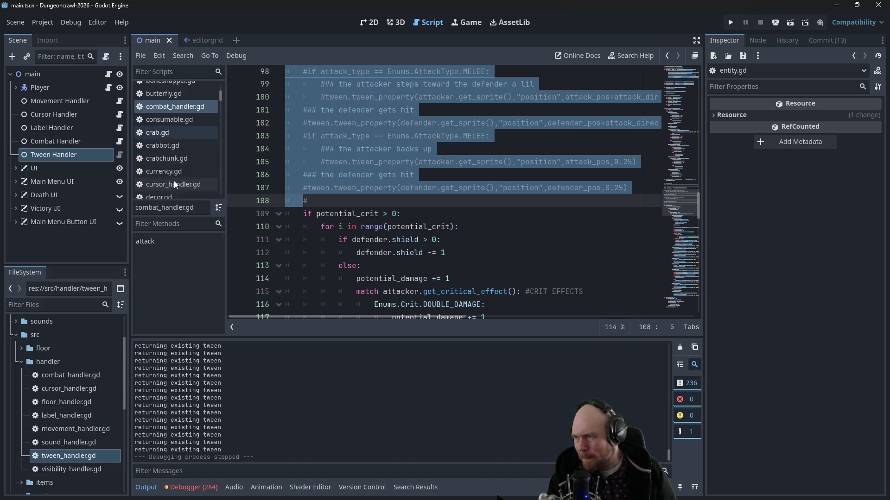
scroll(175, 181, down, 5)
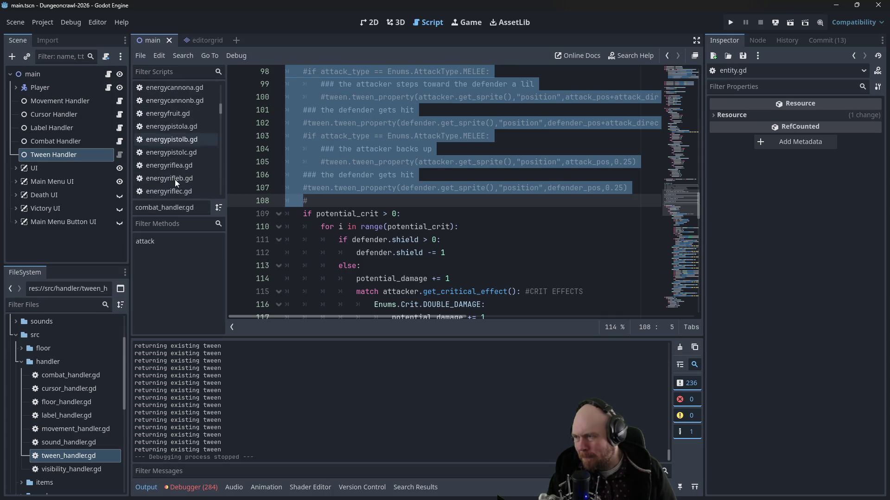
click(174, 162)
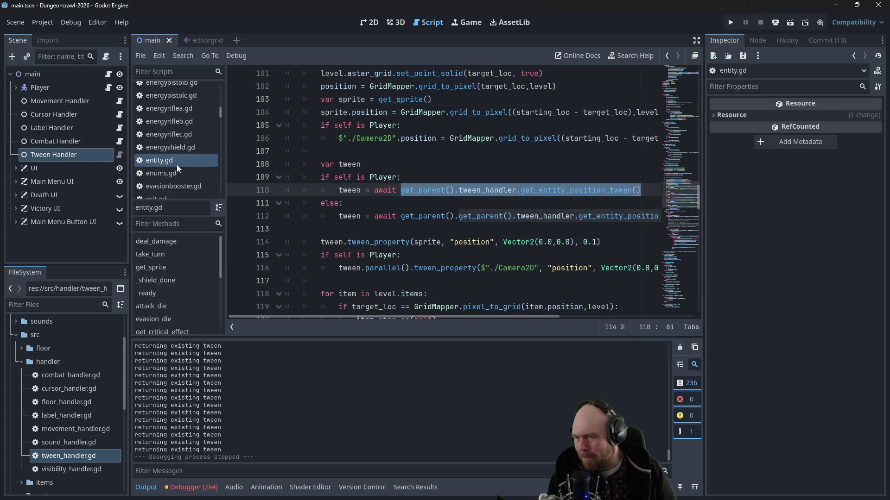
click(426, 176)
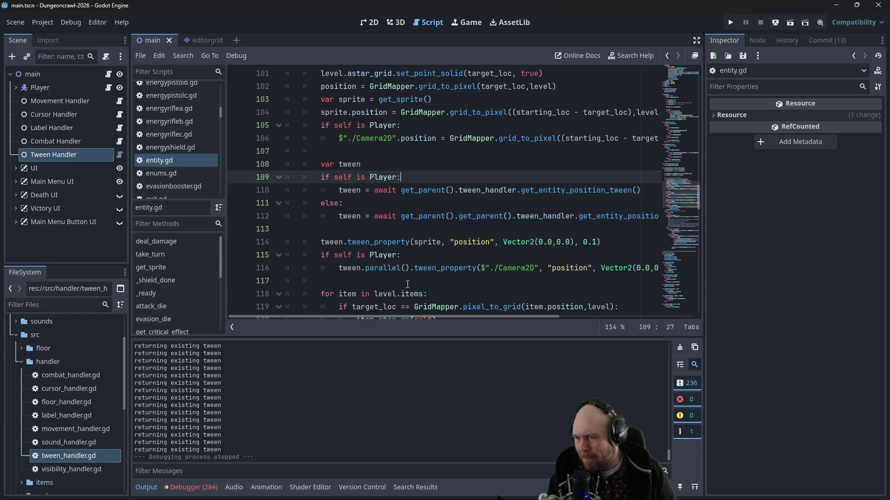
scroll(371, 315, right, 5)
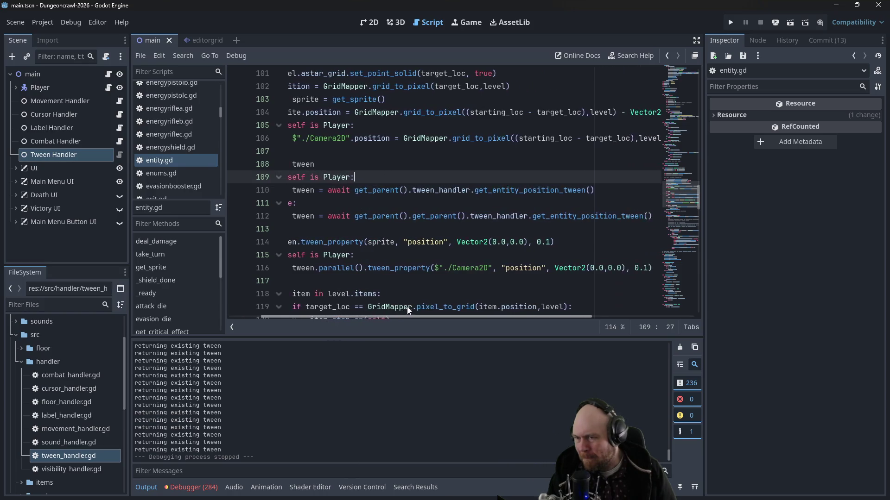
scroll(425, 304, left, 5)
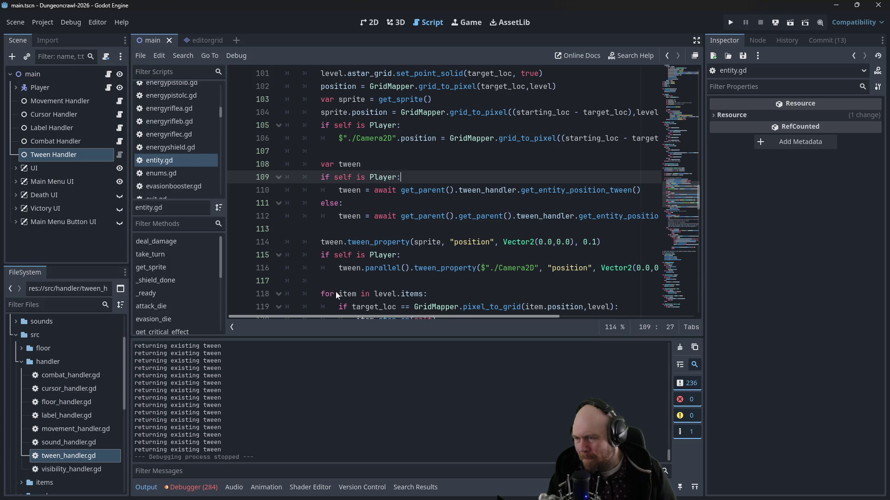
scroll(396, 298, right, 7)
scroll(463, 306, left, 7)
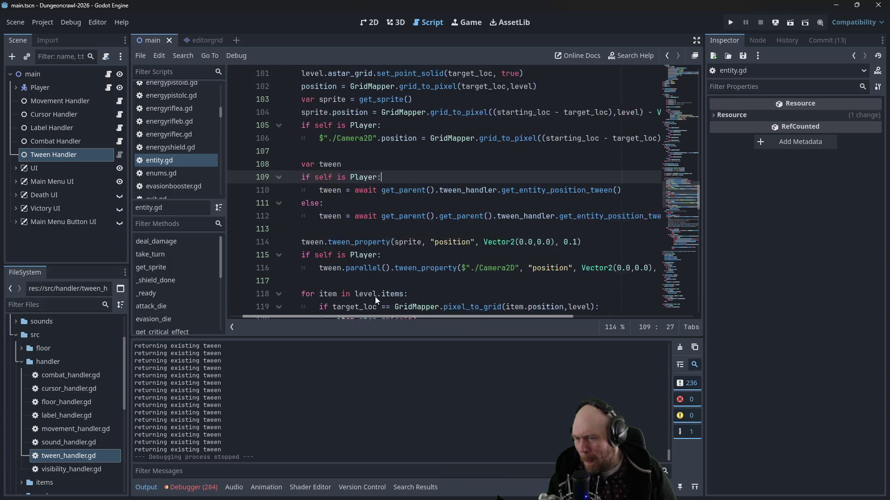
scroll(360, 265, down, 2)
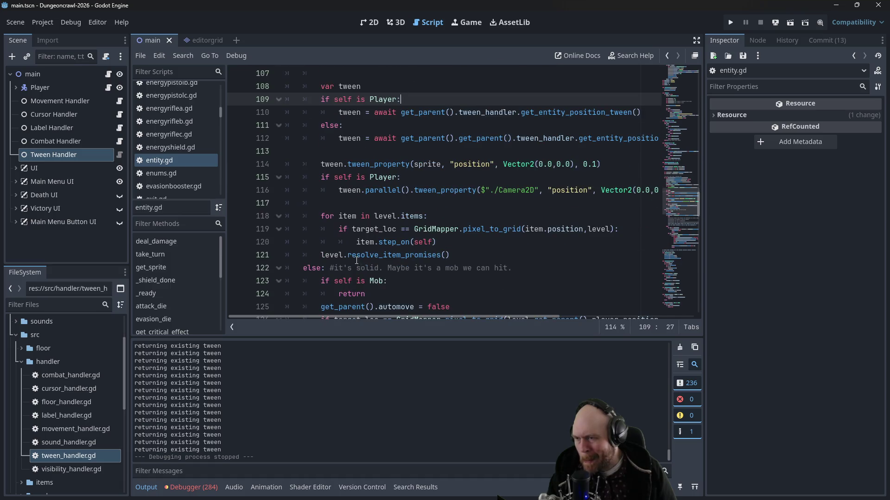
scroll(356, 261, up, 1)
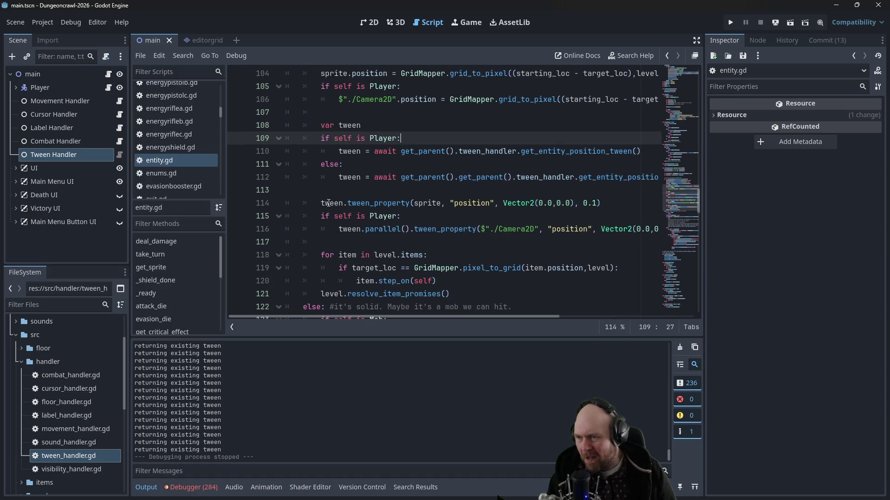
Step: Examine the sprite and camera tween lines and check Vector2's docs on line 114
mouse_move(319, 202)
mouse_down()
mouse_move(399, 216)
mouse_move(398, 228)
mouse_up()
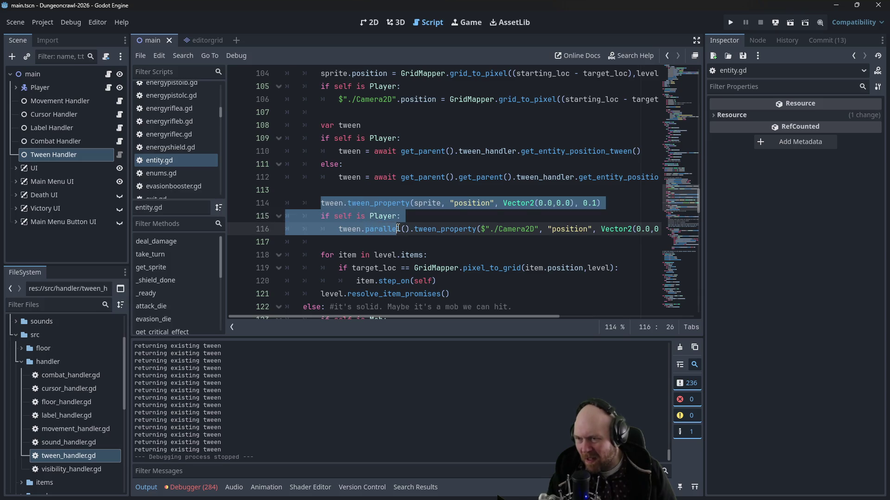
click(395, 228)
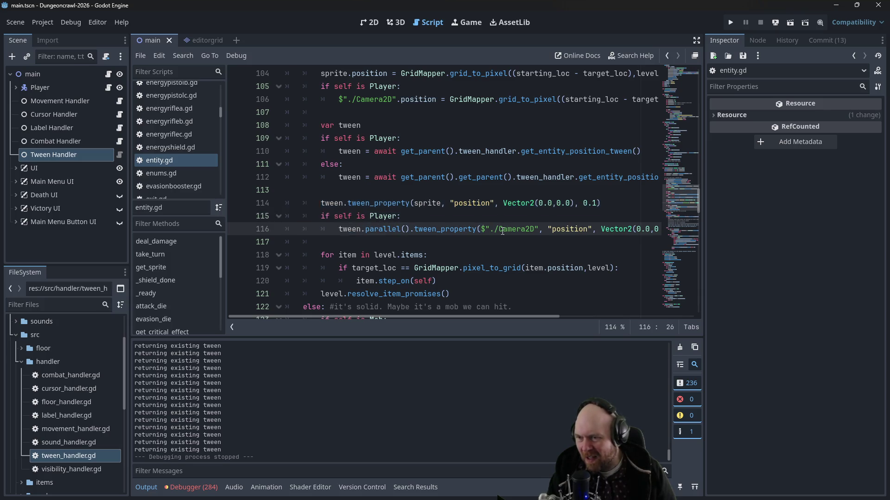
scroll(388, 315, right, 1)
scroll(389, 315, left, 1)
scroll(374, 249, up, 2)
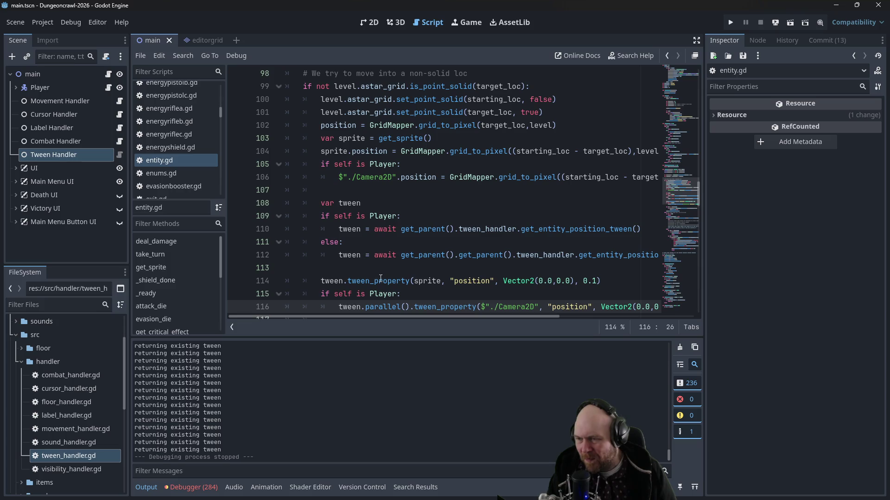
drag(453, 281, 489, 283)
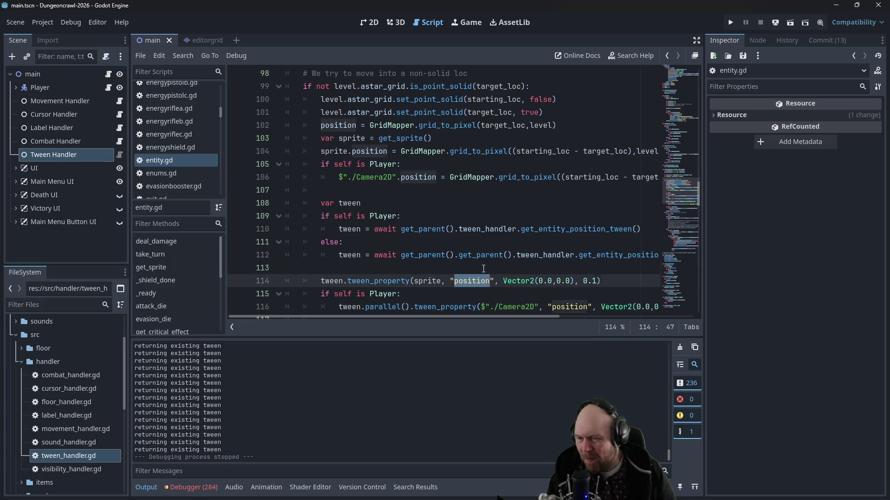
click(469, 269)
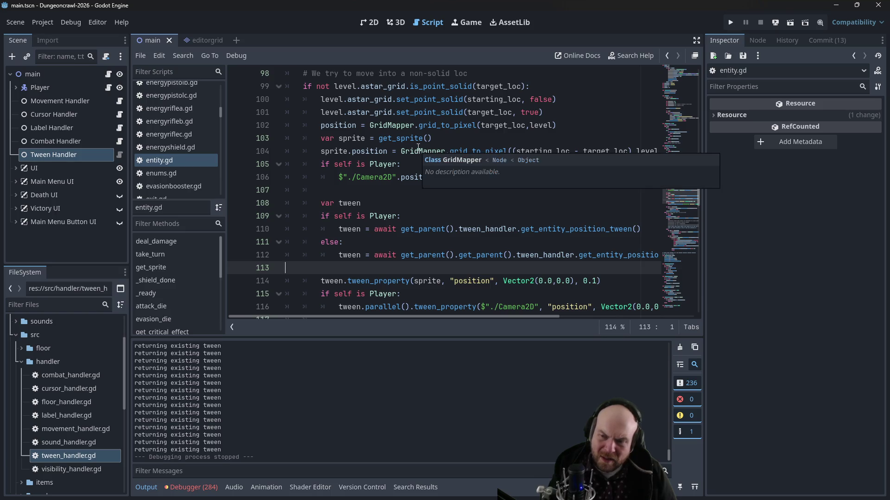
click(528, 282)
mouse_move(528, 282)
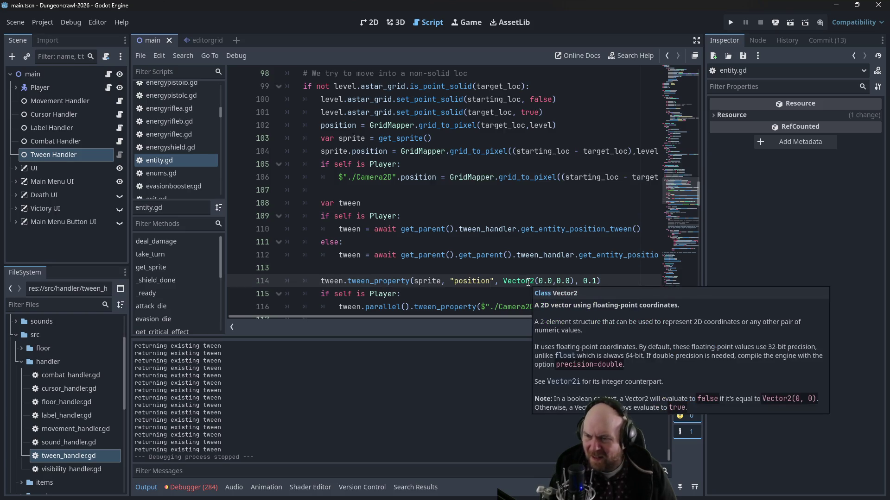
click(598, 281)
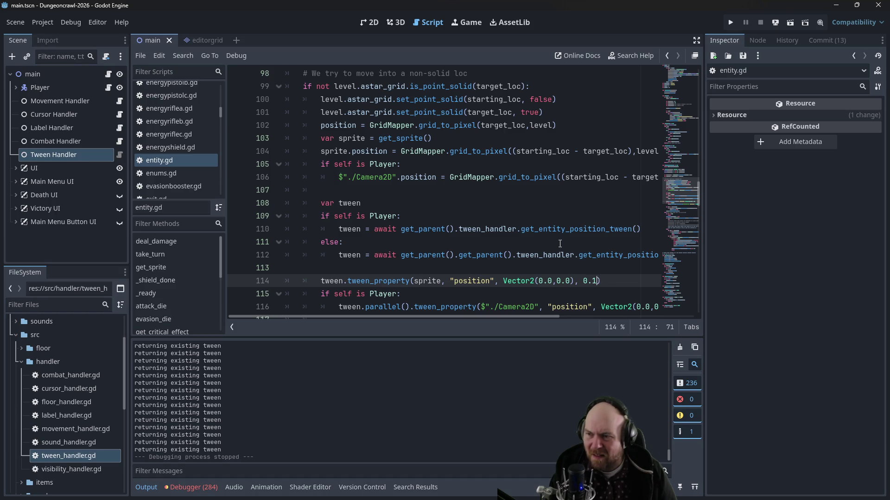
Step: Scroll through entity.gd via the minimap, then switch to mob.gd in the script list
mouse_move(410, 316)
mouse_down()
mouse_move(474, 316)
mouse_move(412, 301)
mouse_up()
scroll(617, 256, up, 1)
drag(698, 224, 687, 93)
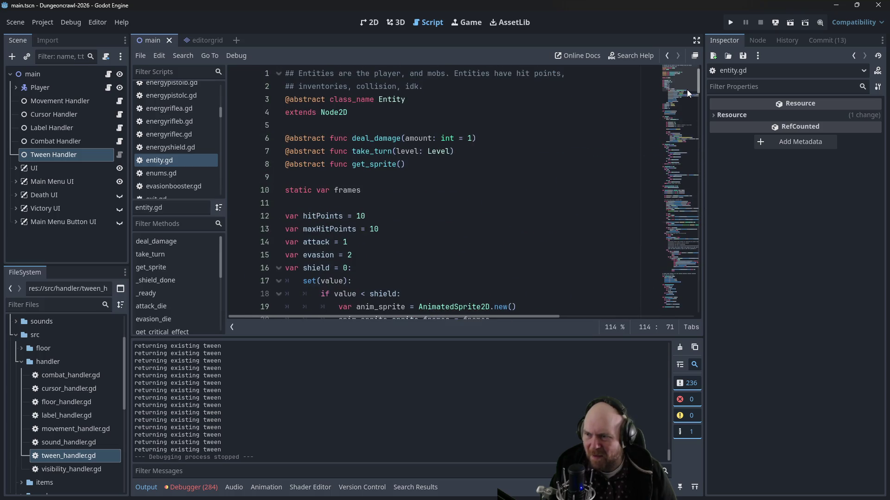
drag(687, 90, 671, 210)
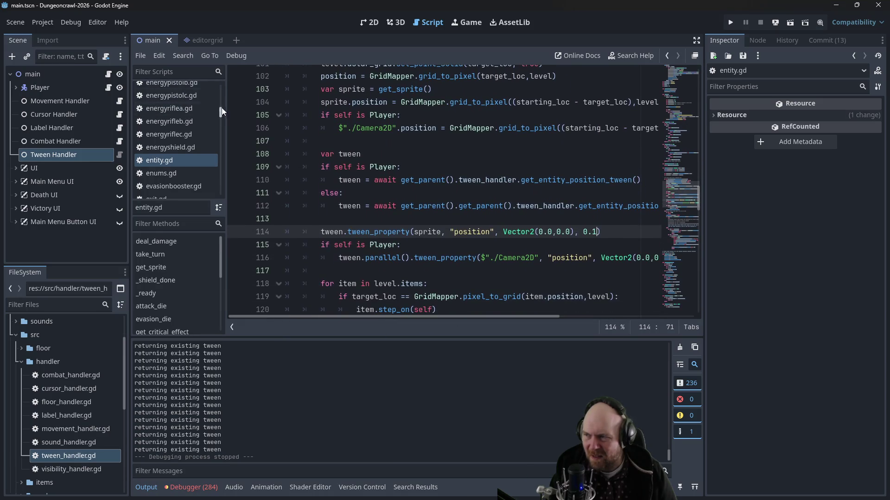
drag(221, 113, 226, 135)
click(171, 177)
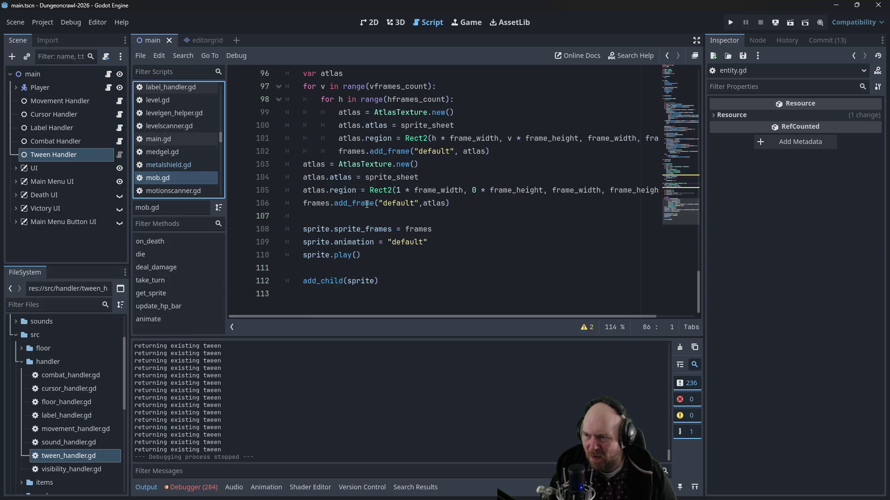
Step: Scroll through mob.gd's turn and hit-point code, then reopen entity.gd at do_move
scroll(427, 209, up, 8)
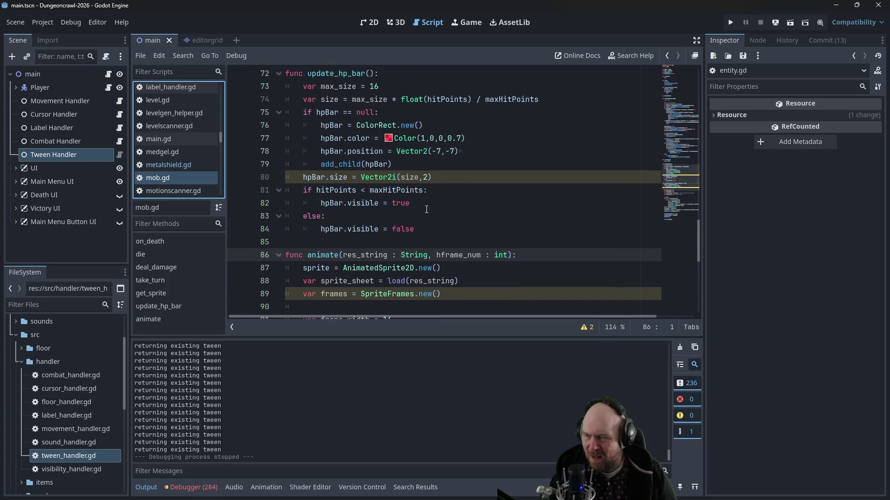
scroll(427, 209, up, 8)
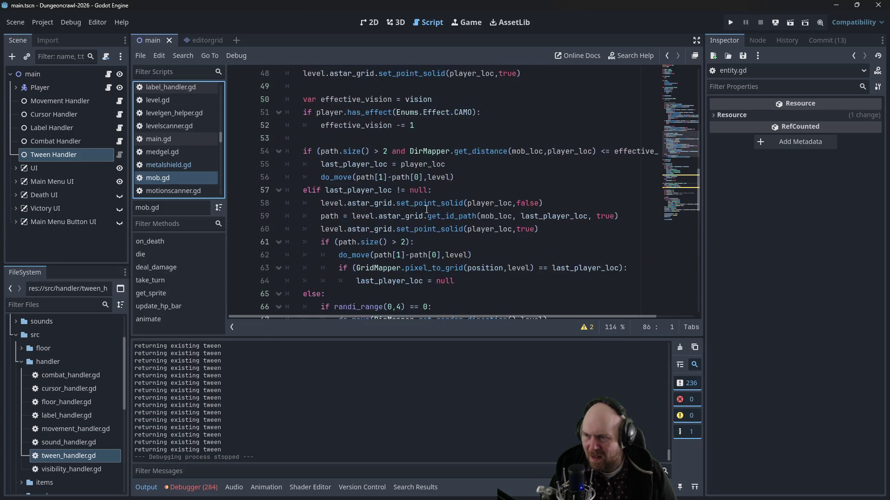
scroll(426, 209, up, 11)
scroll(426, 210, up, 4)
scroll(425, 204, down, 4)
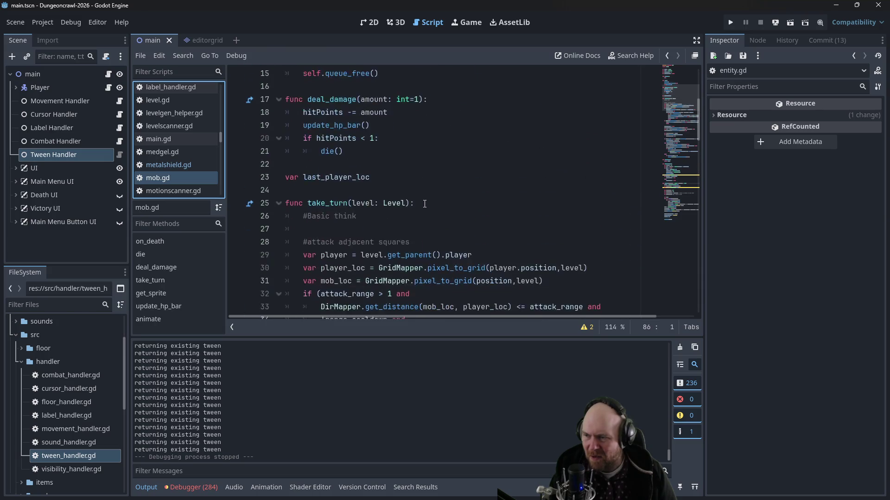
scroll(425, 204, down, 7)
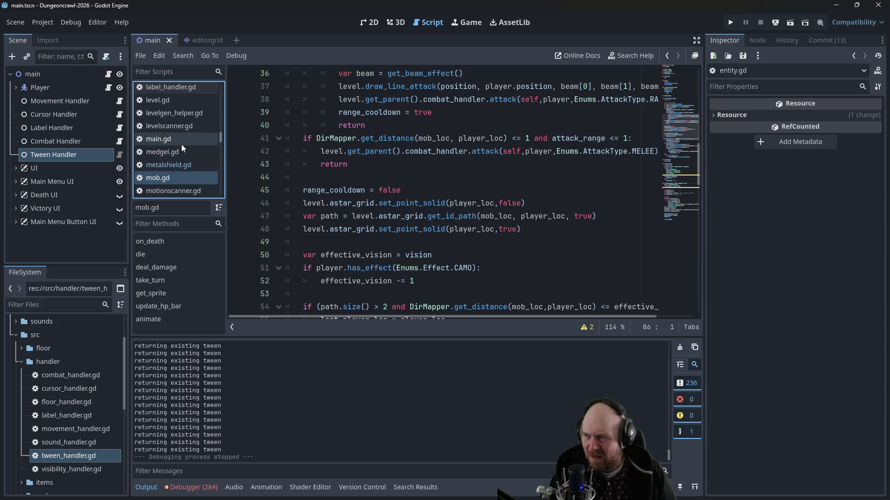
scroll(168, 142, up, 3)
scroll(171, 139, down, 3)
scroll(174, 147, up, 3)
mouse_move(221, 136)
mouse_down()
mouse_move(221, 107)
mouse_move(223, 116)
mouse_up()
click(180, 158)
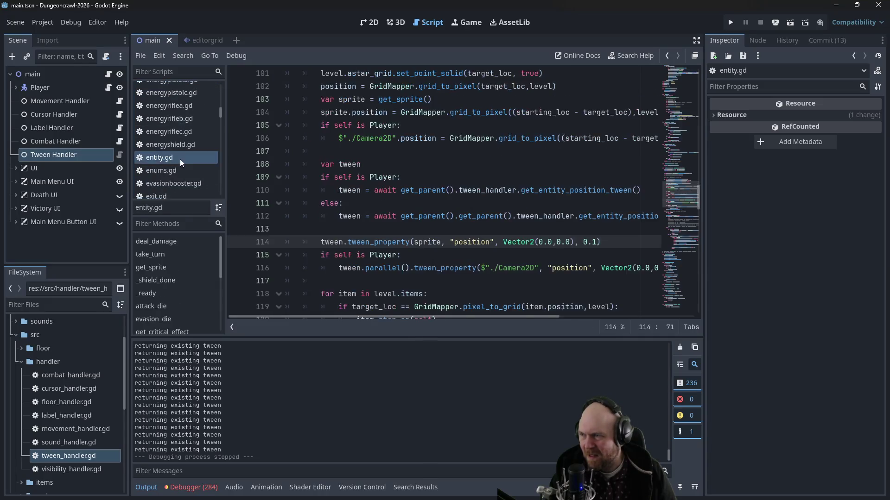
scroll(325, 186, down, 2)
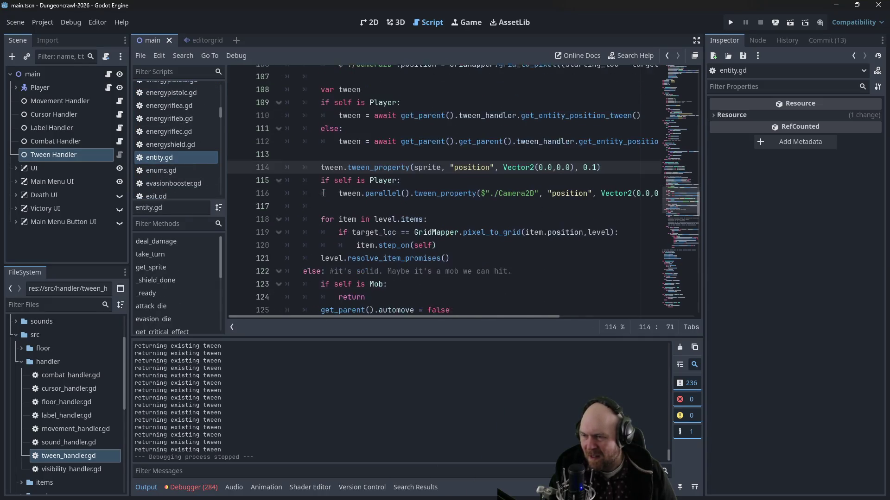
click(411, 190)
key(Down)
key(Up)
key(Up)
key(Up)
click(397, 155)
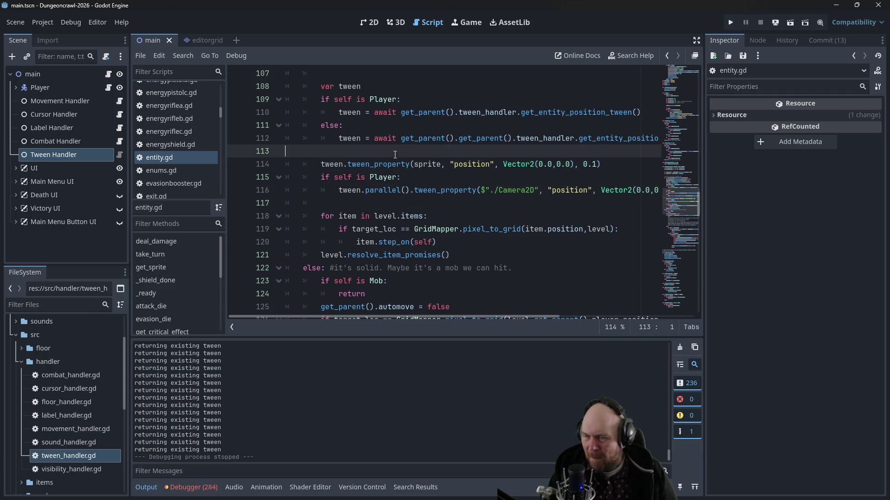
scroll(403, 185, up, 2)
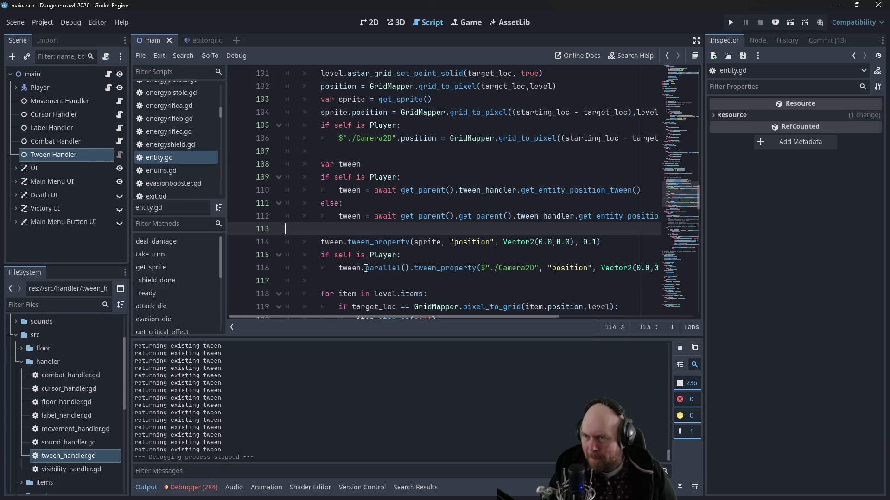
scroll(373, 313, right, 4)
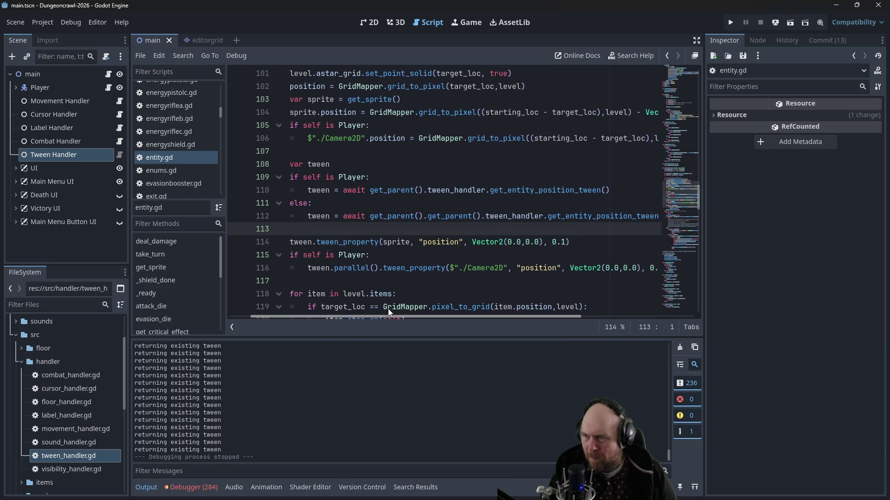
scroll(388, 308, right, 5)
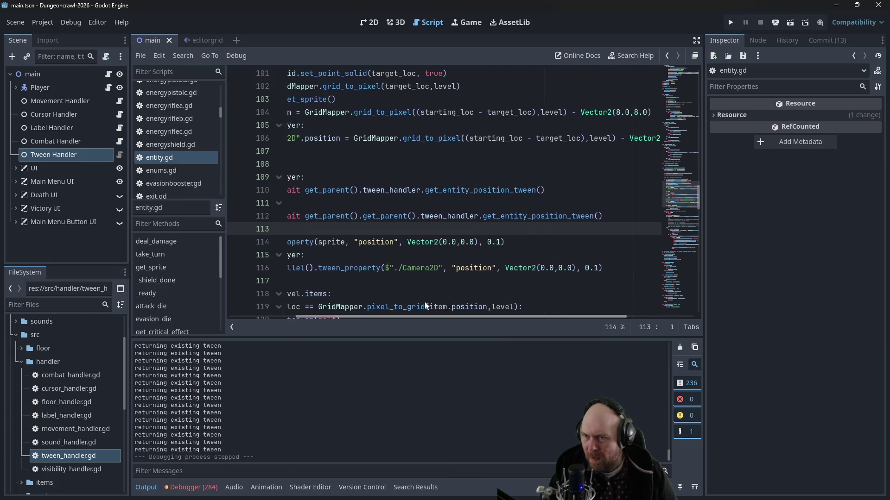
scroll(425, 302, left, 10)
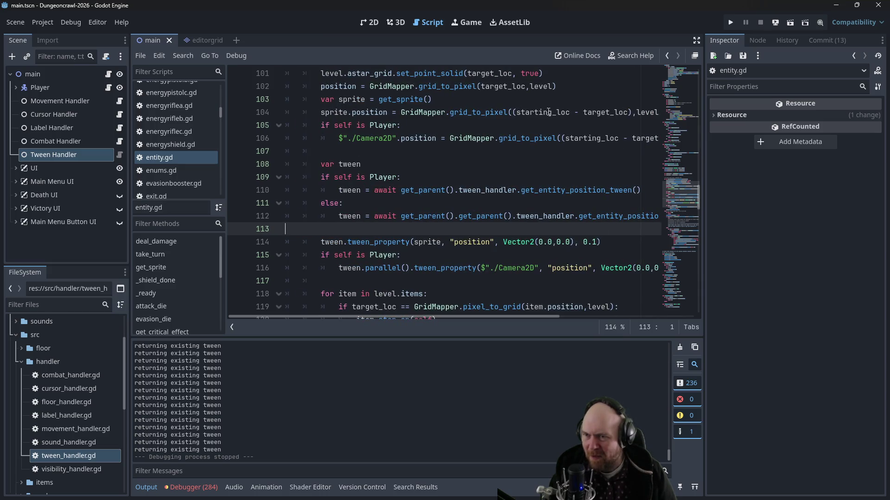
scroll(486, 315, right, 4)
scroll(542, 310, left, 6)
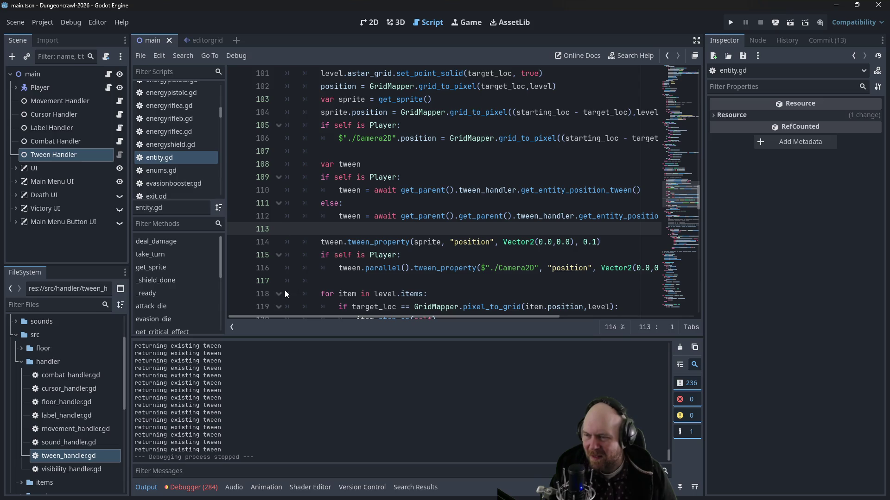
click(443, 277)
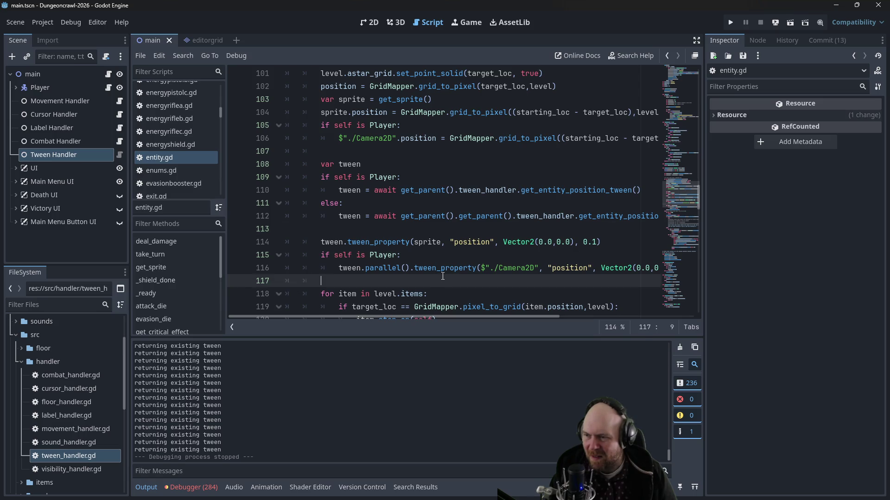
Step: Add print("tween: ", tween) to entity.gd and comment out tween_handler.gd's line 9 print, saving both
text(print)
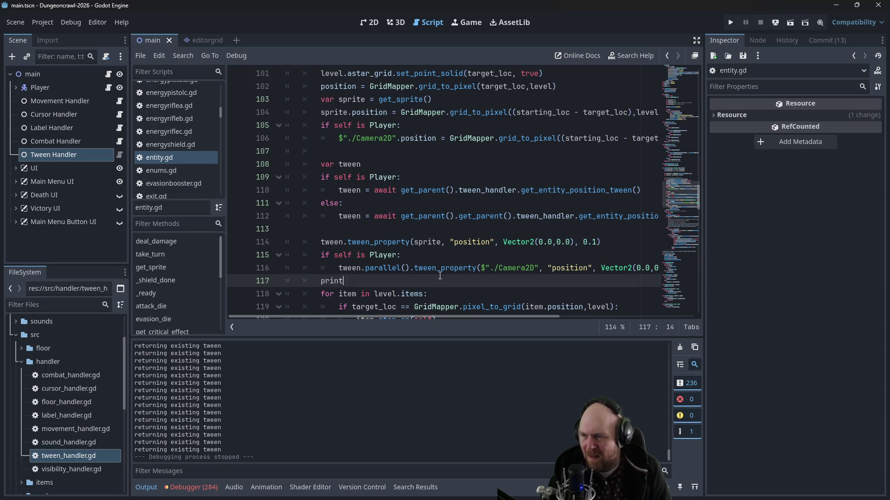
text(("tween: ")
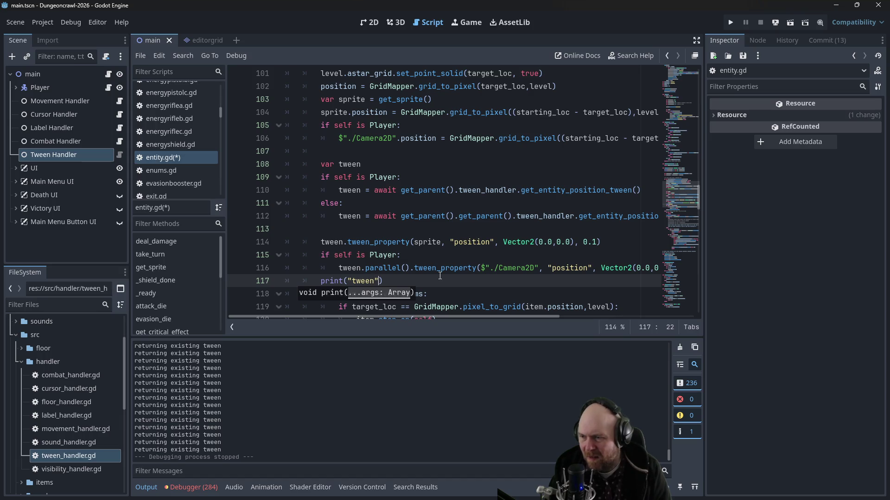
text(, tween)
key(ctrl+s)
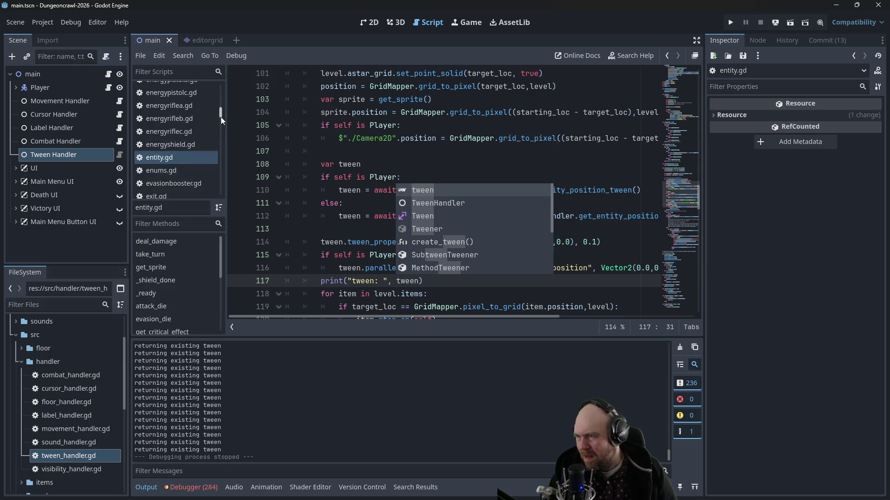
click(120, 155)
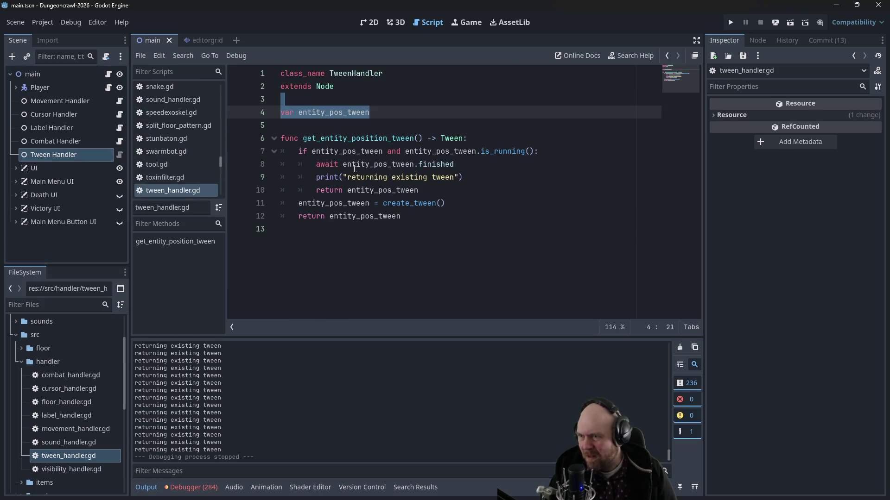
click(327, 178)
text(#)
key(ctrl+s)
Step: Switch back to entity.gd in the script list and run the game
drag(218, 163, 215, 116)
scroll(215, 115, up, 1)
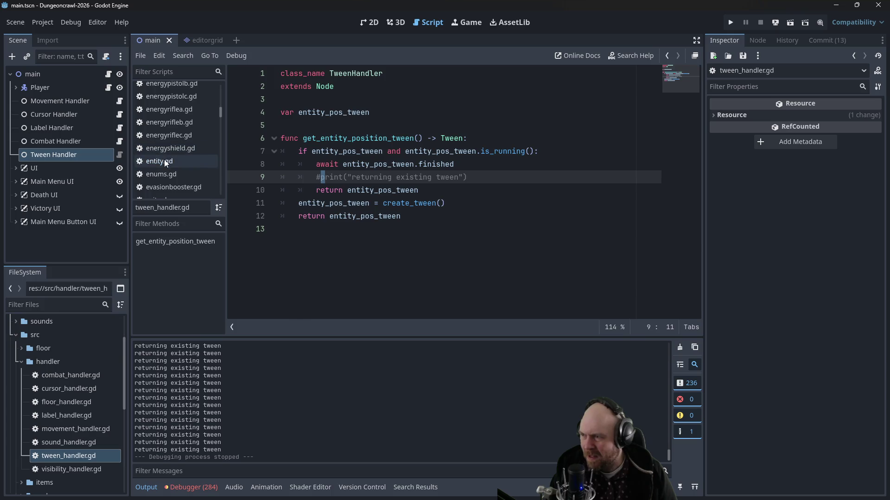
click(164, 160)
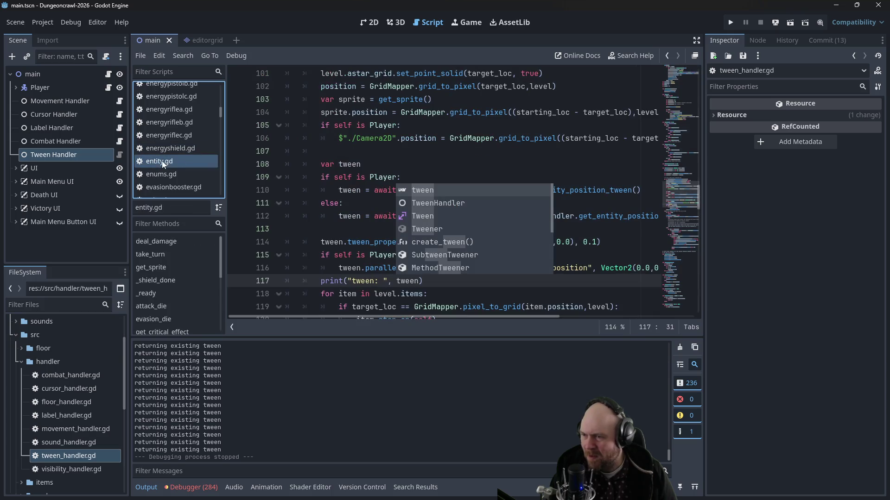
click(731, 23)
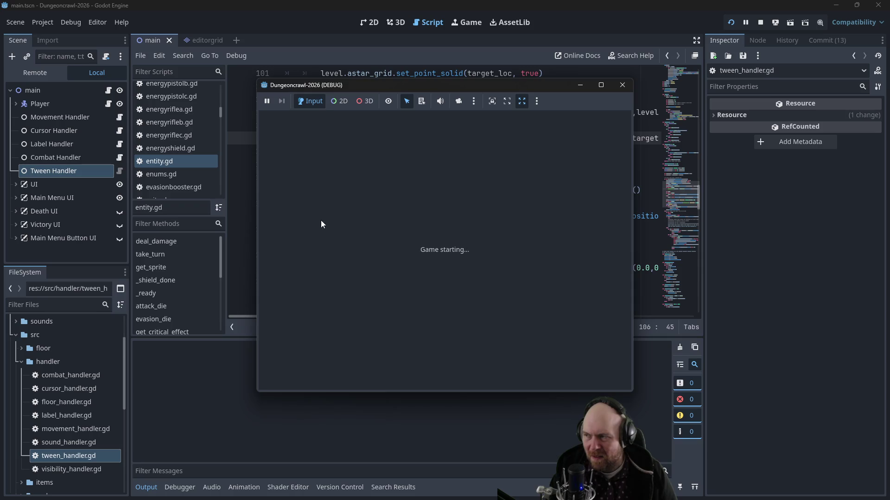
Step: Start a new game, pick up the Floodlight and IX-7KW Handlzr, and ready both
click(388, 241)
click(468, 229)
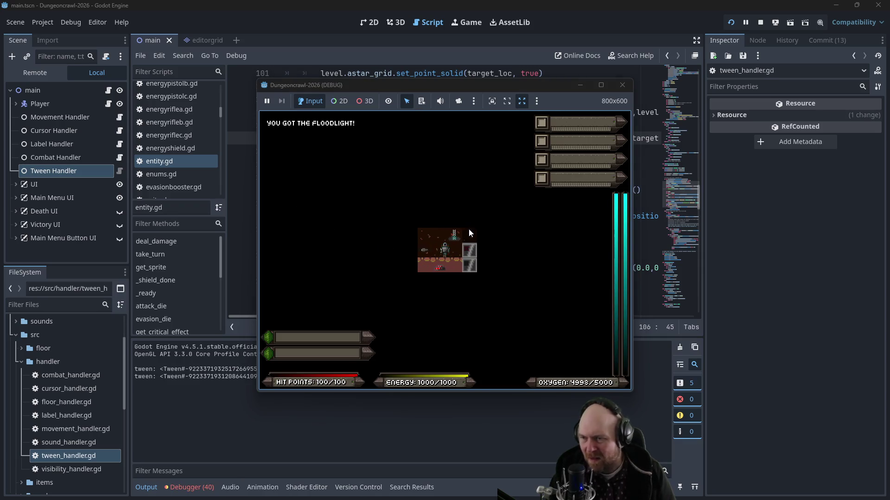
key(1)
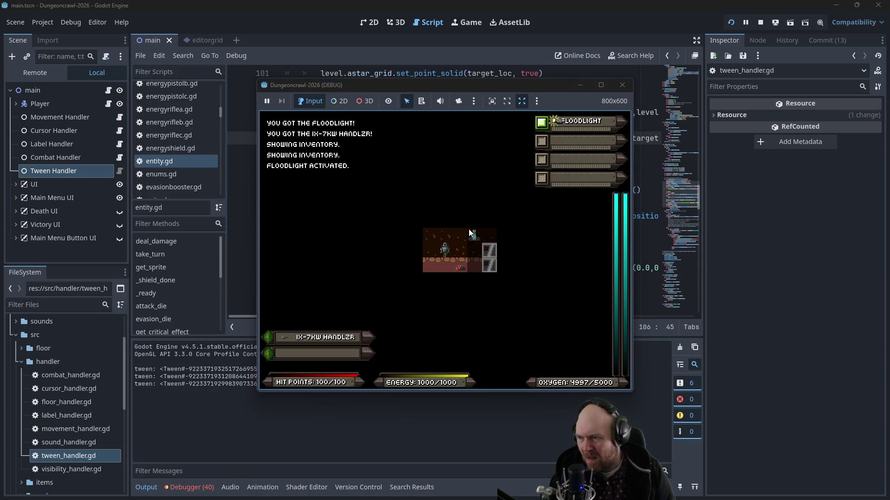
key(q)
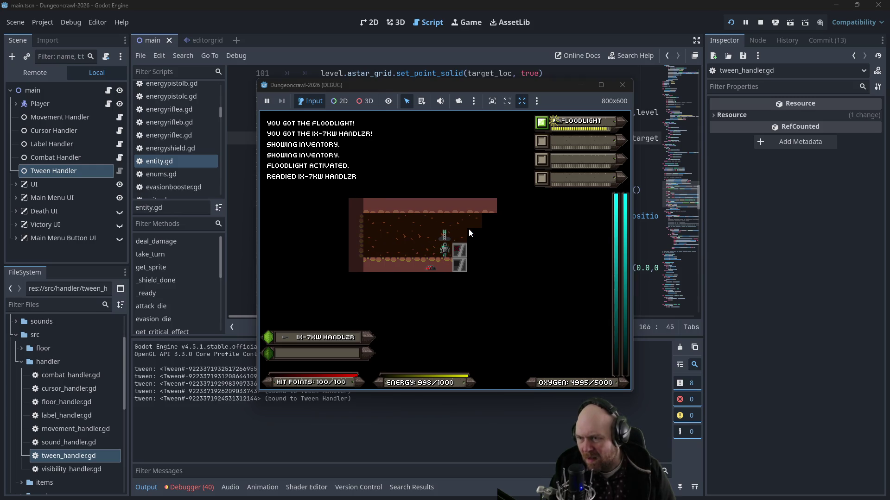
Step: Walk the player onto the stairs and descend to the next dungeon level
key(Up)
key(n)
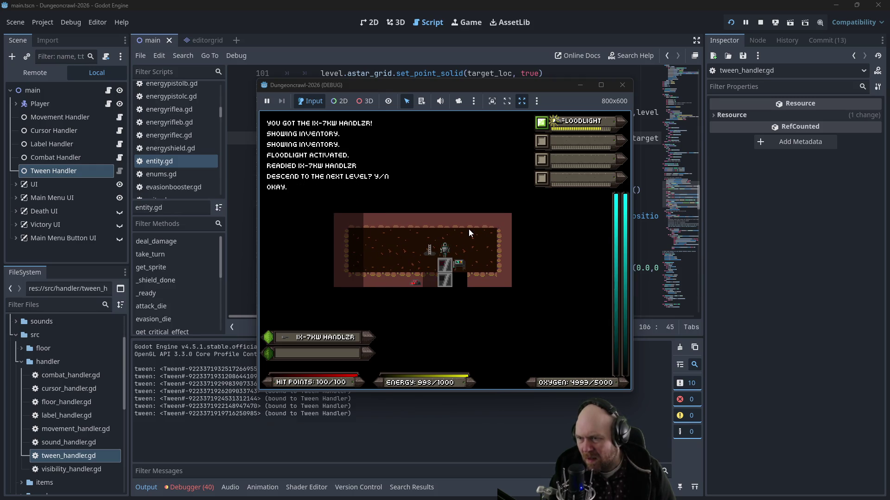
key(Up)
key(Left)
key(Left)
key(Left)
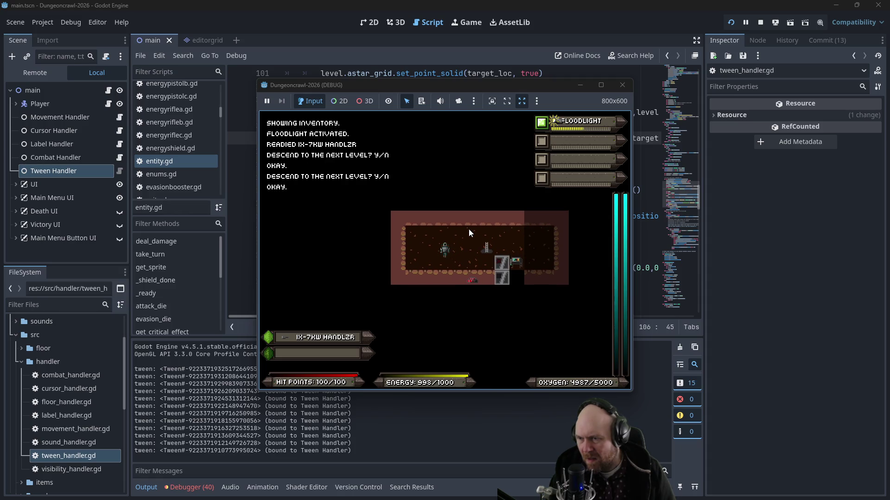
key(Right)
key(Right)
key(Right)
key(Left)
key(Left)
key(Left)
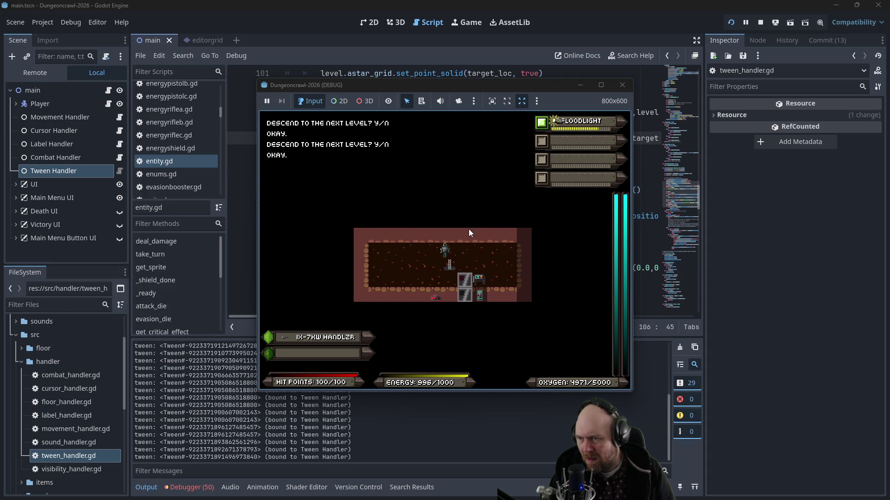
key(Right)
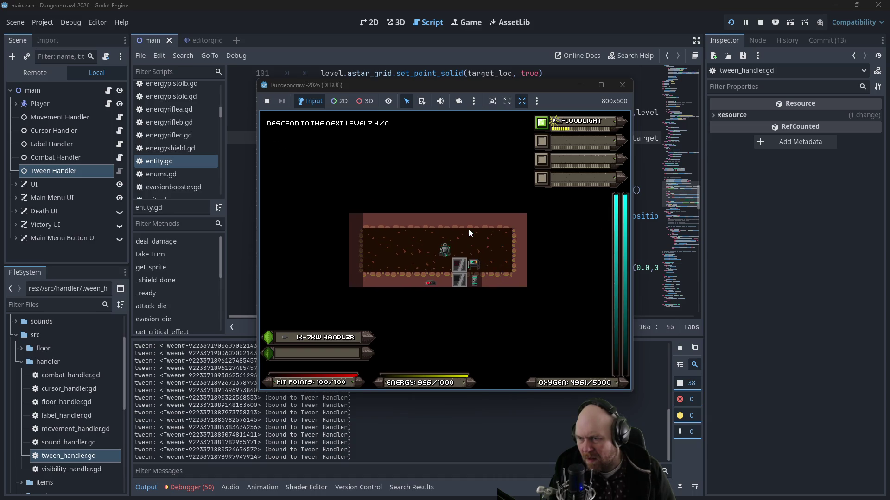
key(Right)
key(y)
key(Up)
Step: Collect the iron piles, the key, the IX-9KW Griplzr and 50 iron in the new room
key(Right)
key(Up)
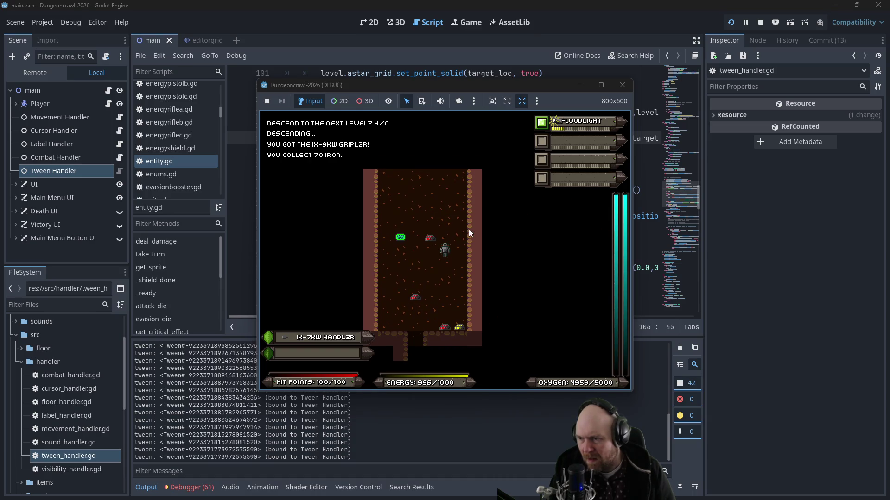
key(Up)
key(Left)
key(Left)
key(Left)
key(Down)
key(Down)
key(Down)
key(Right)
key(Down)
key(Down)
key(Down)
key(Down)
key(Down)
key(Down)
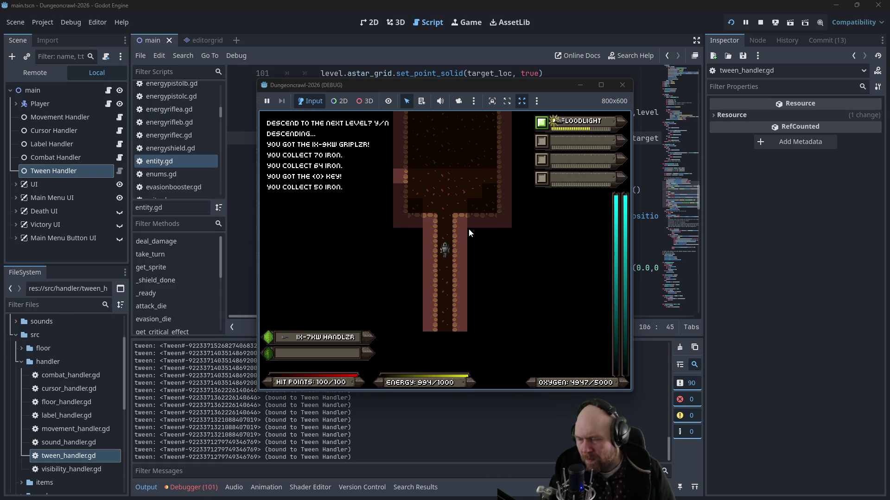
key(Down)
key(Down)
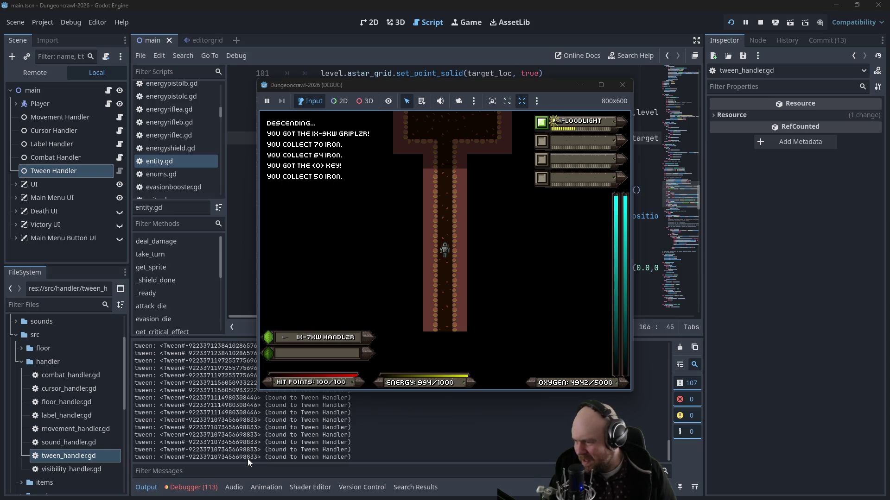
Step: Walk down the corridor and right into the next room
click(427, 182)
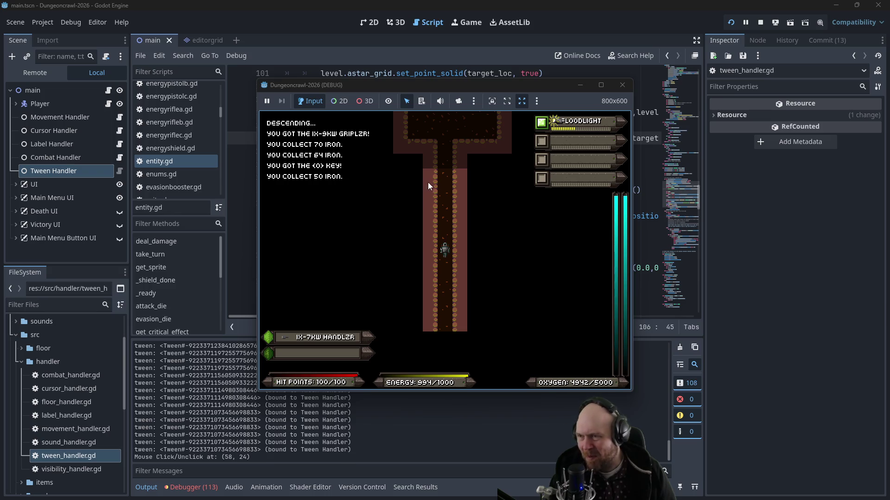
key(Down)
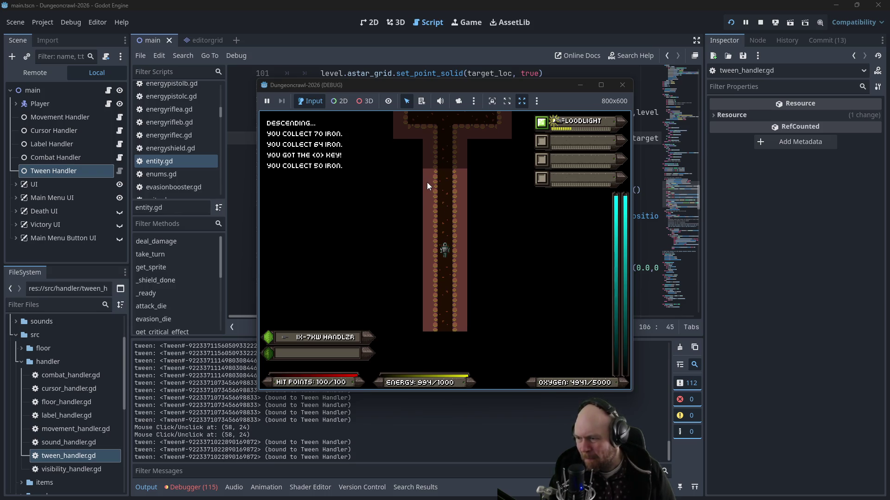
key(Down)
key(Down)
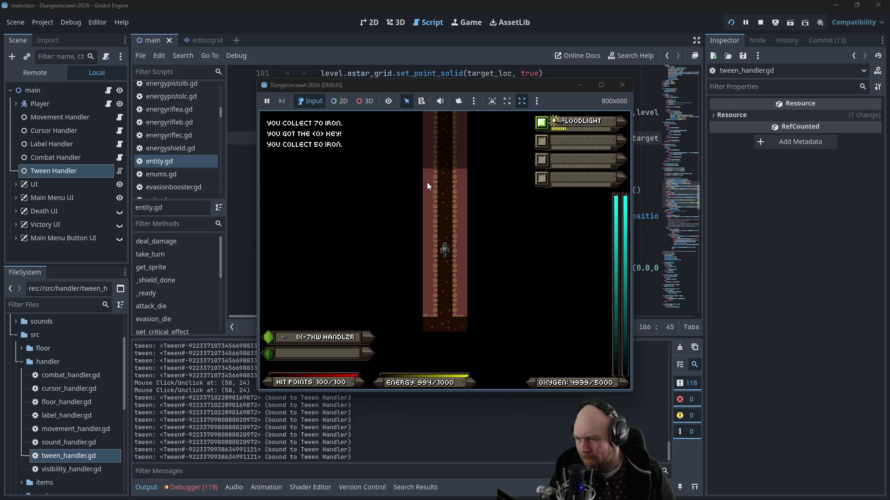
key(Down)
key(Down)
key(Down)
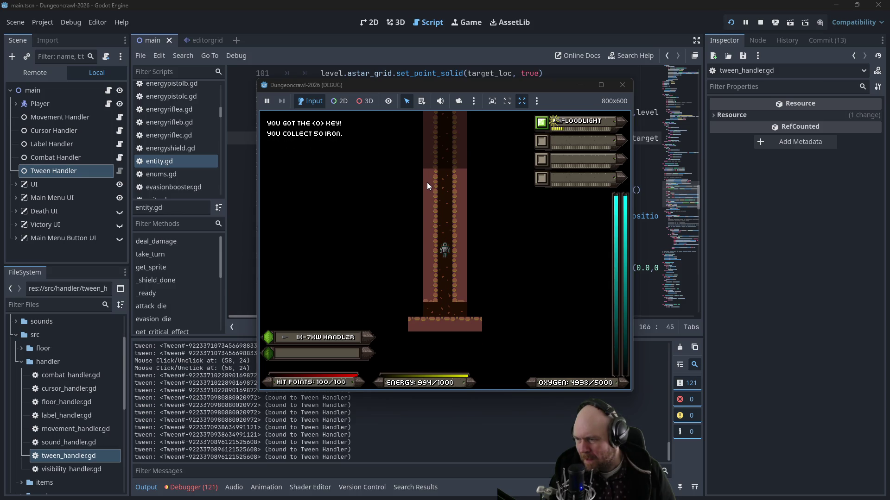
key(Down)
key(Down)
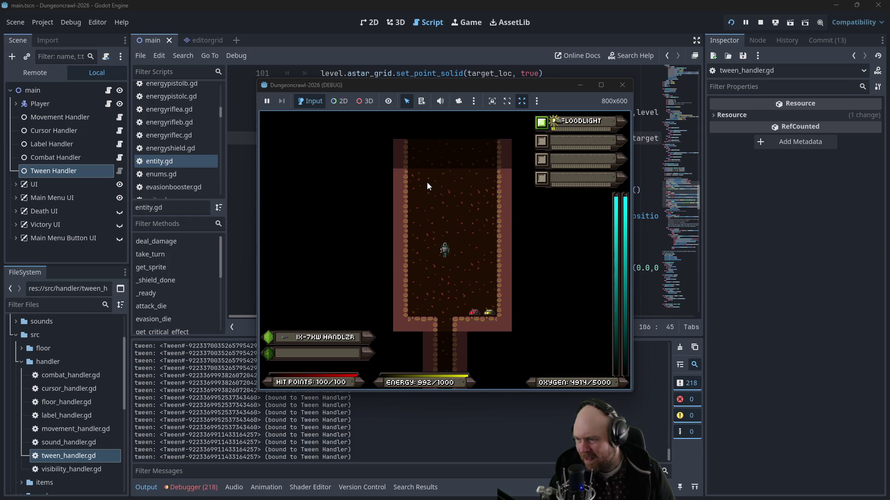
key(Down)
key(Right)
key(Right)
key(Right)
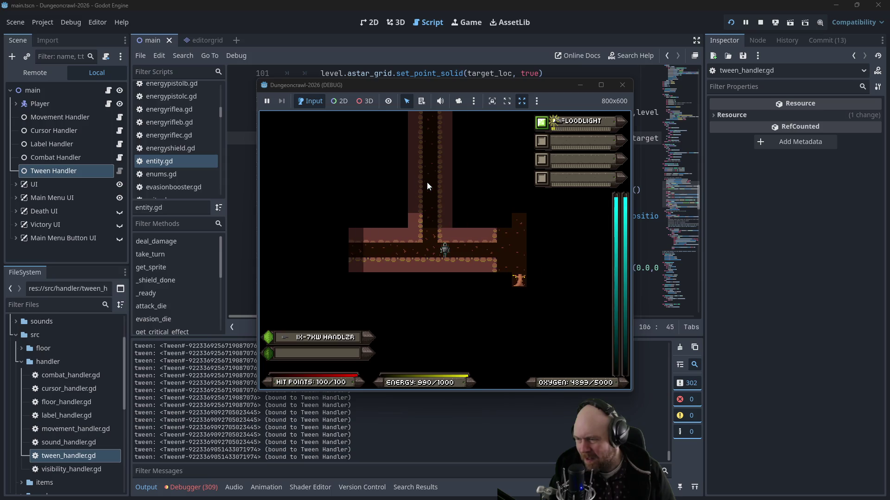
key(Right)
key(Right)
key(Right)
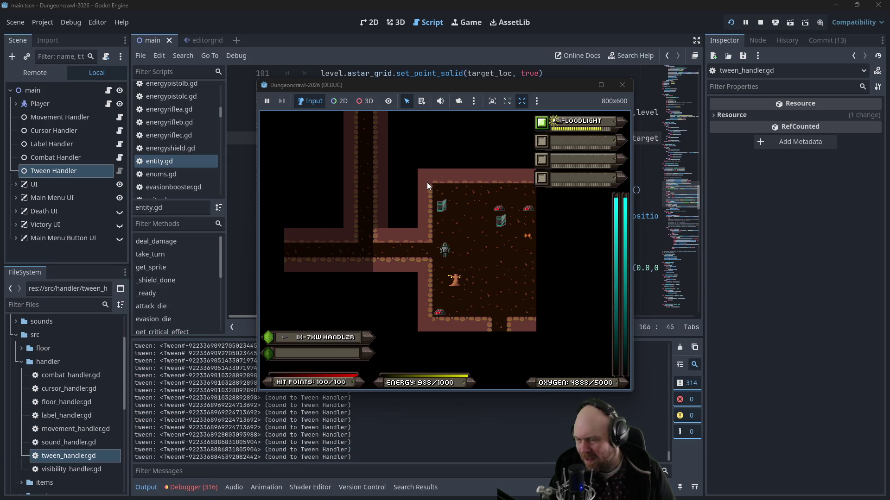
Step: Punch the Martian Butterfly and Rogue Bat, grab two iron piles, then stop the game
key(f)
key(f)
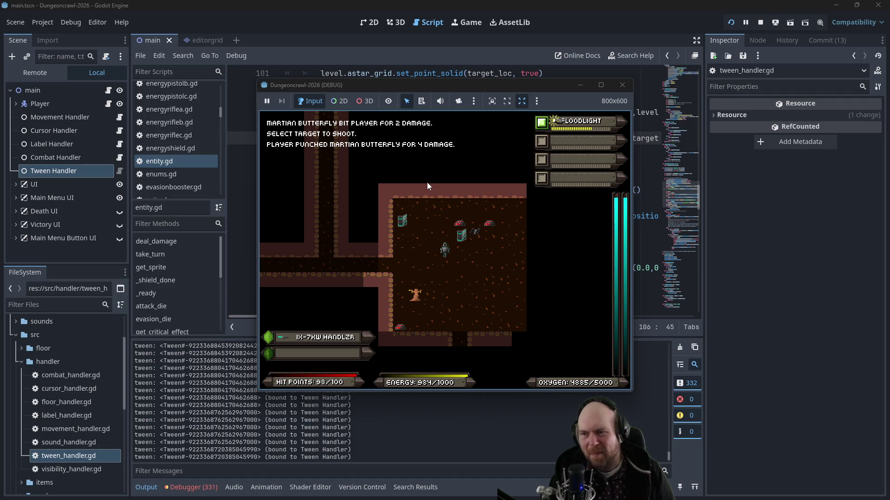
key(f)
key(f)
key(Up)
key(Up)
key(Right)
key(Right)
key(Right)
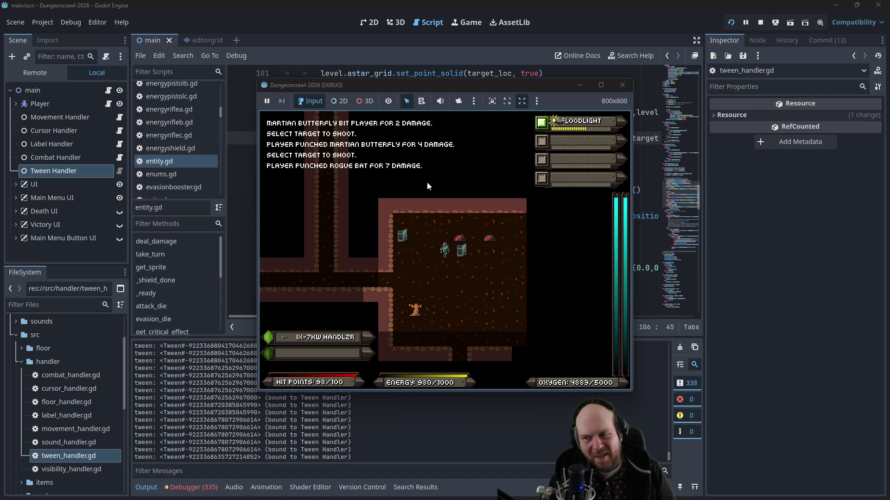
key(Down)
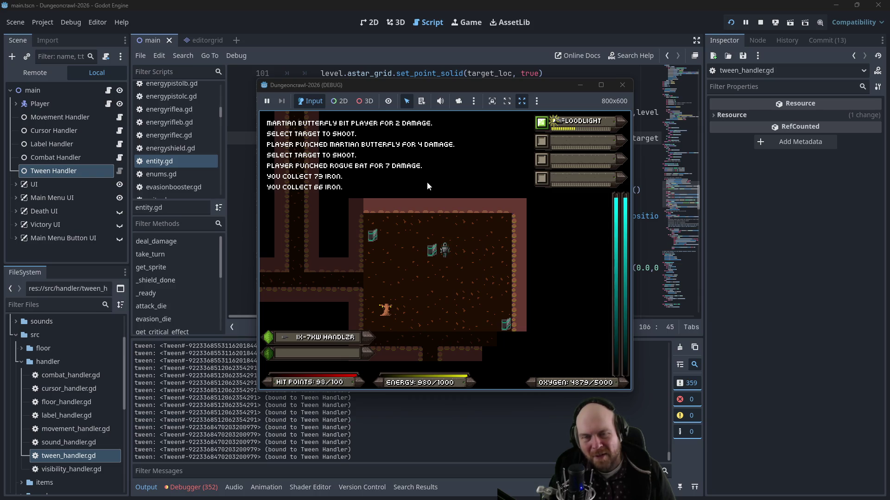
key(Down)
key(Left)
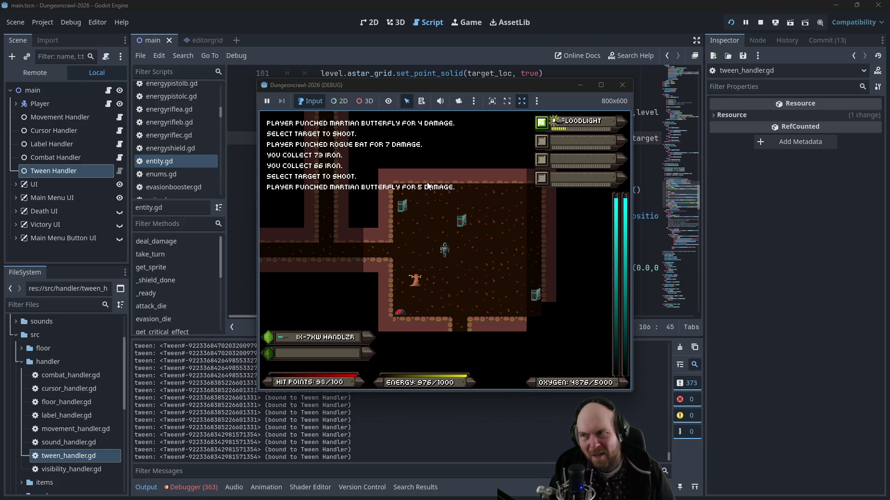
click(622, 85)
Step: Pass self as the argument to the player's get_entity_position_tween call in entity.gd
click(401, 208)
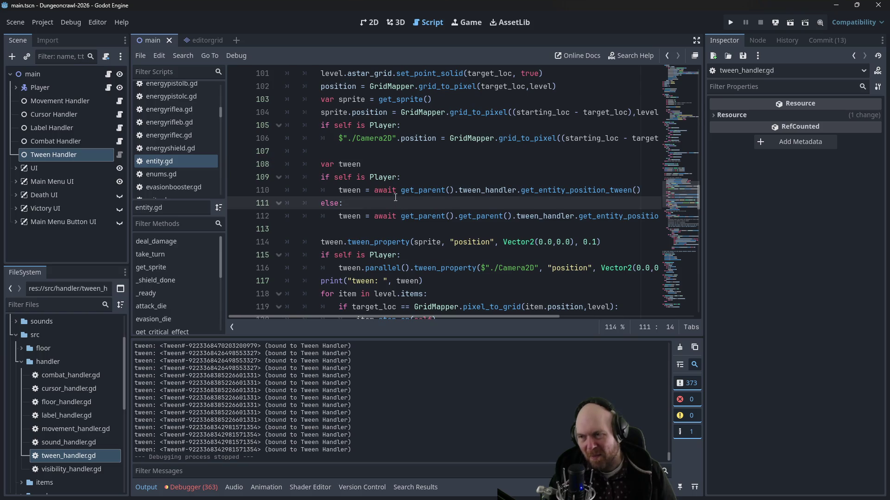
scroll(395, 197, up, 2)
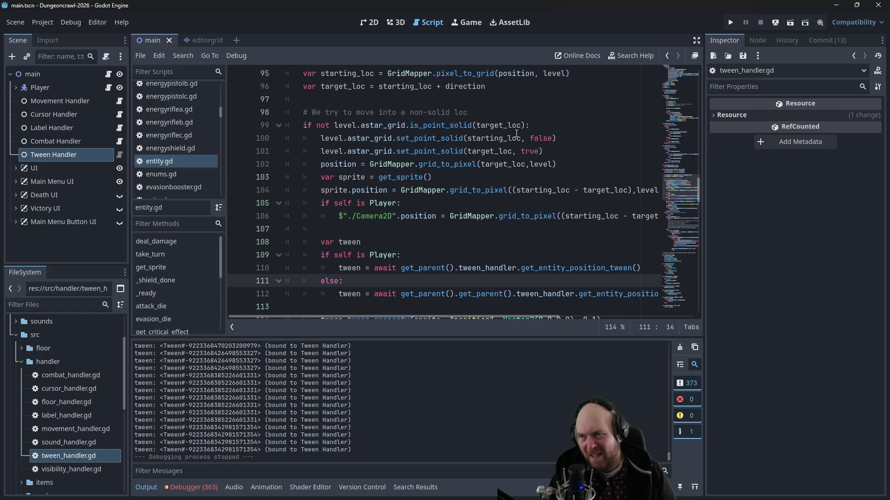
scroll(510, 148, up, 2)
scroll(532, 189, down, 2)
drag(490, 318, 518, 316)
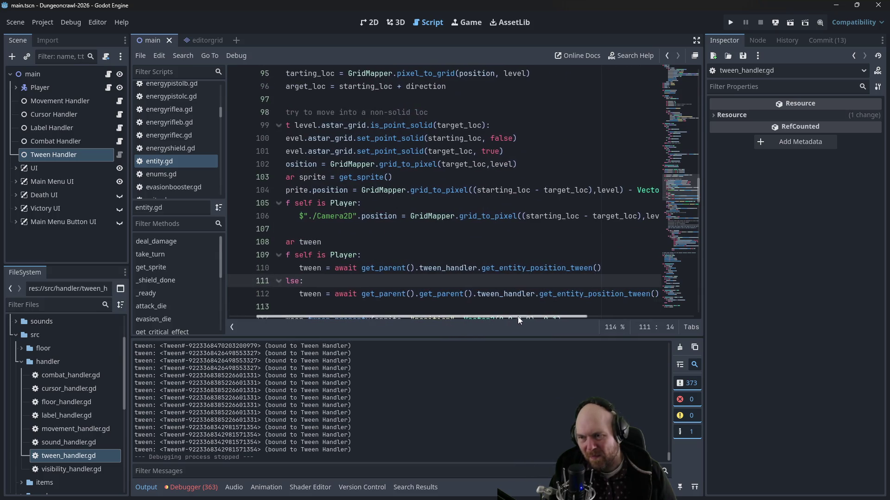
click(644, 262)
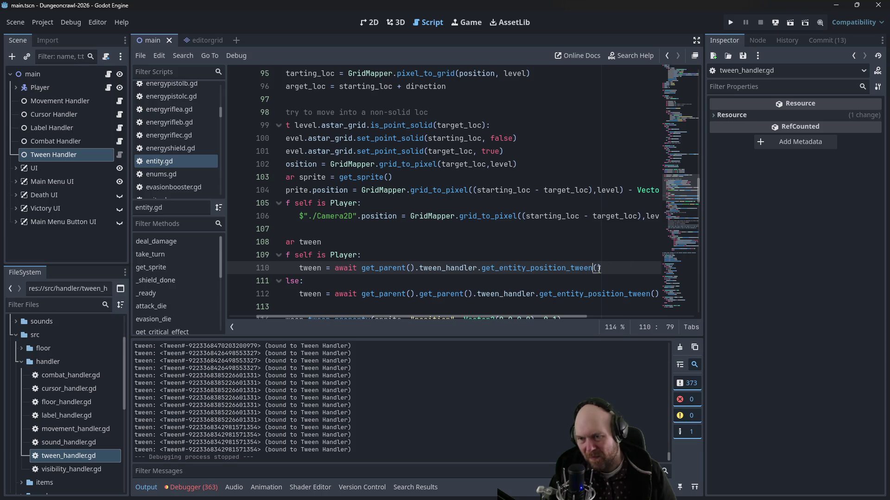
text(self)
Step: Pass self to the enemy's get_entity_position_tween call on line 112 and save entity.gd
key(Down)
key(Down)
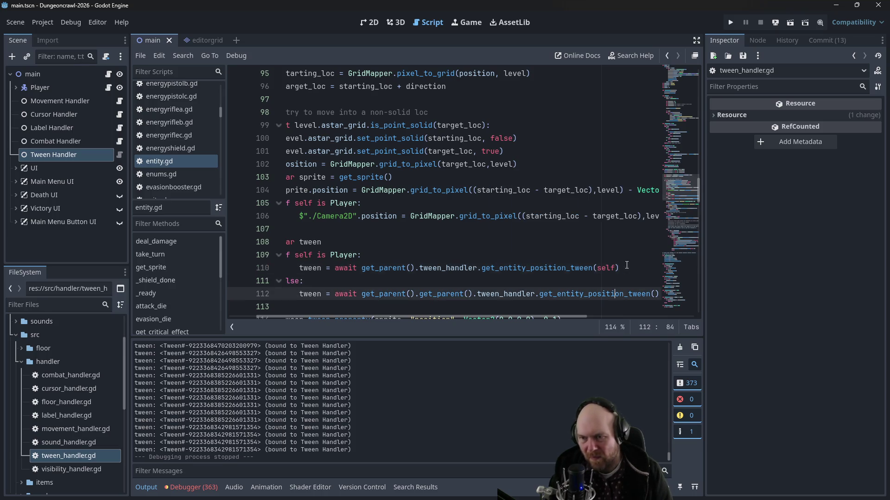
key(End)
key(Left)
text(self)
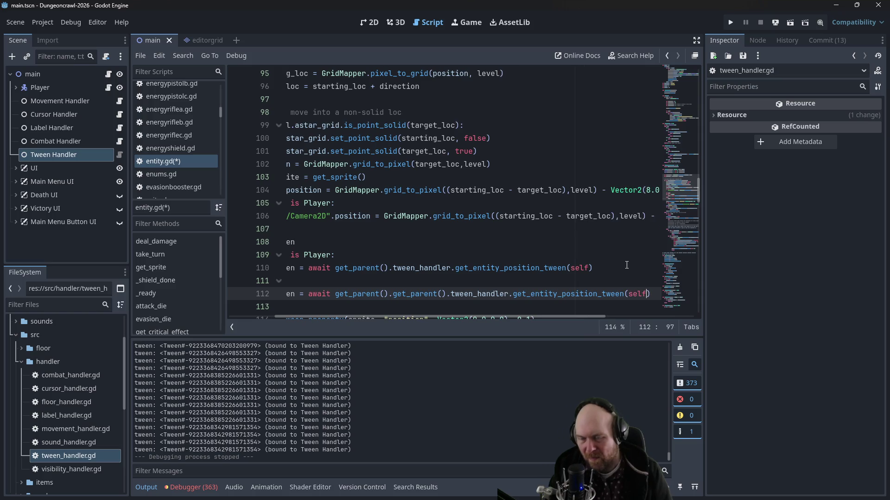
drag(491, 319, 391, 316)
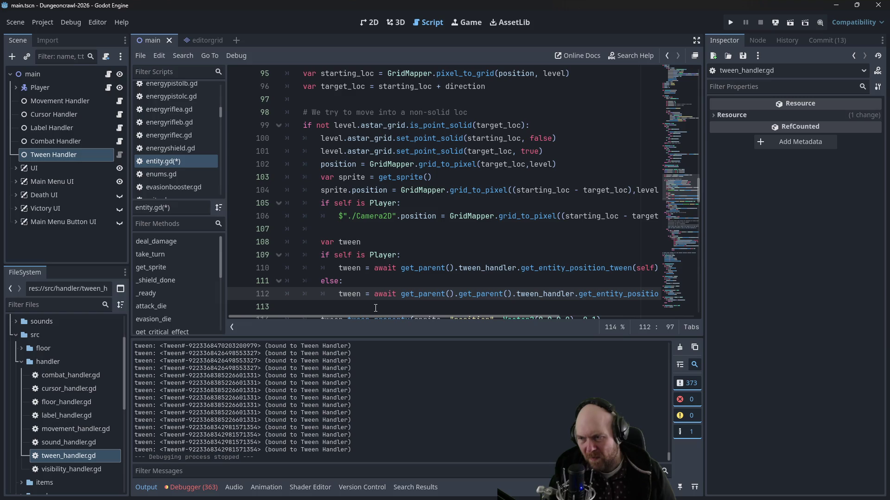
scroll(370, 305, down, 1)
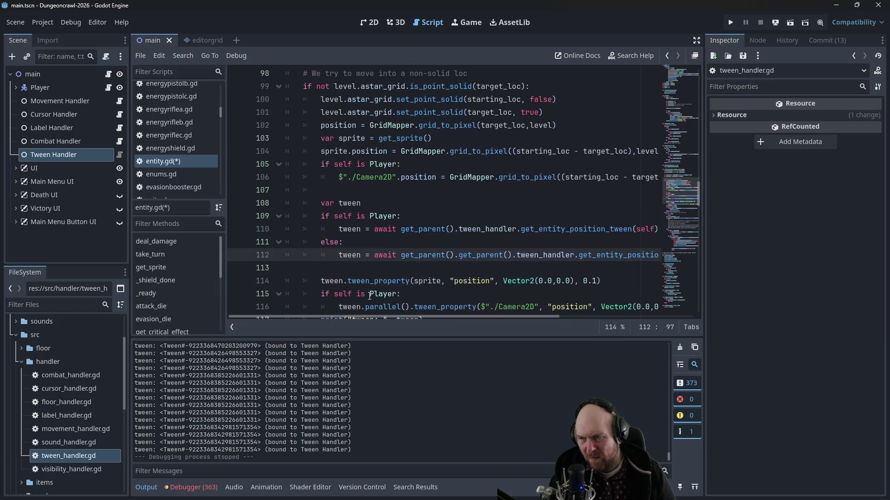
key(ctrl+s)
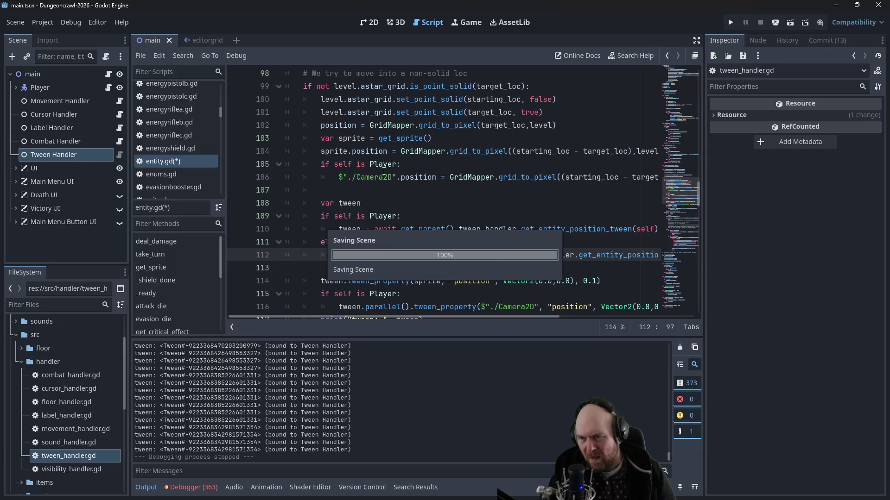
click(416, 169)
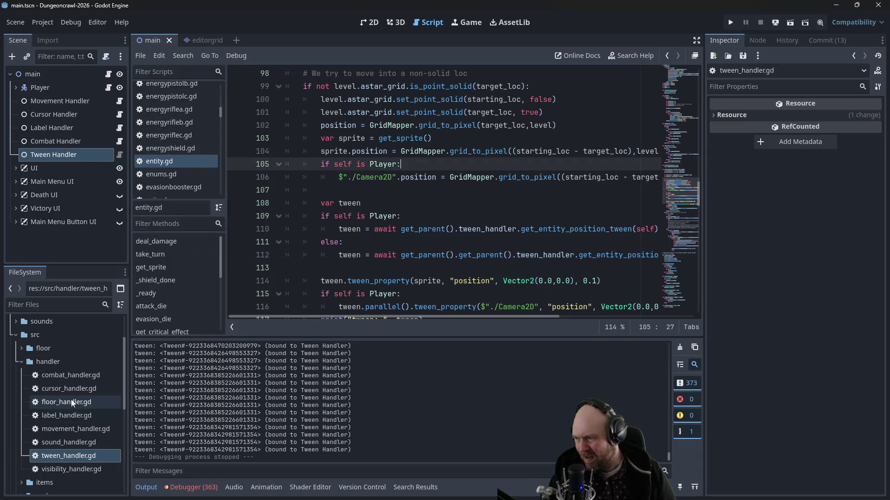
Step: Open tween_handler.gd and insert an empty line after line 4
double_click(64, 455)
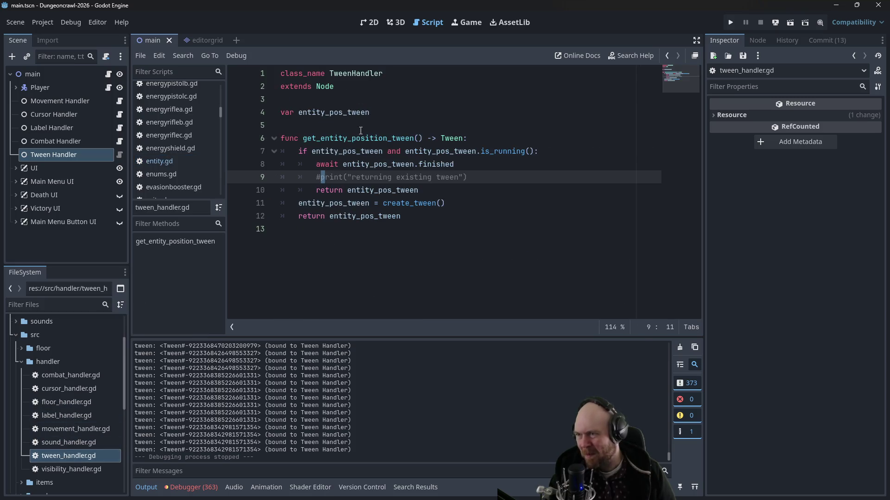
click(378, 111)
key(Return)
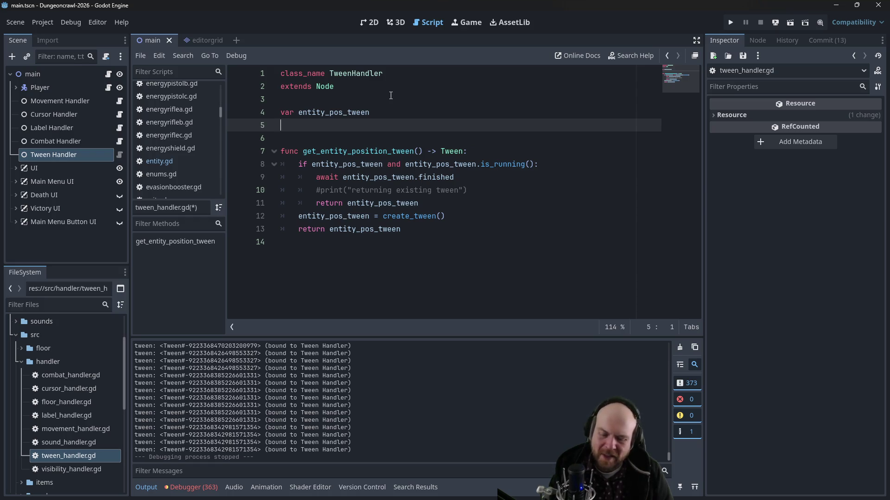
key(Up)
key(Up)
key(Down)
key(Down)
key(Up)
key(End)
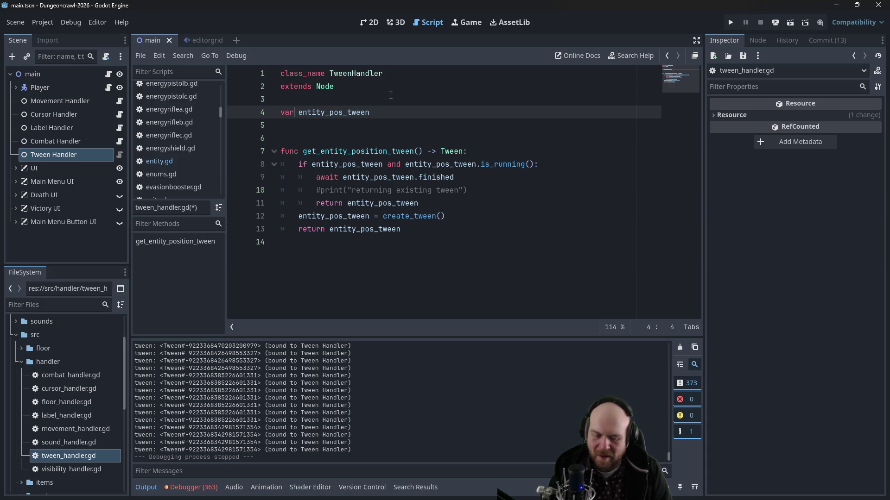
Step: Initialise entity_pos_tween to an empty dictionary {} and open a new Firefox private tab
key(Down)
key(Up)
key(End)
text(= {})
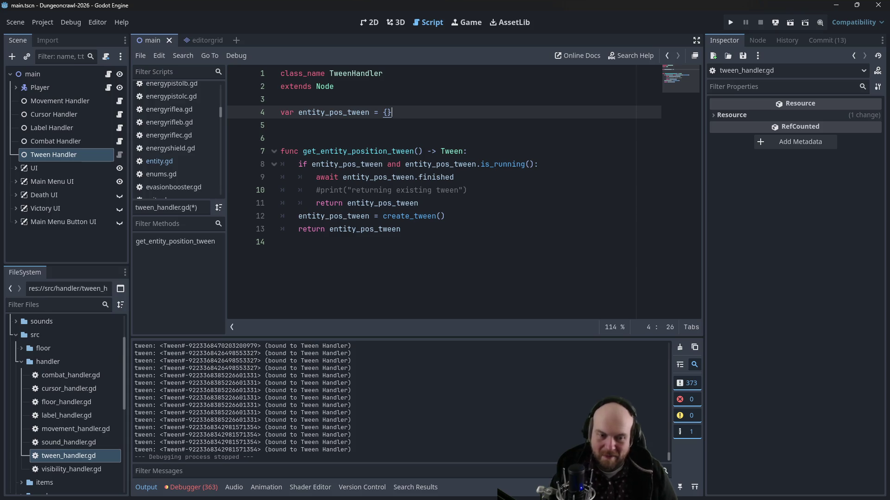
key(alt+Tab)
key(ctrl+t)
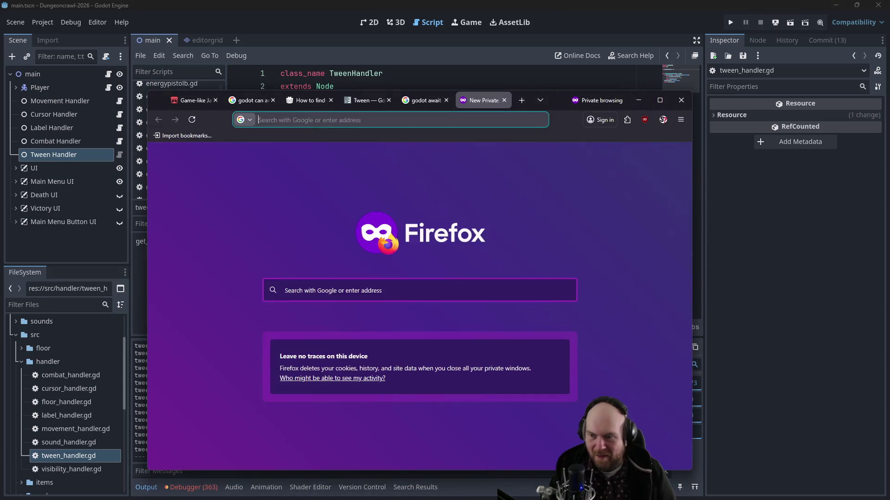
Step: Search the web for 'godot making a dictionary'
text(goodot making a d)
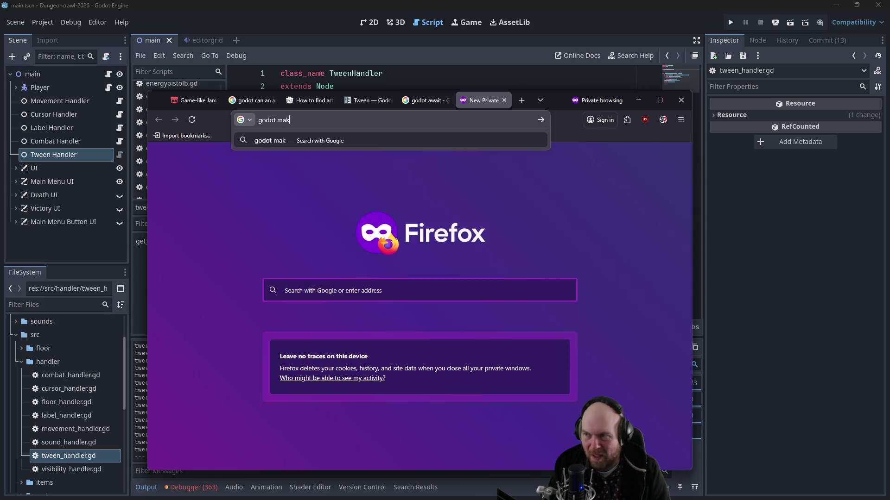
text(icio)
key(BackSpace)
key(BackSpace)
key(BackSpace)
text(tionary)
key(Return)
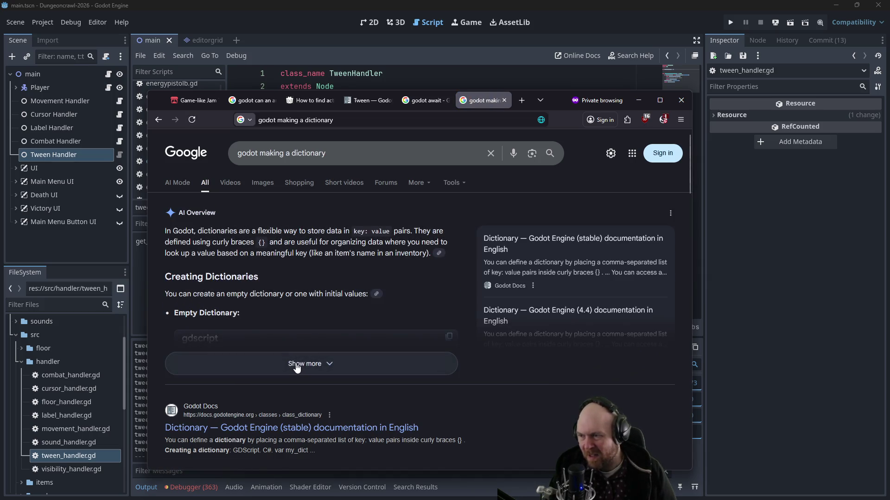
Step: Expand the AI Overview's code examples, then minimise Firefox to return to Godot
scroll(298, 365, down, 1)
scroll(308, 328, down, 2)
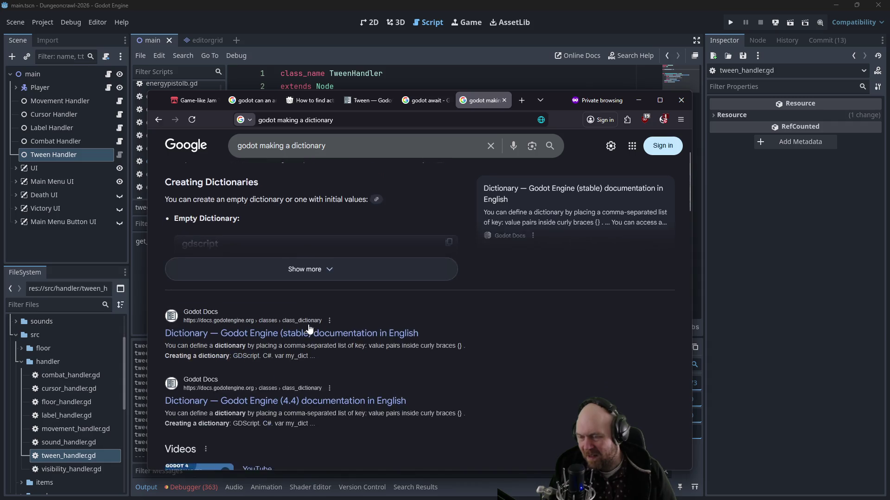
scroll(349, 304, up, 2)
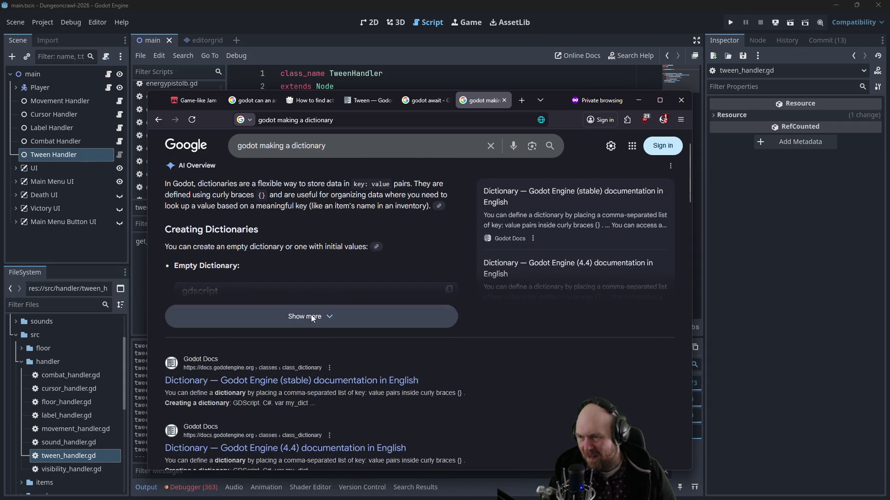
click(310, 316)
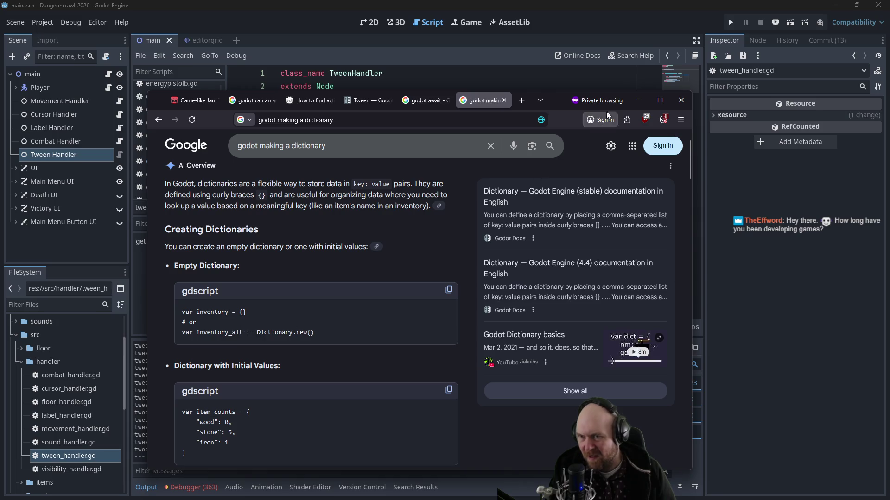
click(638, 99)
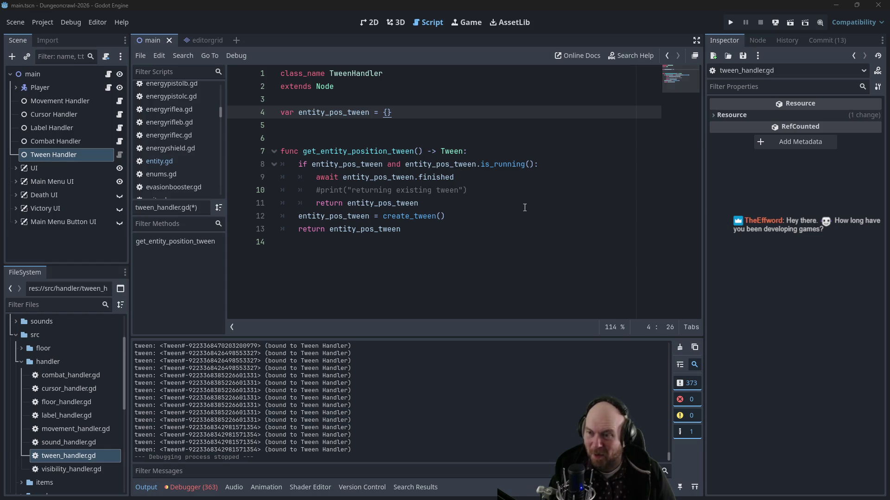
Step: Remove the extra empty line 6 above the function
click(404, 138)
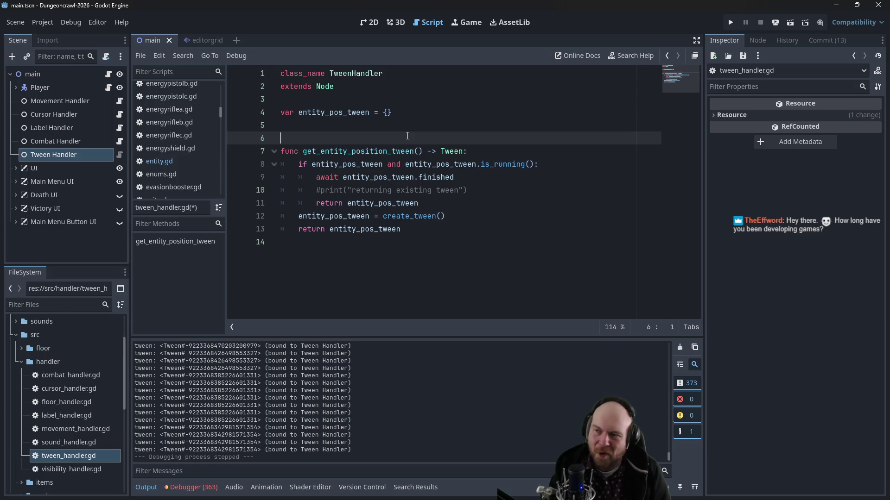
key(BackSpace)
key(Left)
key(Left)
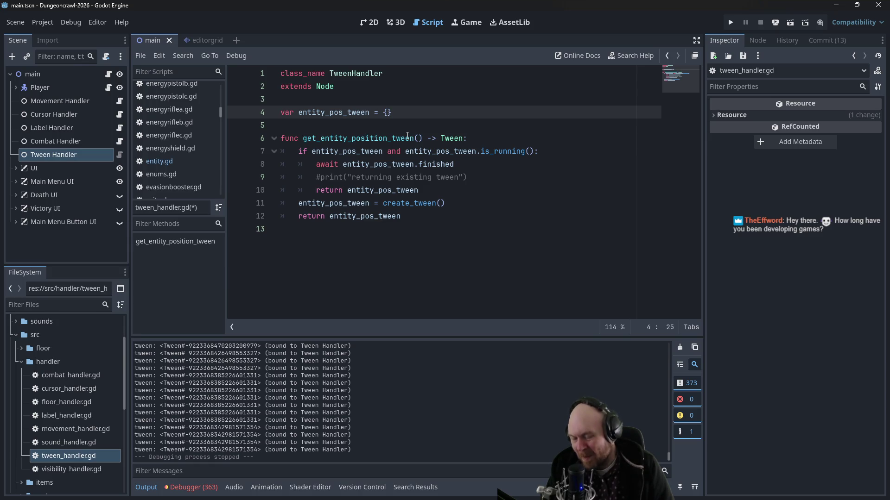
Step: Add the parameter 'entity : Entity' to get_entity_position_tween's signature
key(Down)
key(Down)
key(Down)
key(Up)
key(Up)
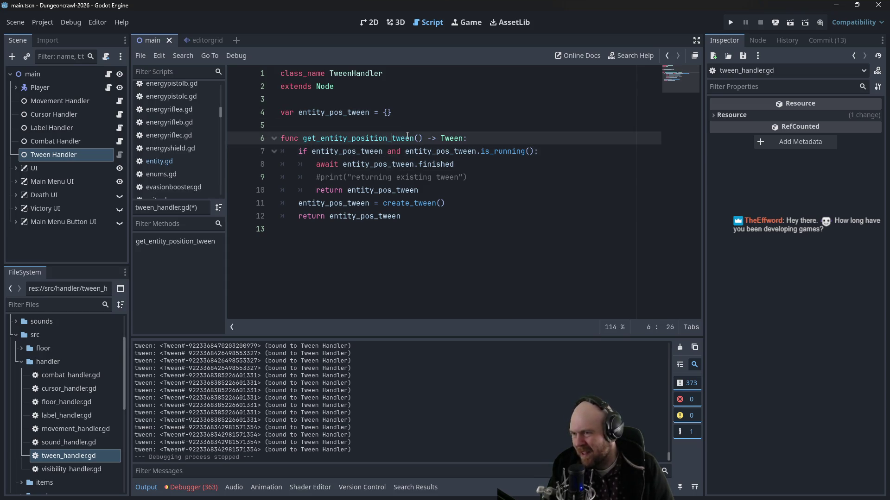
key(Down)
key(Home)
key(Home)
key(Up)
key(ctrl+Right)
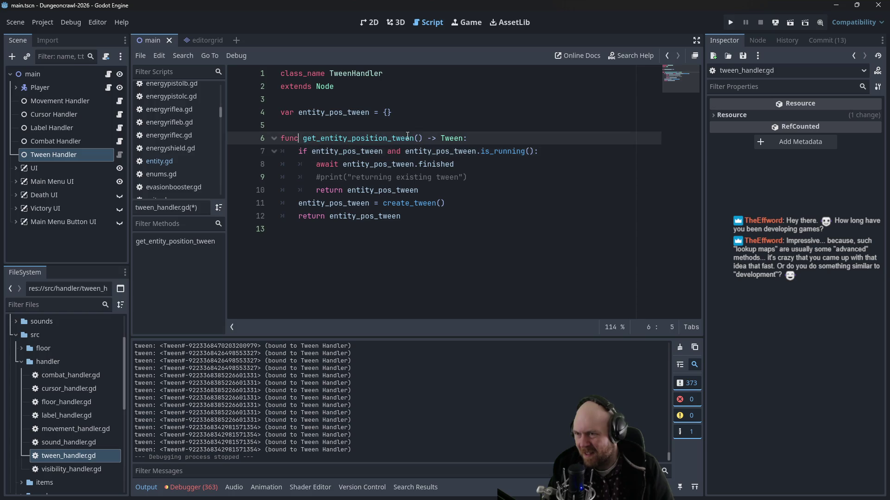
key(ctrl+Right)
key(Right)
text(entity : E)
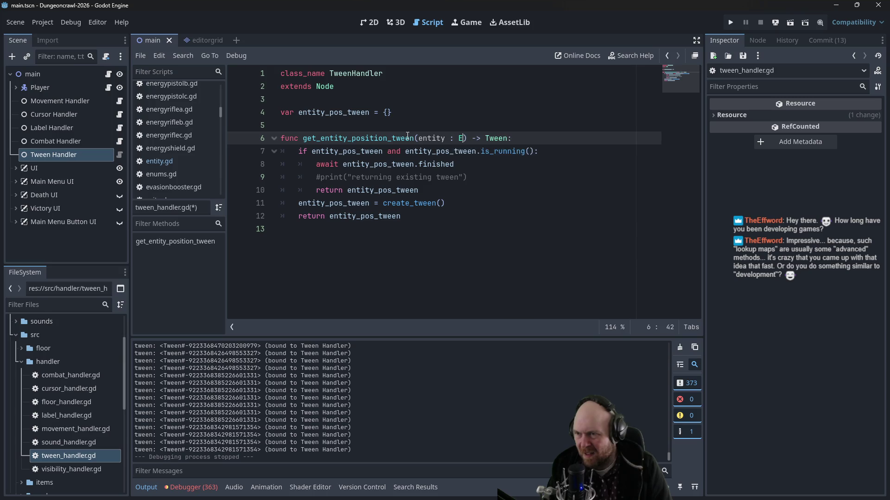
text(ntity)
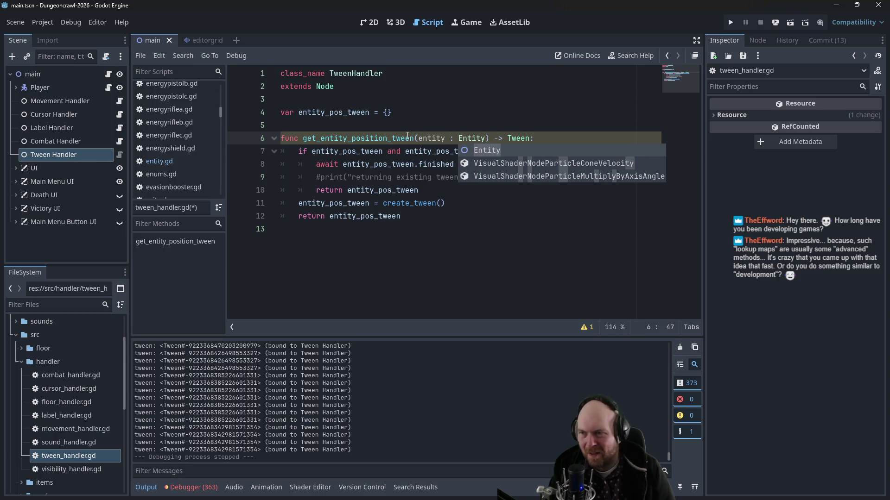
click(491, 206)
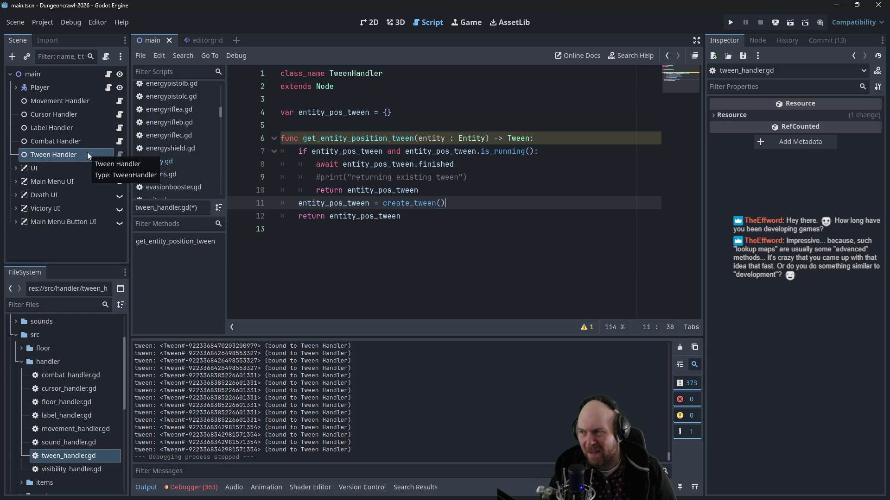
Step: Check the function name and entity_pos_tween declaration, then start a new line in the function body
click(395, 138)
click(351, 139)
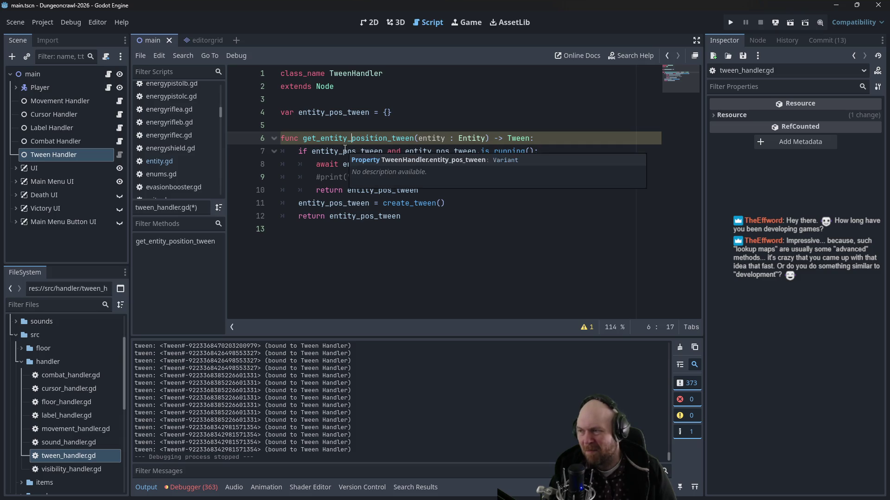
click(326, 189)
click(337, 113)
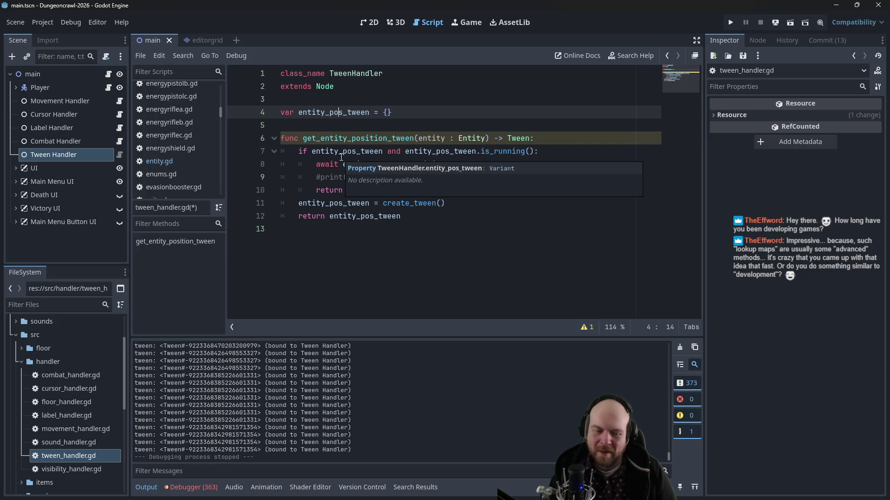
click(334, 229)
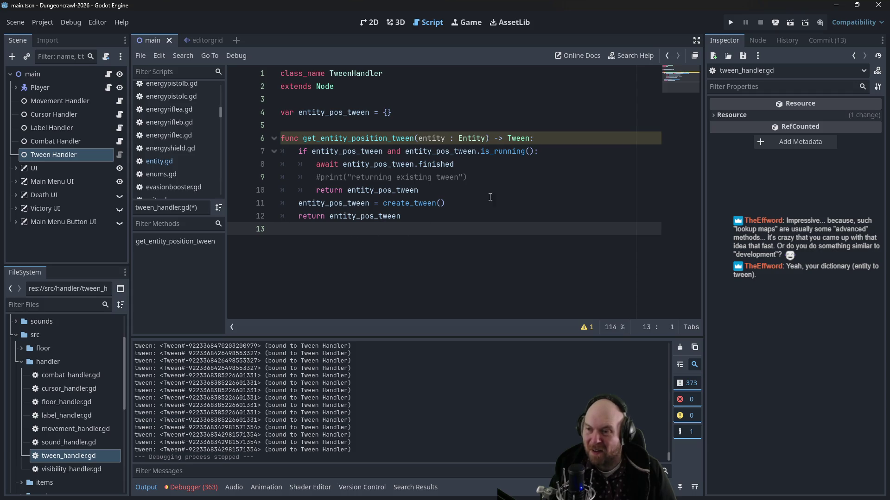
click(536, 139)
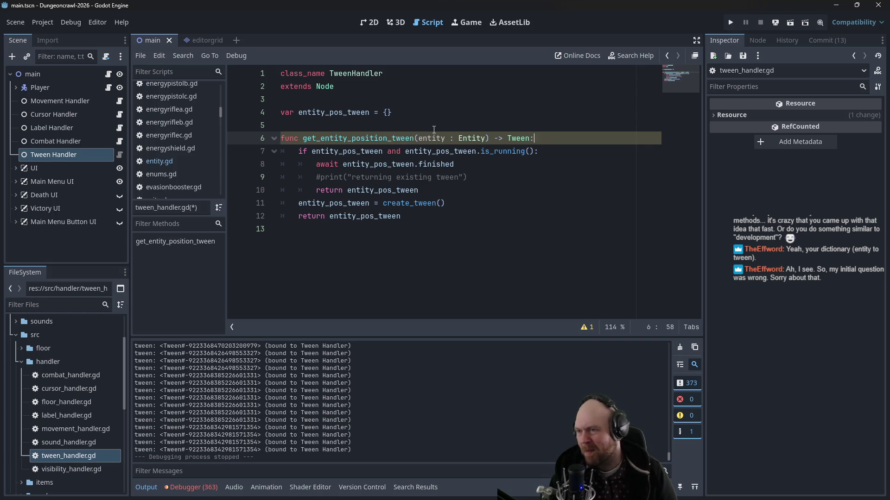
key(Return)
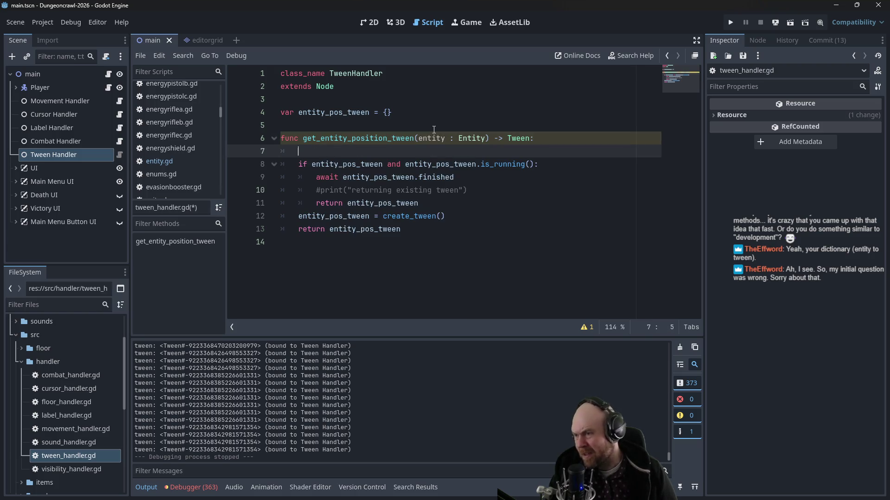
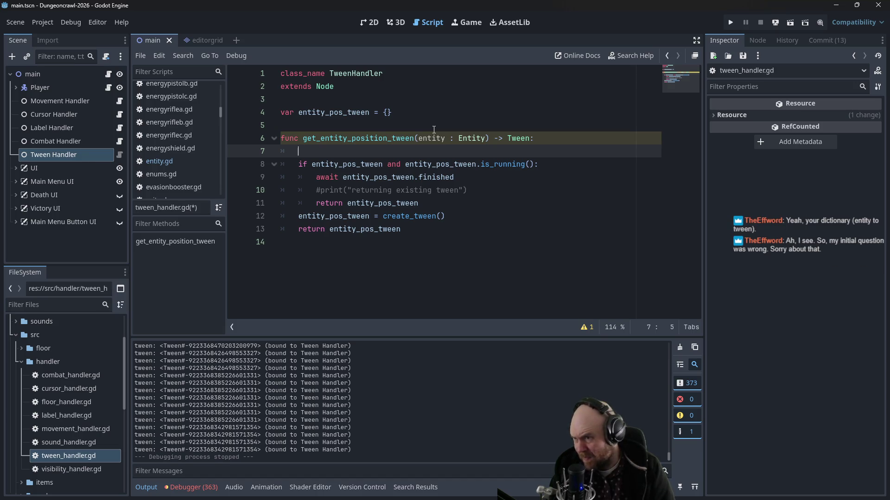
Step: Bring up code completion after entity_pos_tween on line 8, then switch to Firefox's dictionary results
key(Down)
key(Right)
key(Right)
key(Right)
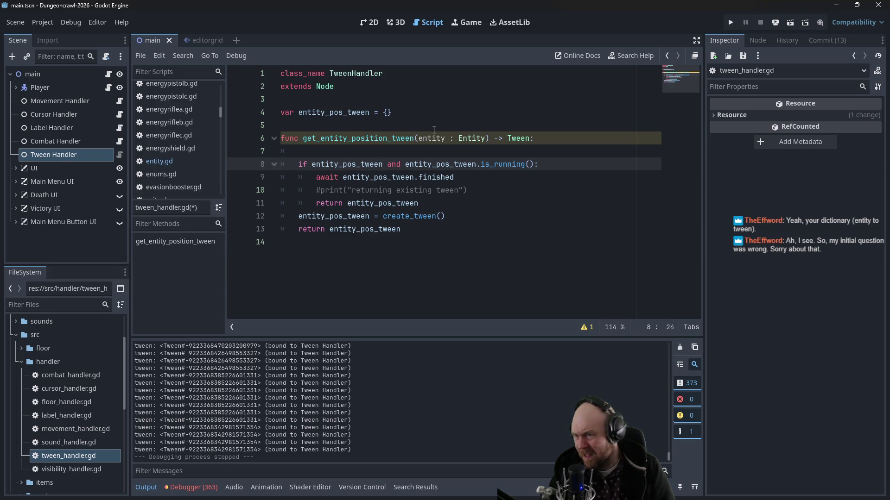
key(ctrl+space)
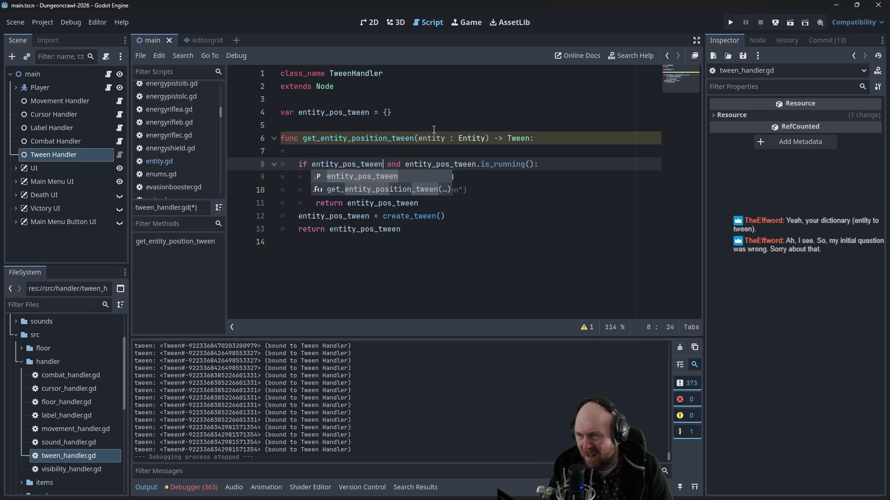
key(alt+Tab)
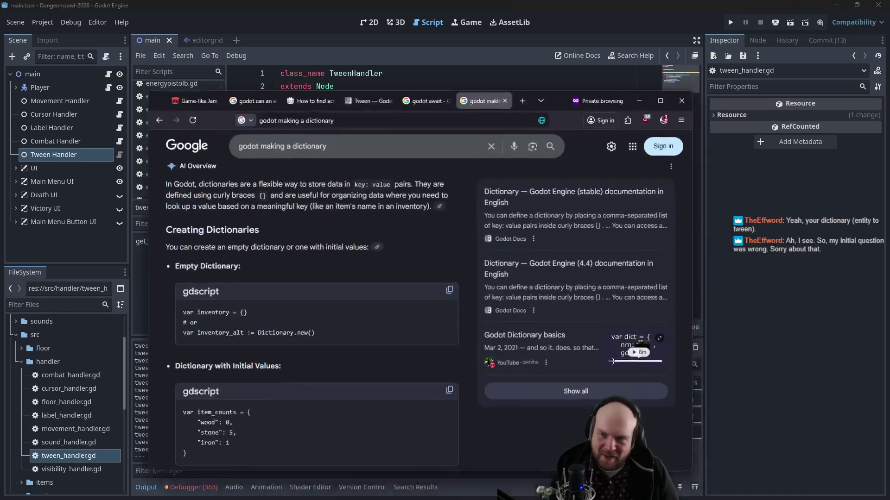
Step: Search Google for 'godot get value from dictionary' and go back to the Godot editor
scroll(324, 244, down, 6)
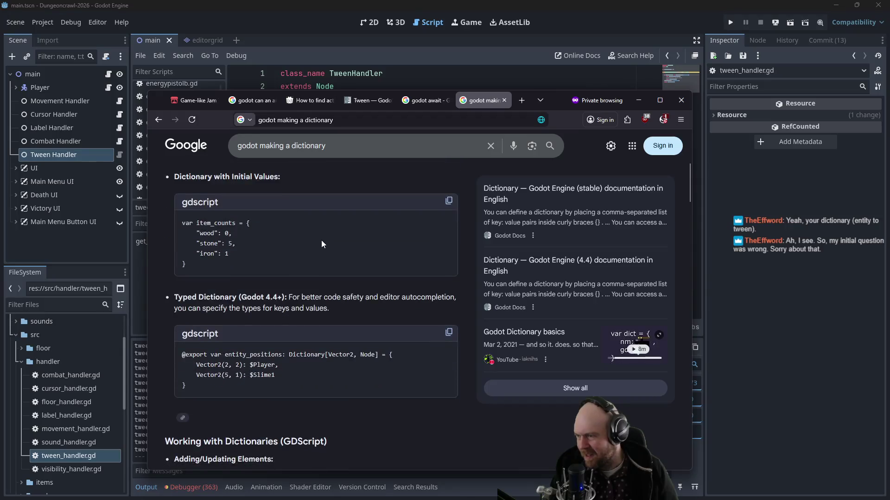
drag(327, 145, 259, 146)
text(ge)
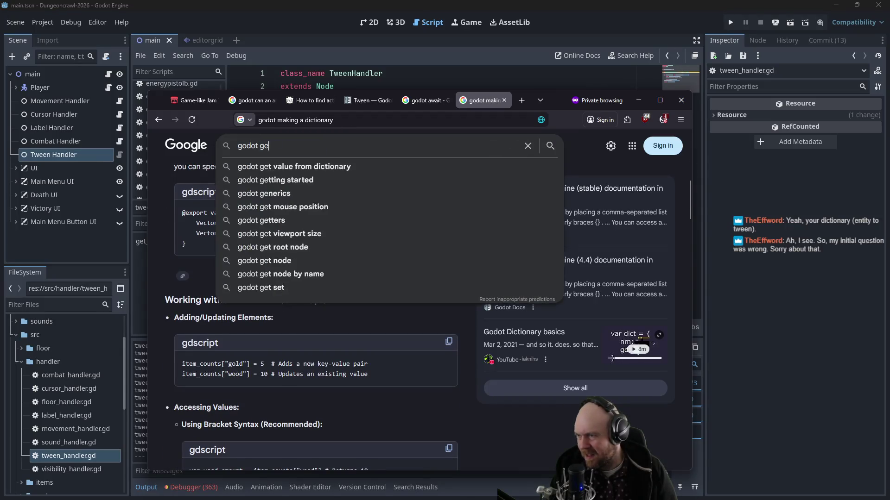
text(t value from d)
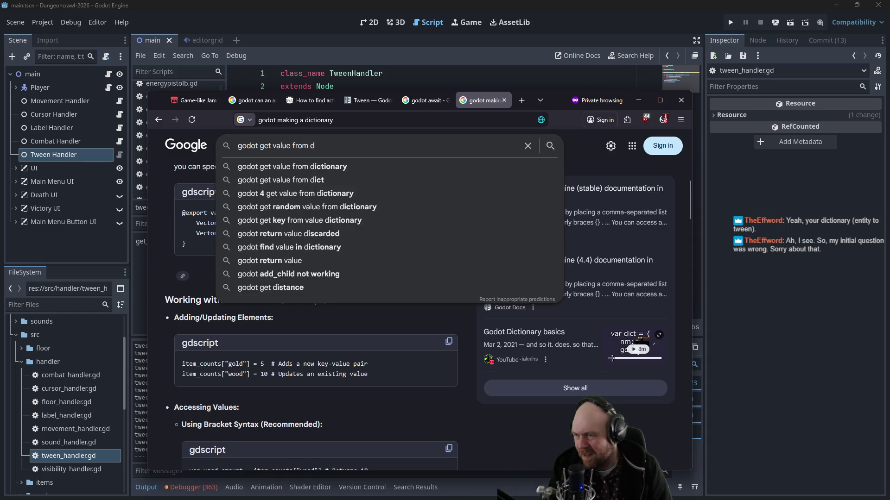
text(ictionary)
key(Return)
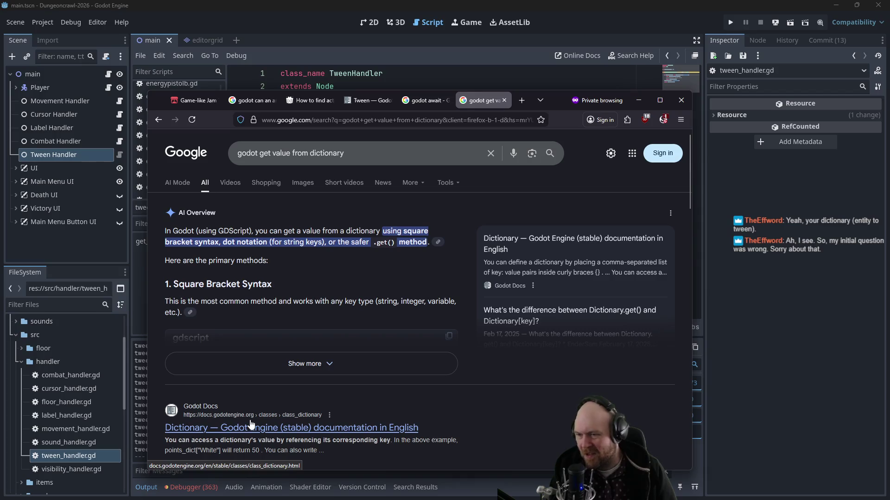
click(711, 240)
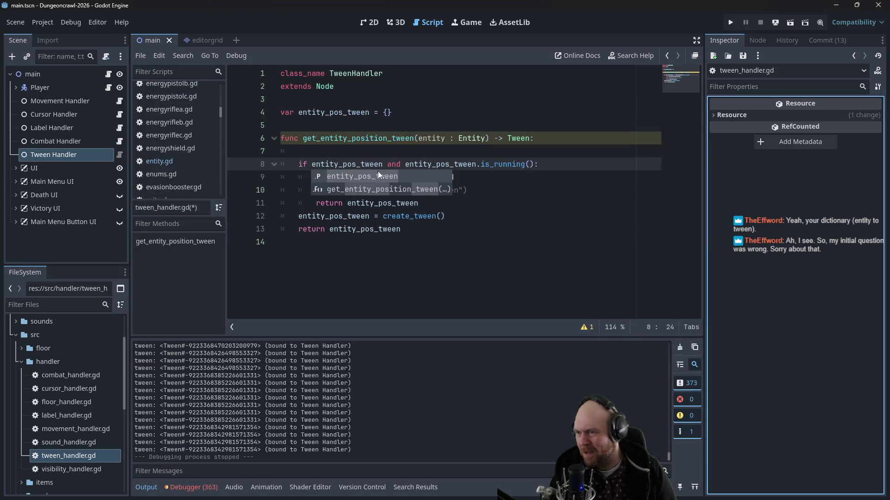
Step: Index each entity_pos_tween with [entity] in the running-tween check and the await line
key(Escape)
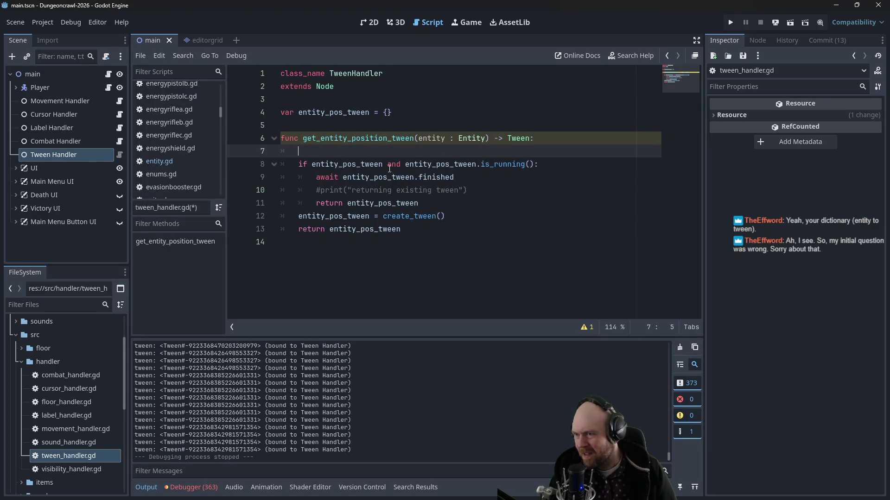
text([entity])
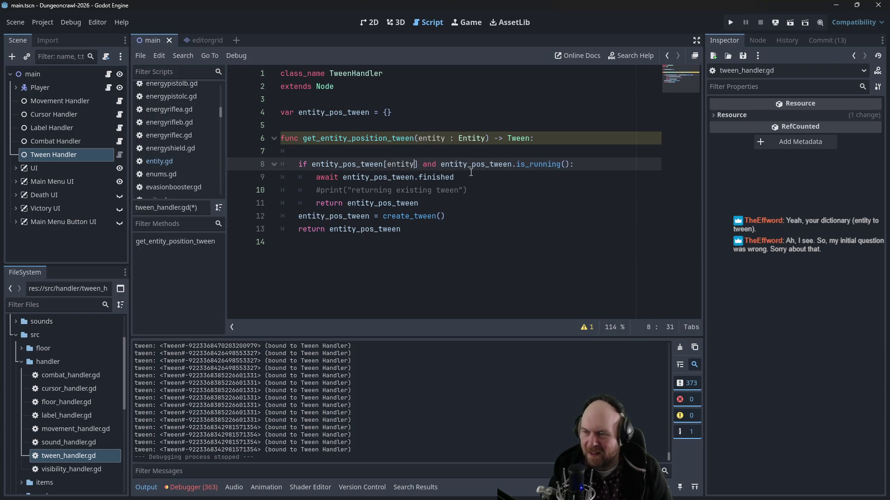
key(ctrl+Right)
text([entity)
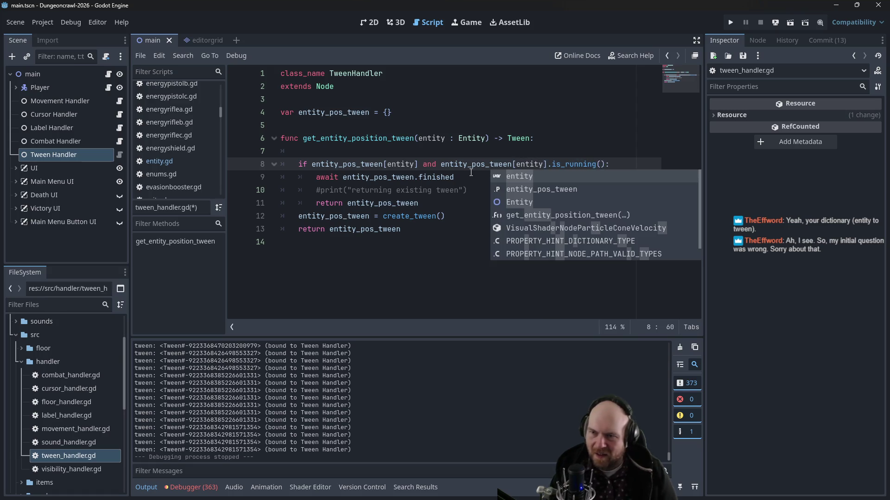
click(465, 177)
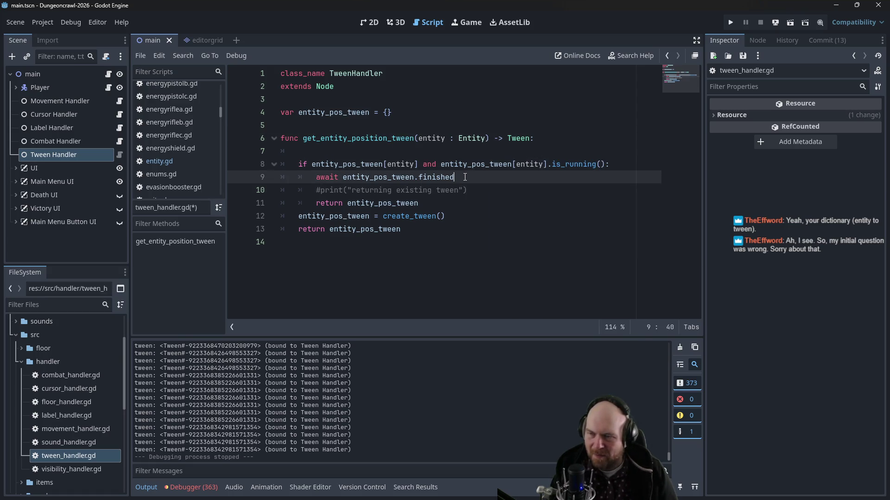
click(415, 179)
text([entity)
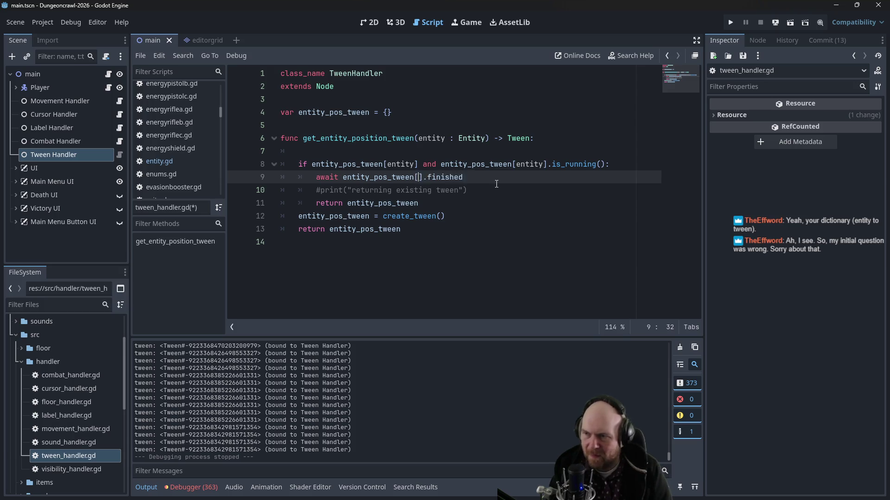
Step: Replace the commented print line with entity_pos_tween[entity] and begin a 'var entit' line 7
click(497, 184)
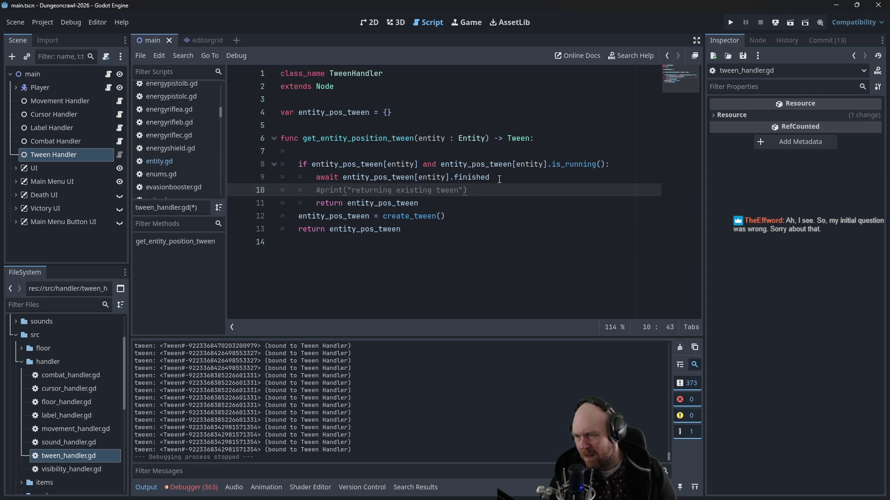
shift+click(532, 179)
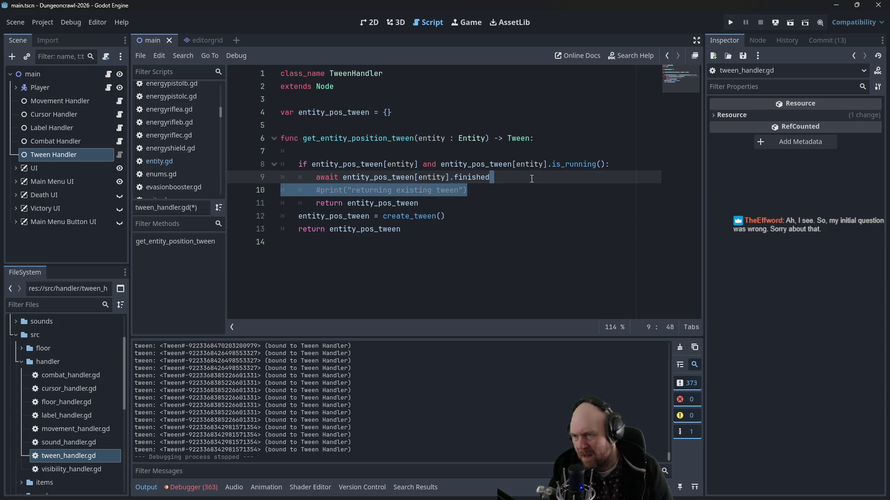
key(BackSpace)
key(Return)
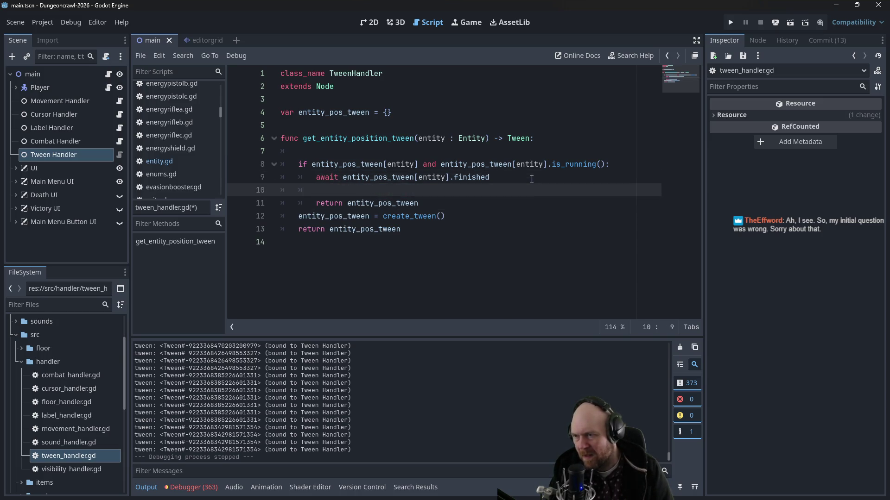
text(entity_pos_tw)
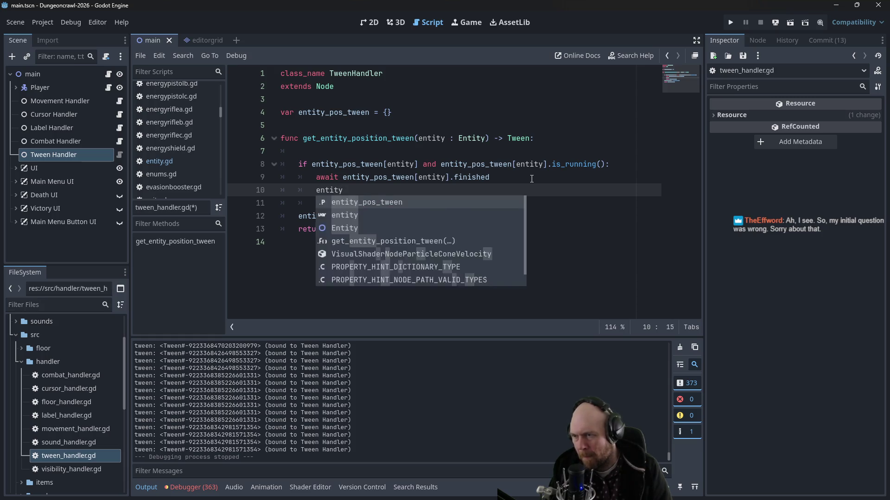
text(een[entity])
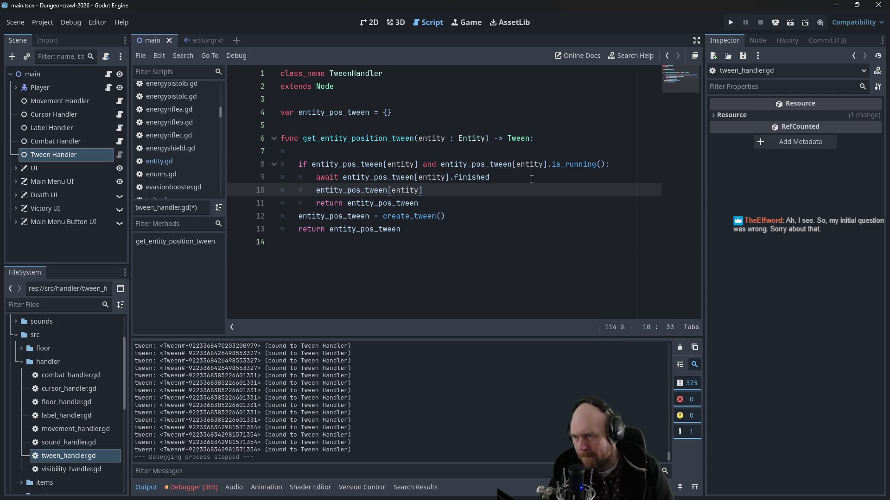
key(Up)
key(Up)
key(Up)
text(var entit)
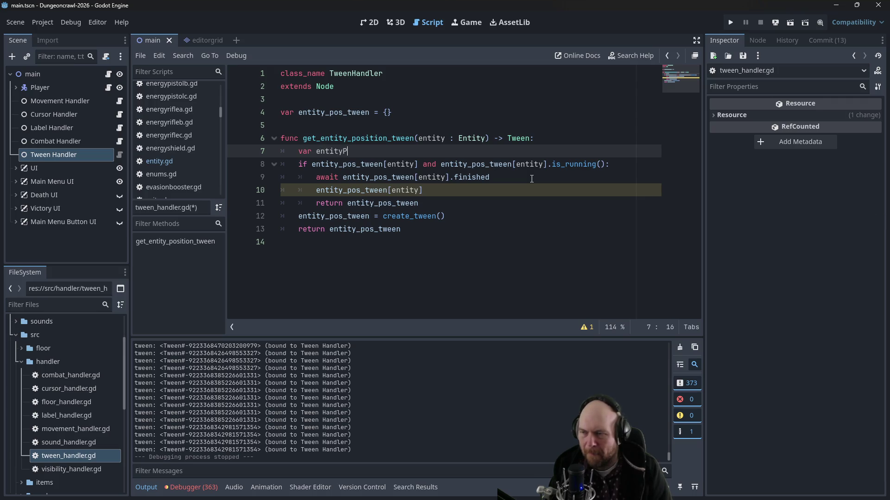
Step: Store the lookup in a local variable: tween = entity_pos_tween[entity] on line 7
key(BackSpace)
key(BackSpace)
key(BackSpace)
text(twe)
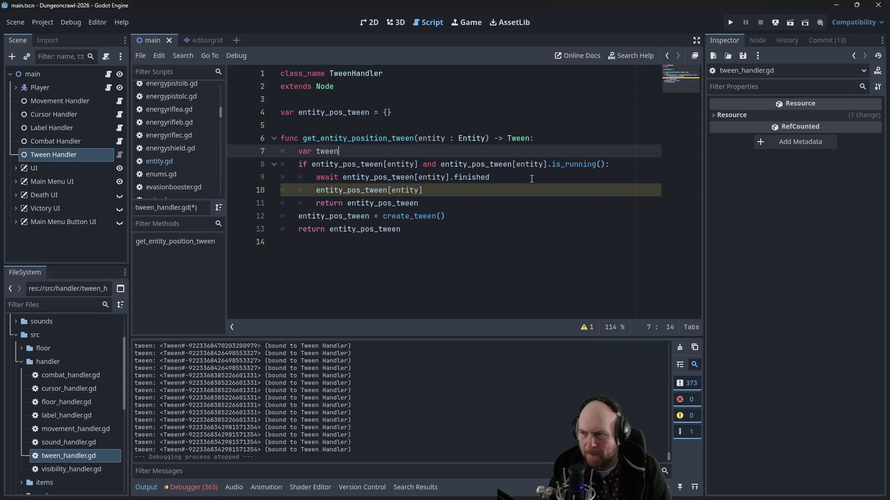
text(en = entity_pos)
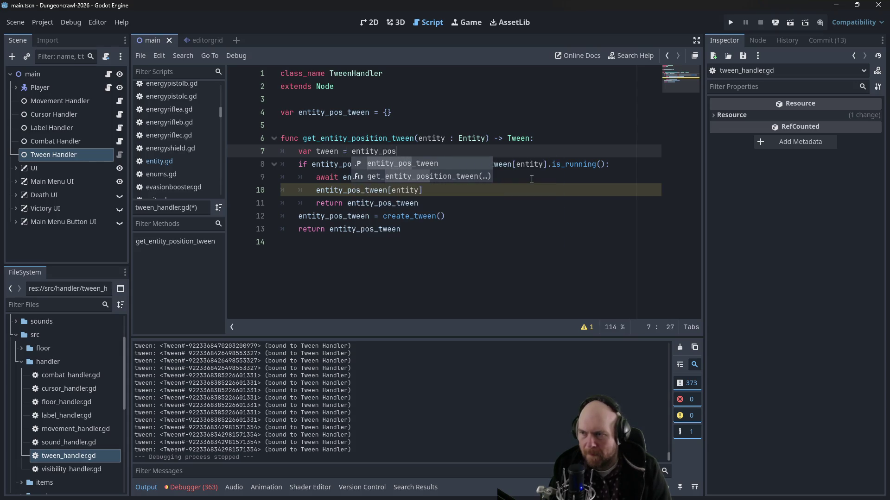
text(_tween)
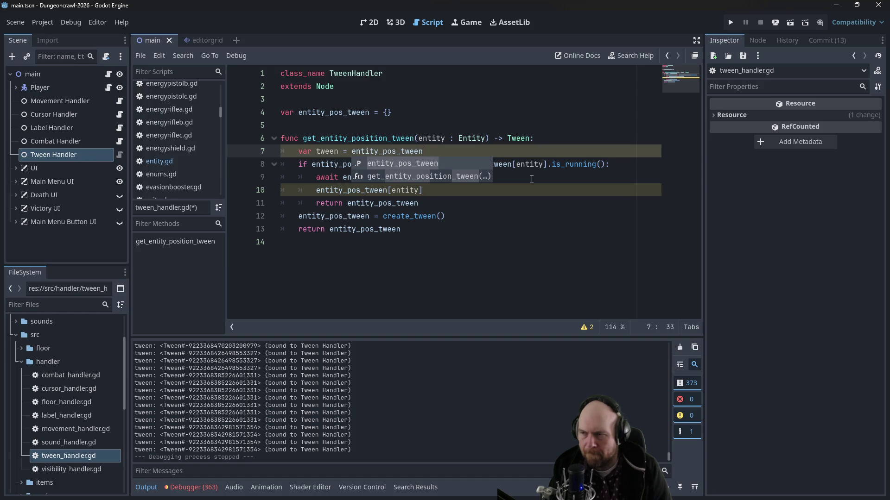
text([entity)
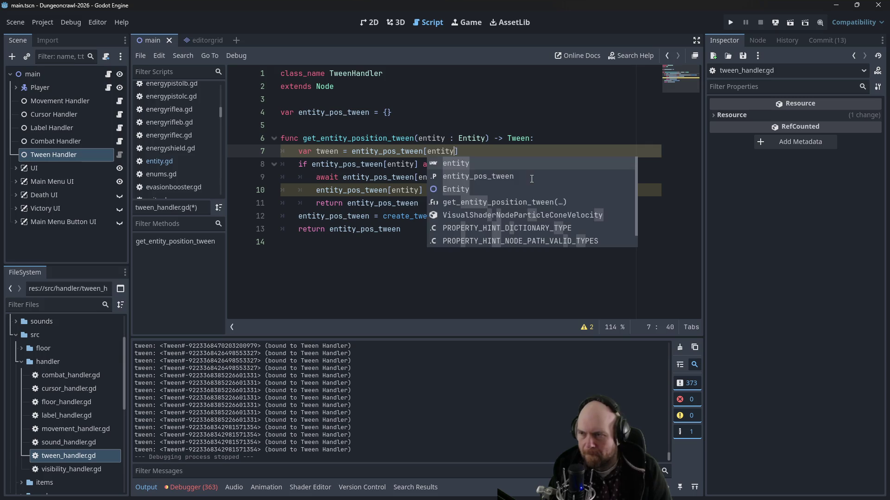
key(Escape)
key(Down)
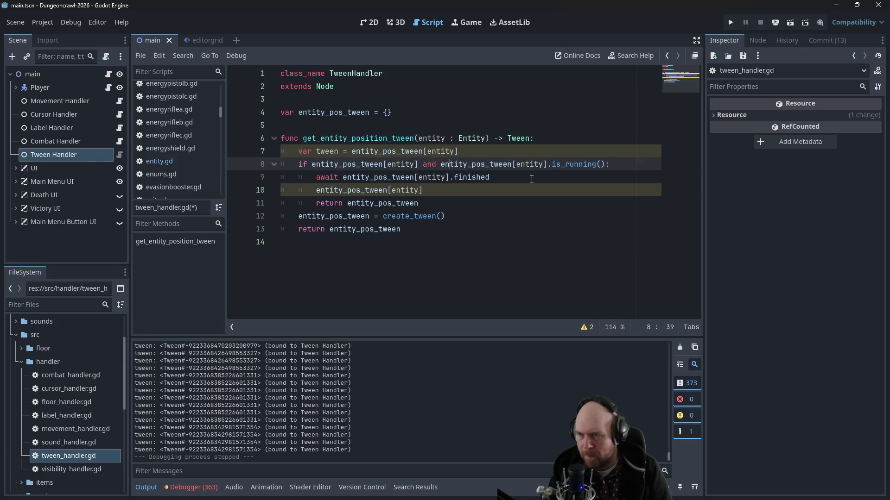
Step: Replace both dictionary lookups in the if-condition with the local tween variable
key(BackSpace)
key(BackSpace)
key(BackSpace)
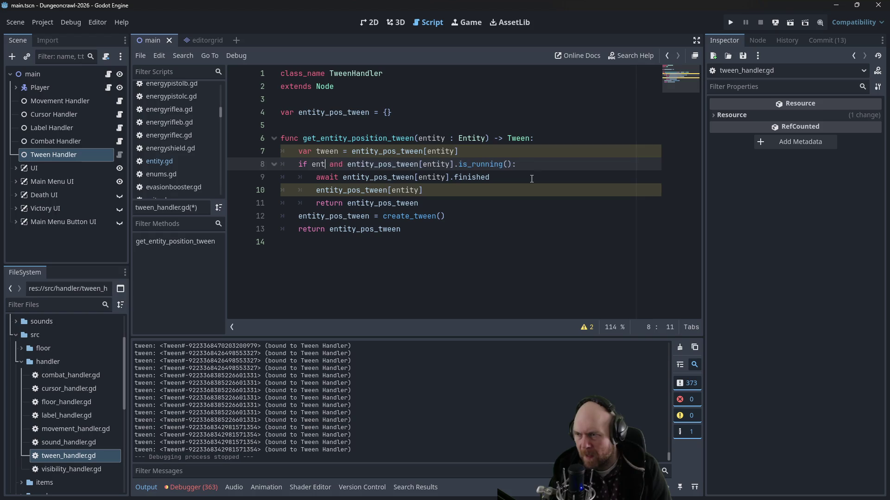
text(tween)
key(Right)
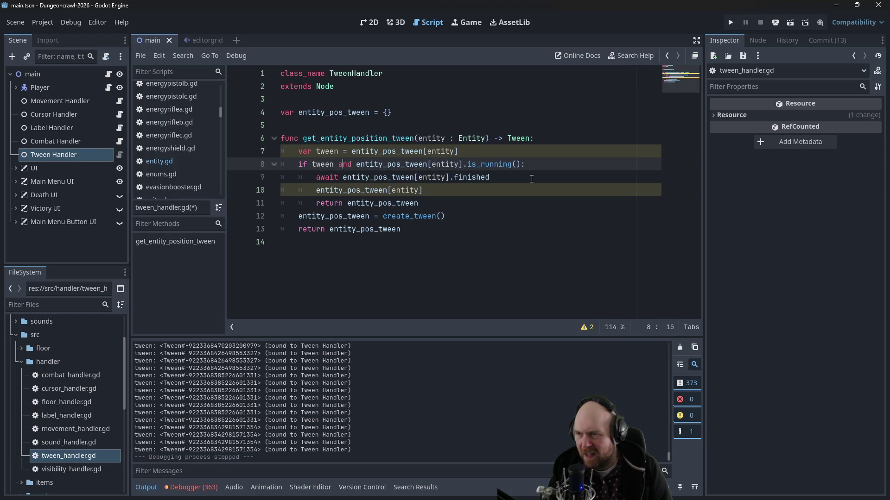
key(Delete)
key(Delete)
key(Delete)
text(tween)
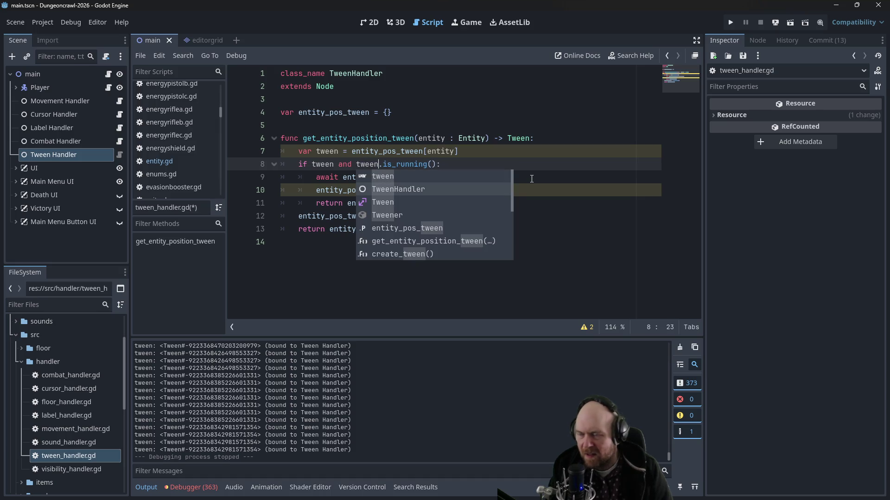
key(Escape)
key(Down)
key(Down)
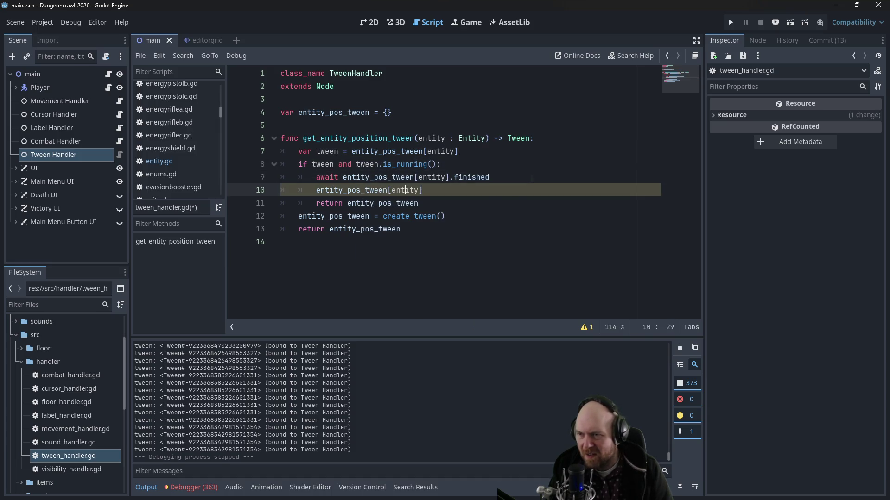
Step: Delete the stray lookup and early return lines, and make line 10 assign entity_pos_tween[entity]
drag(445, 204, 221, 179)
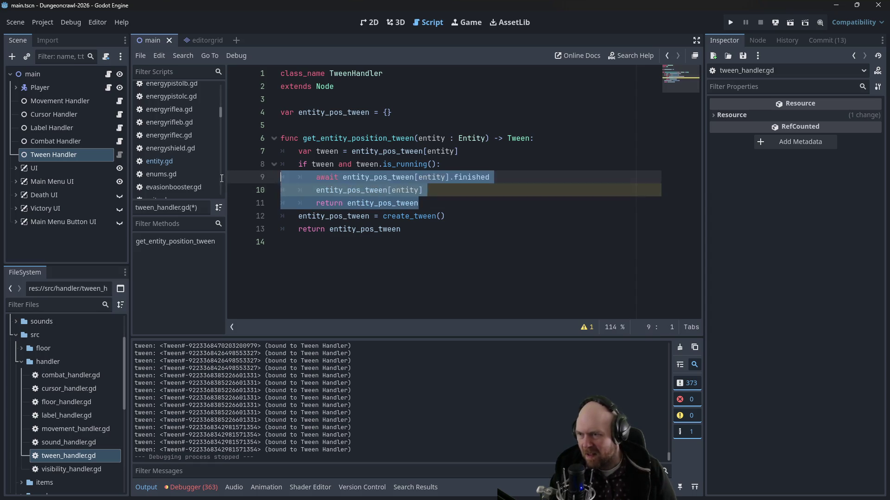
key(shift+End)
key(BackSpace)
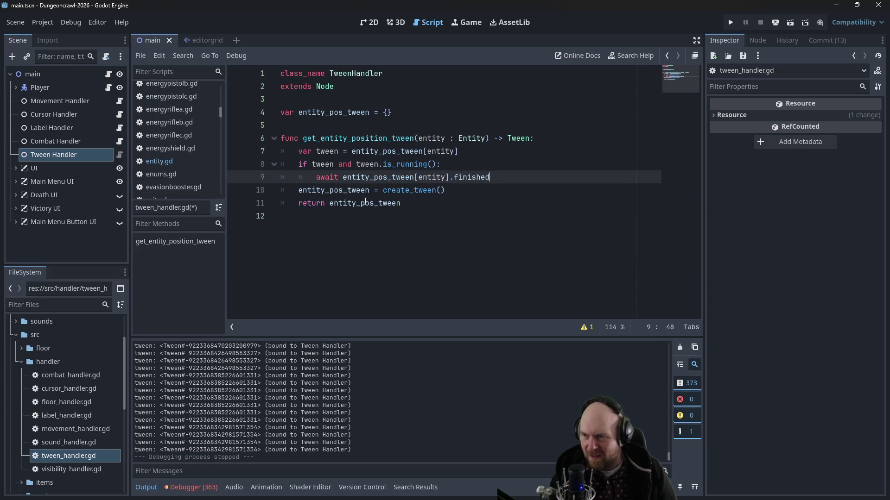
click(370, 190)
text([en)
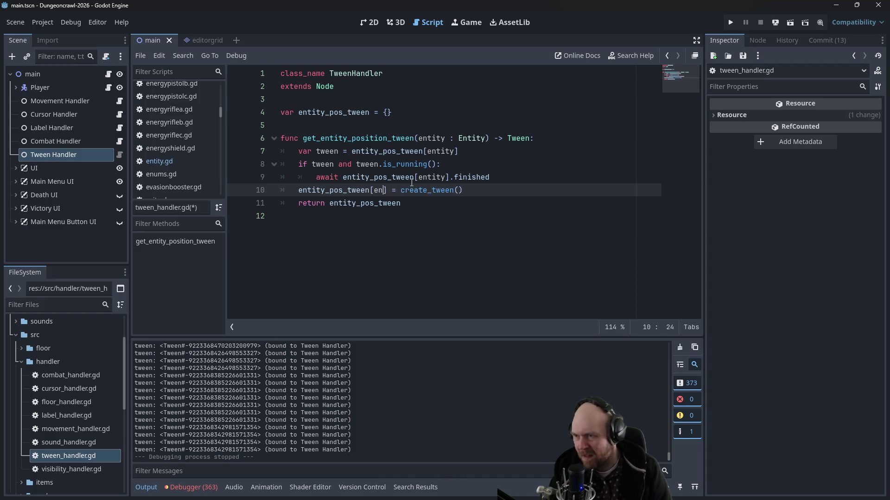
key(BackSpace)
text(ntity])
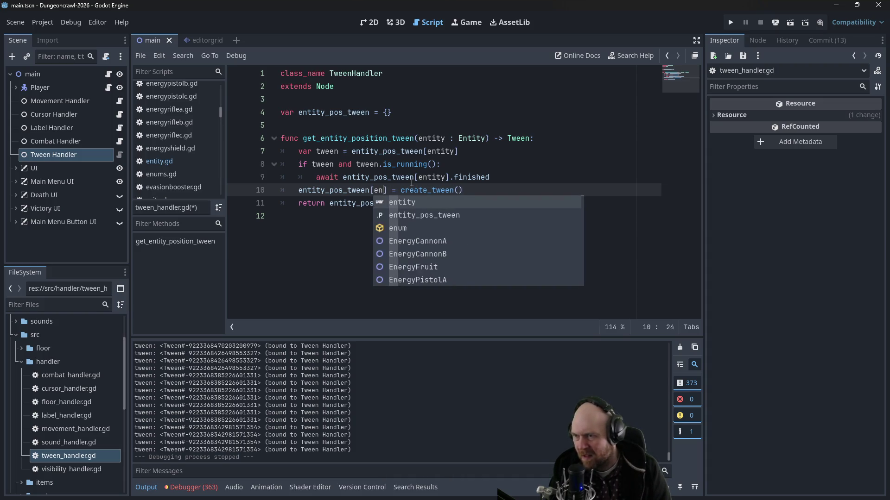
Step: Await tween.finished and return entity_pos_tween[entity] at the end of the function
key(Down)
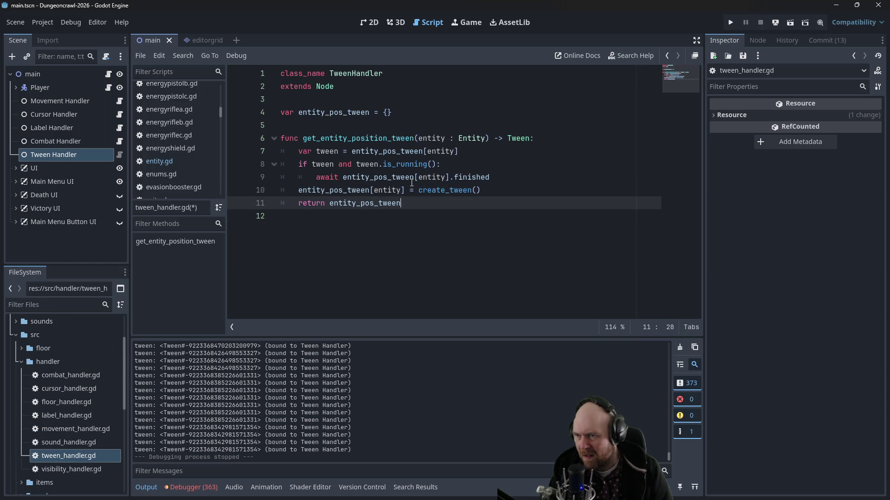
key(Up)
key(Up)
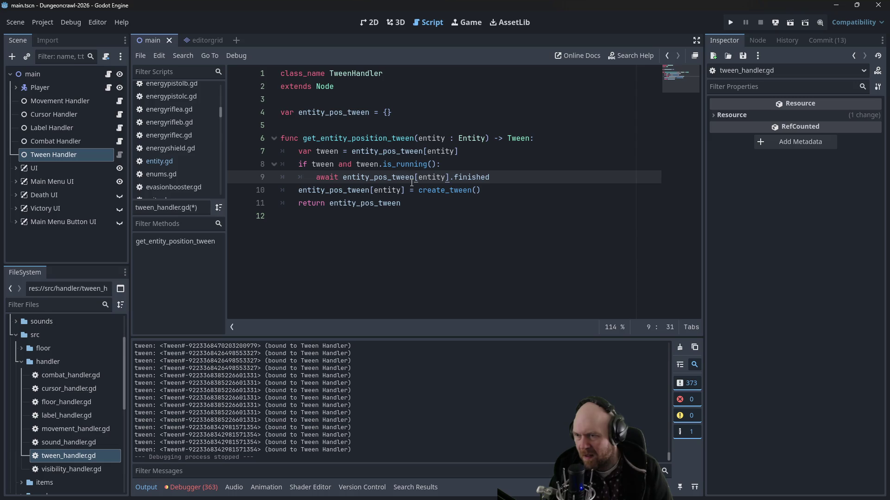
key(BackSpace)
key(BackSpace)
key(BackSpace)
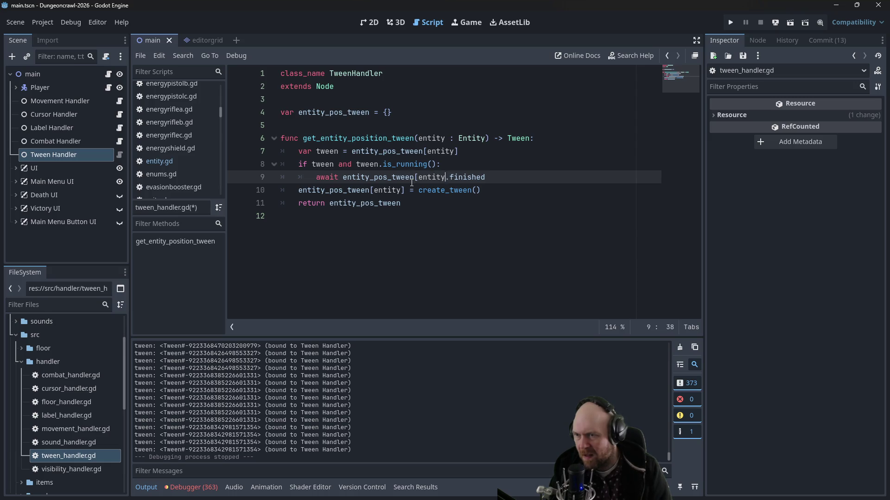
text(tween)
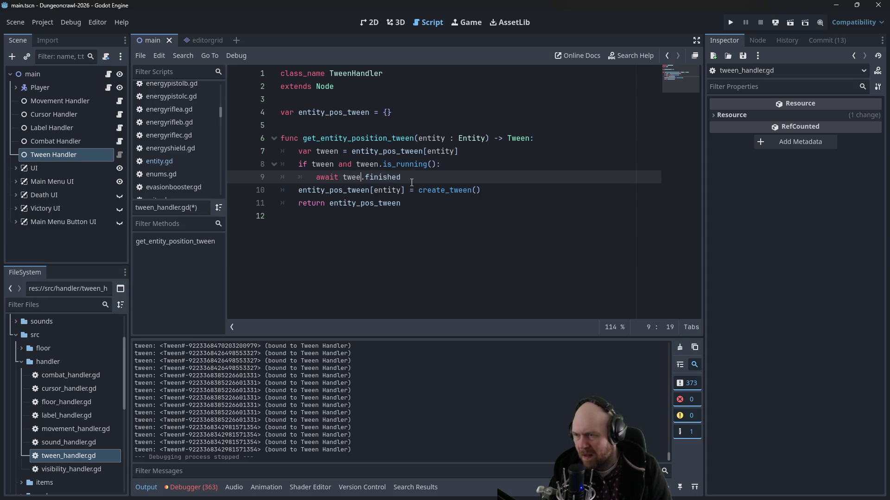
key(Escape)
key(Down)
key(Down)
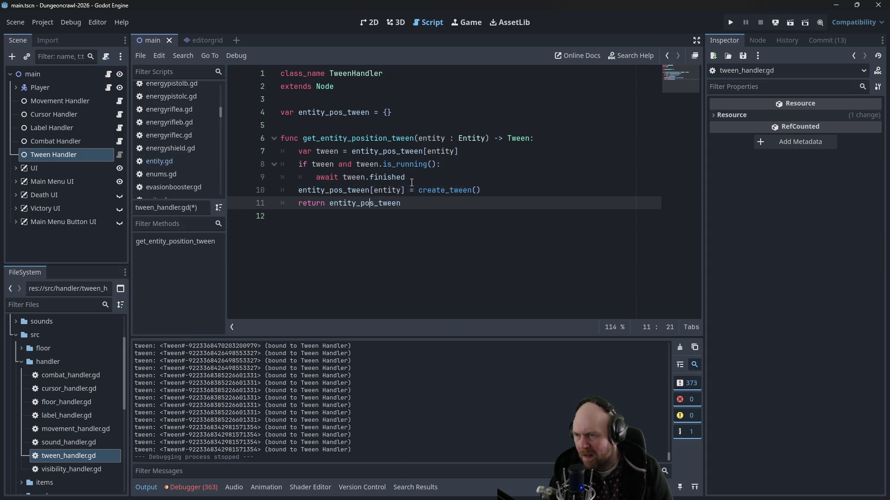
text([entity)
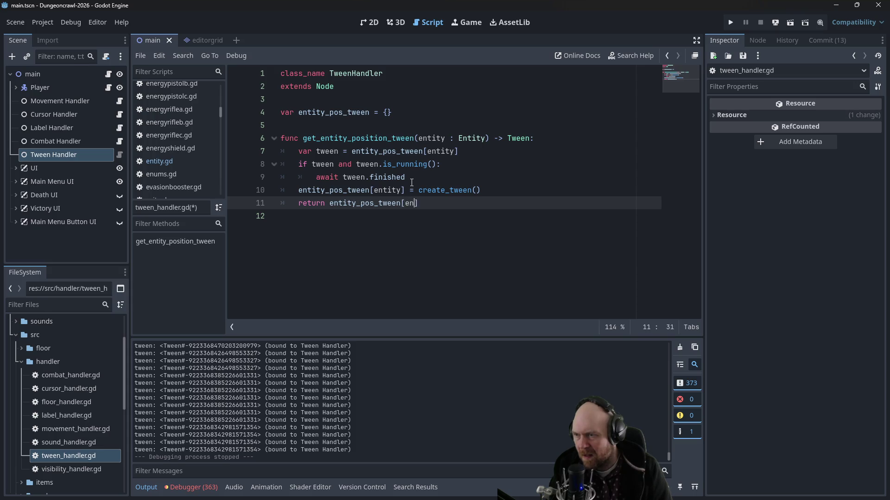
click(453, 152)
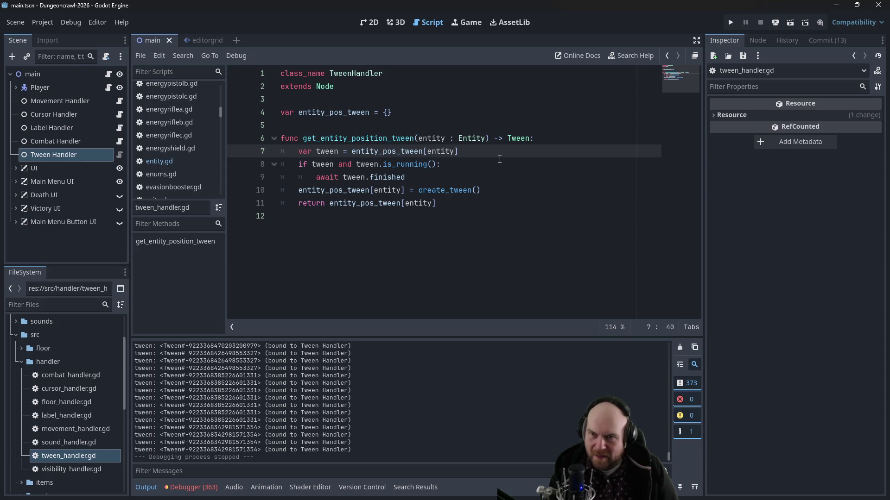
Step: Run the game and start a New Game until it breaks on the Dictionary key error at line 7
click(730, 23)
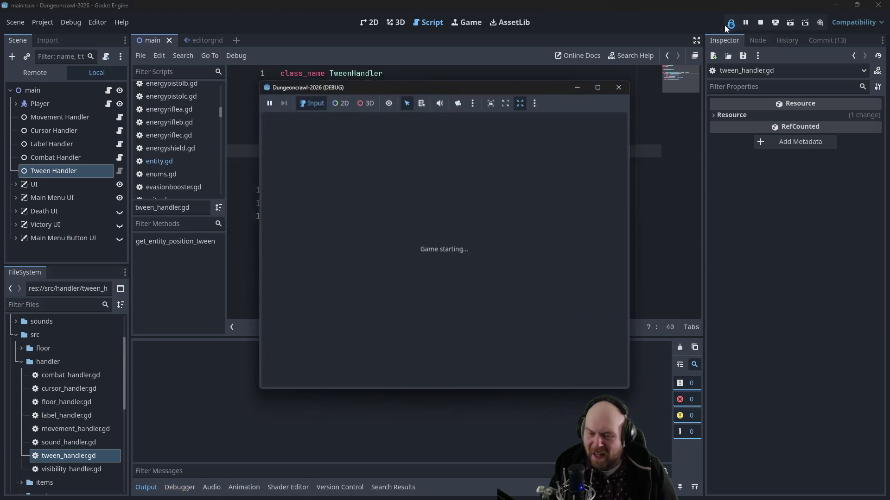
click(393, 240)
click(497, 249)
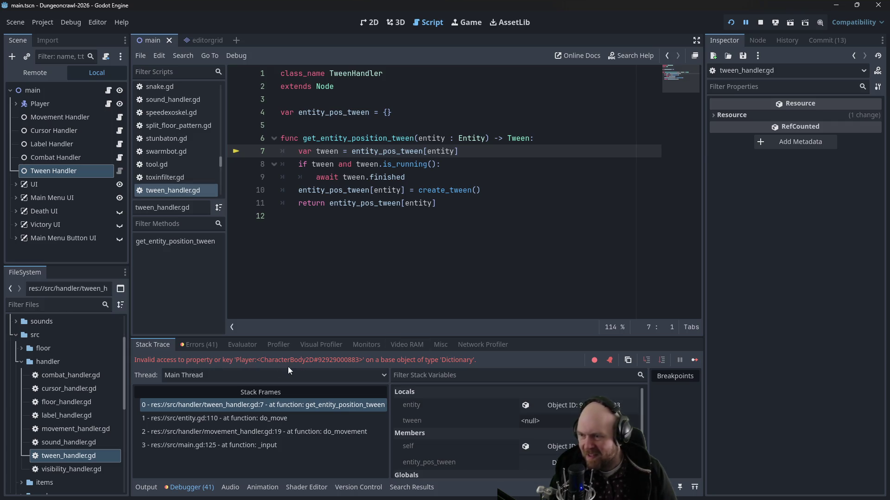
click(365, 220)
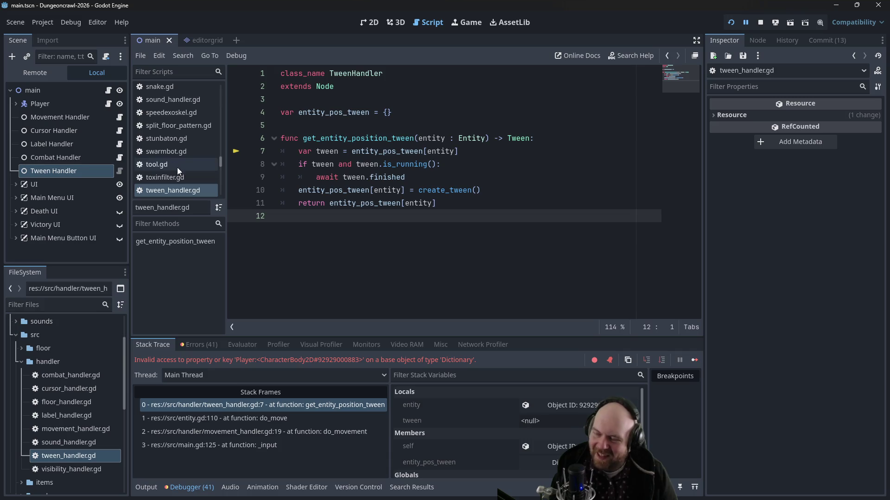
scroll(187, 167, up, 3)
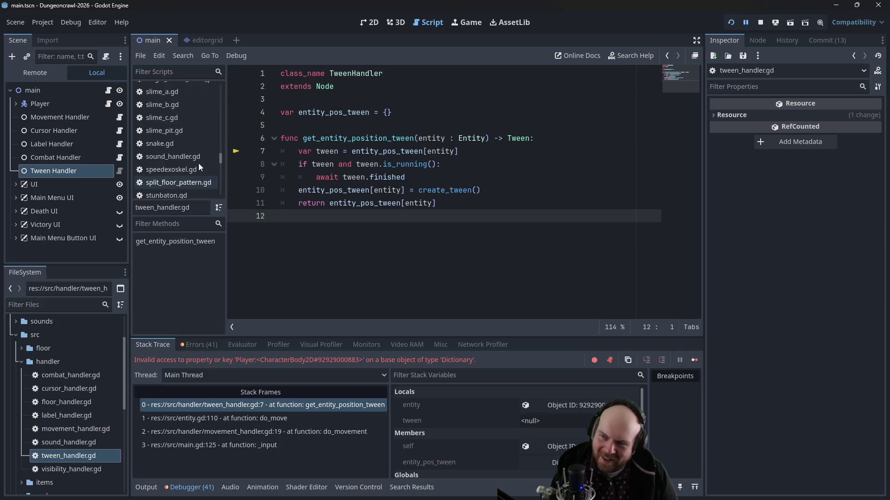
scroll(199, 163, up, 1)
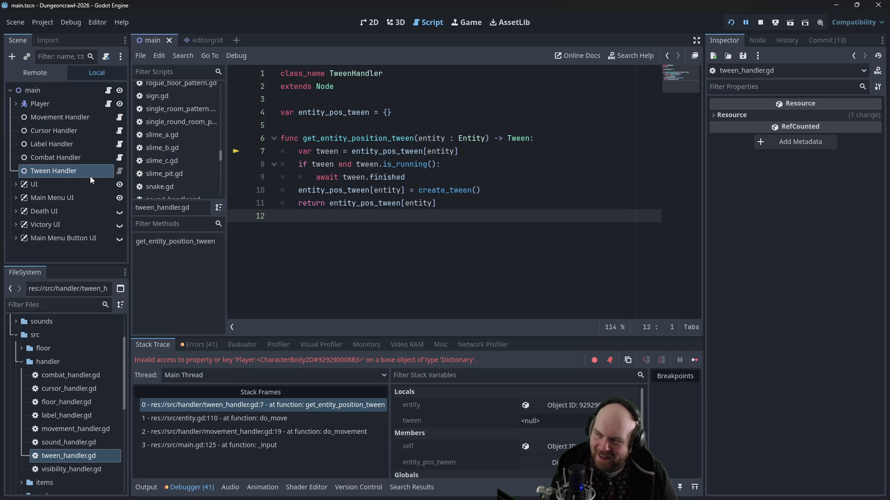
Step: Expand the Player node, open player.gd, jump to the Entity script, then stop the game
click(39, 105)
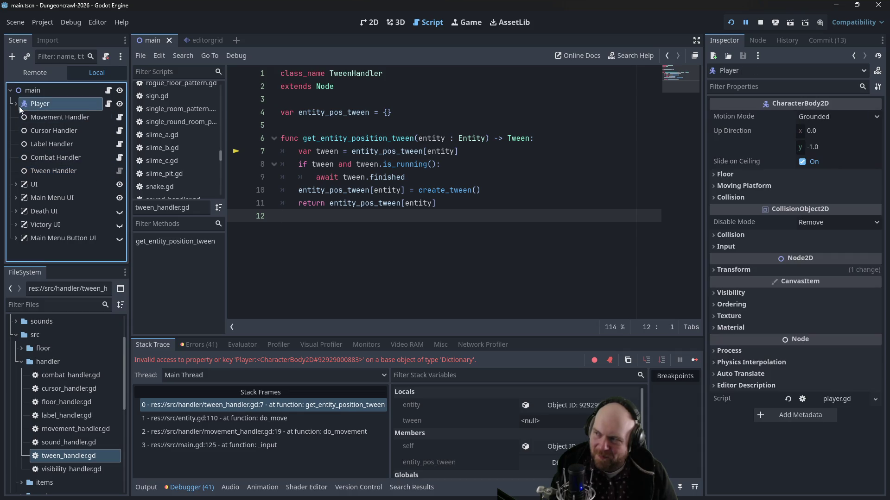
click(18, 105)
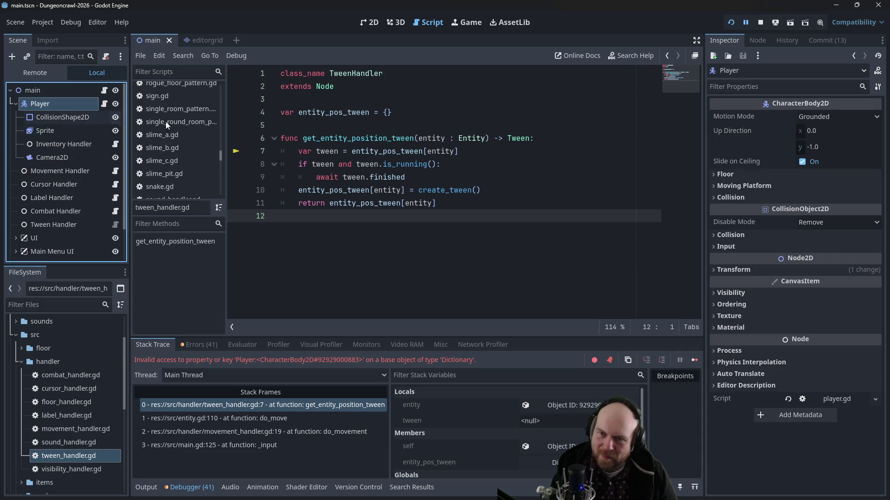
click(104, 104)
scroll(482, 133, up, 5)
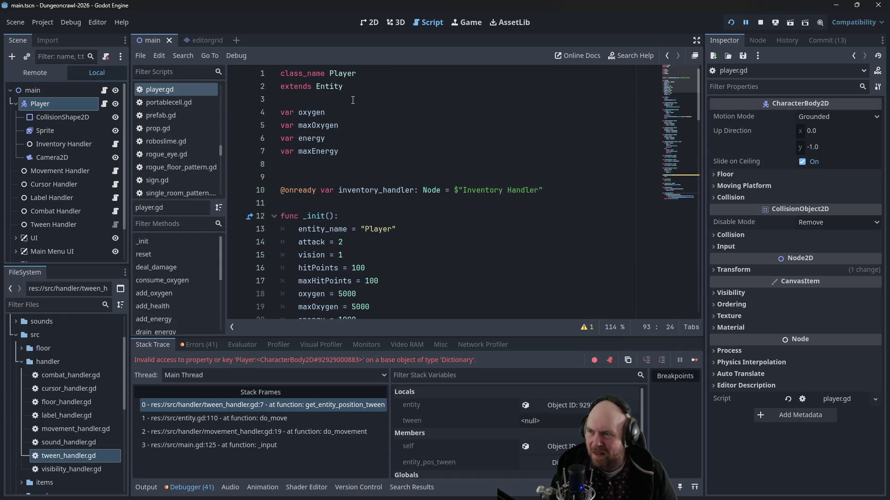
ctrl+click(332, 88)
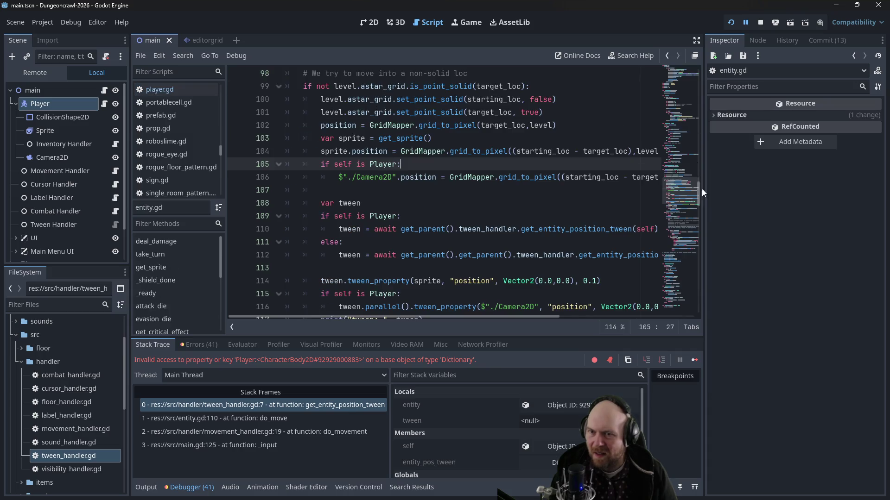
drag(698, 191, 707, 77)
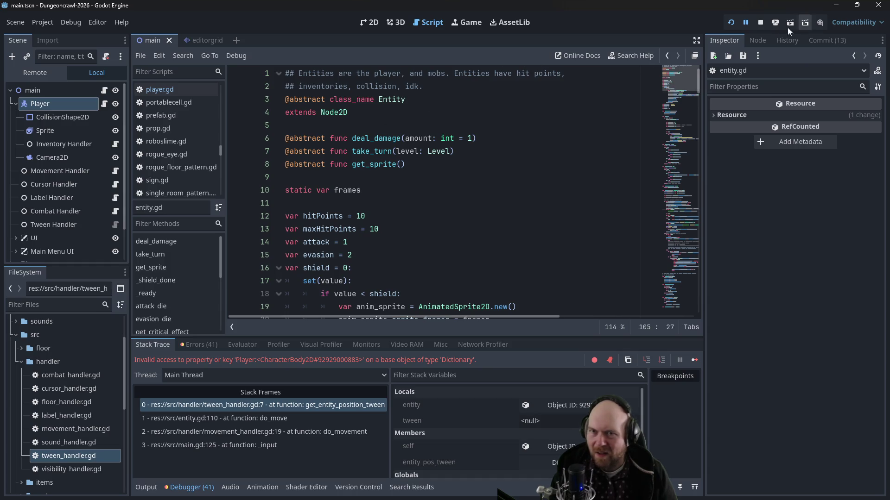
key(F8)
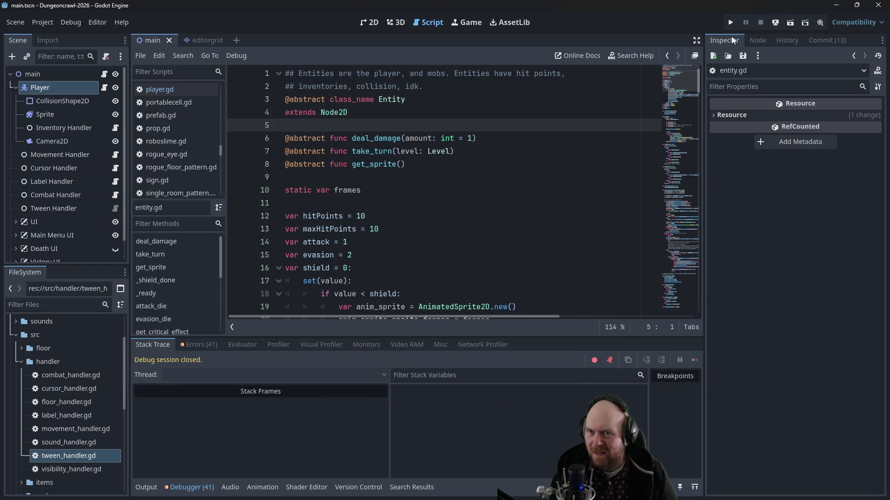
Step: Search Google for 'godot characterbody2d', open the CharacterBody2D docs page, then minimize Firefox
key(alt+Tab)
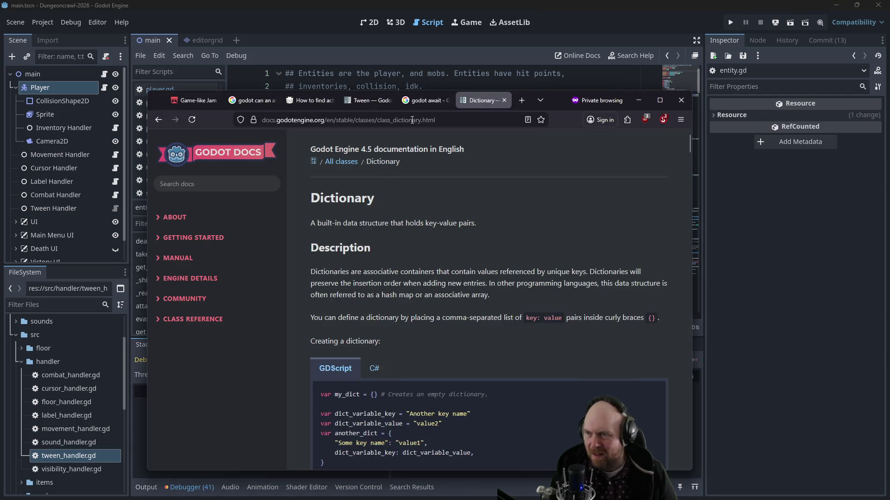
click(412, 120)
text(godot characterbody23)
key(Return)
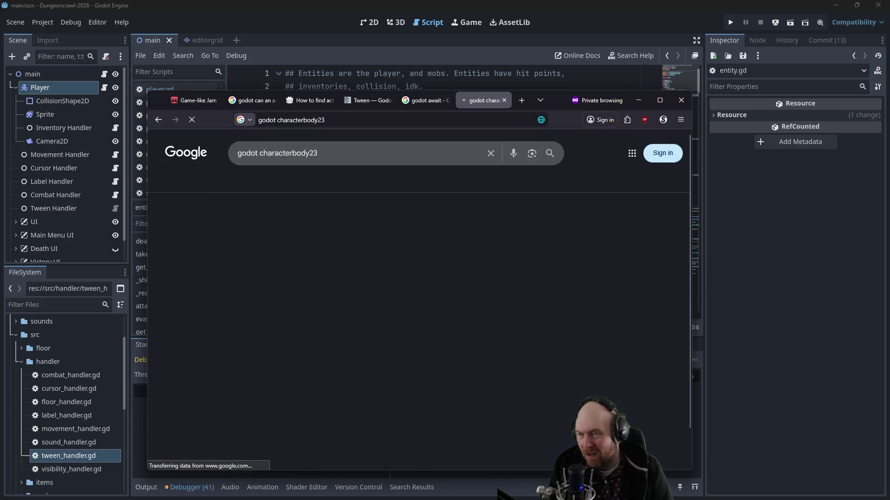
text(d)
key(Return)
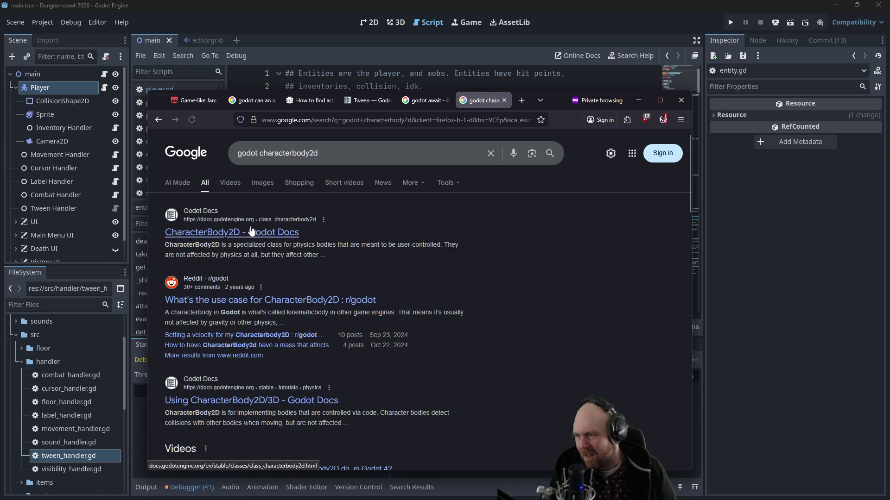
click(251, 231)
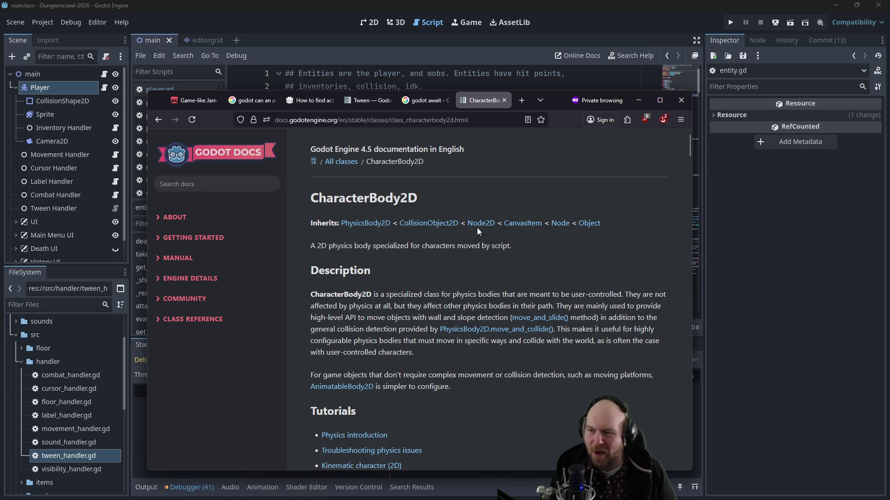
click(639, 101)
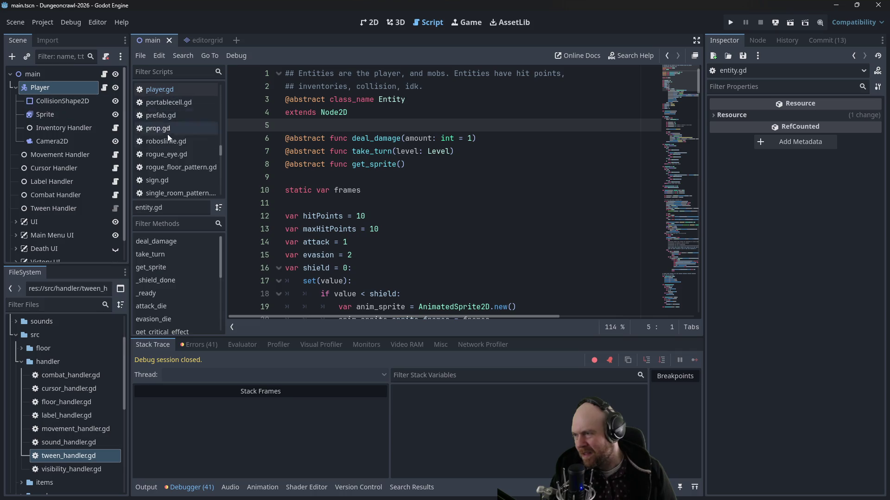
Step: In tween_handler.gd, change the function's parameter type from Entity to Node2D
double_click(72, 454)
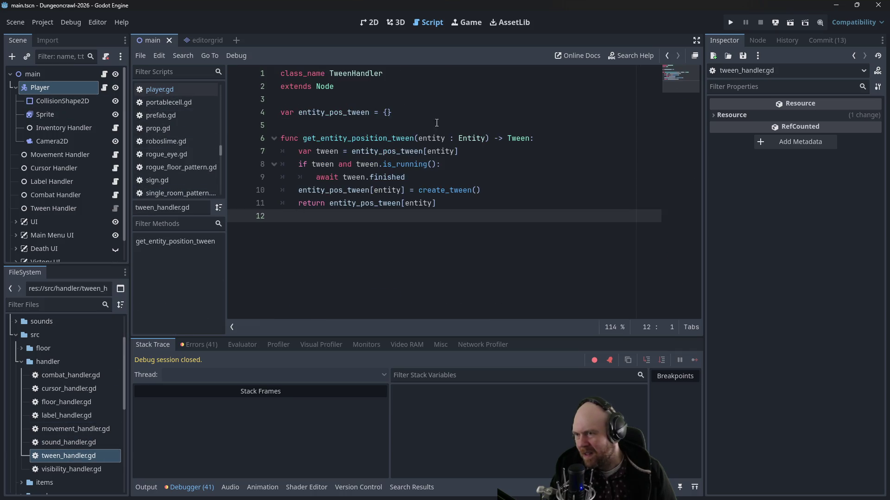
double_click(471, 138)
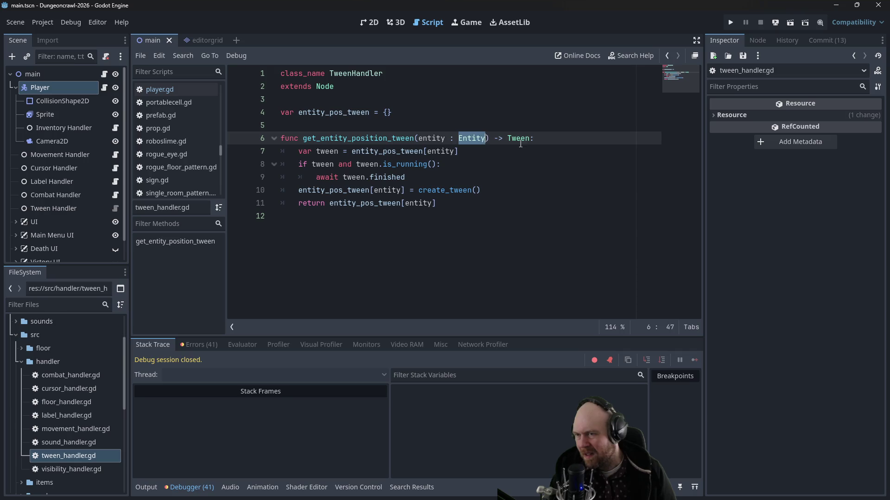
text(Node2D)
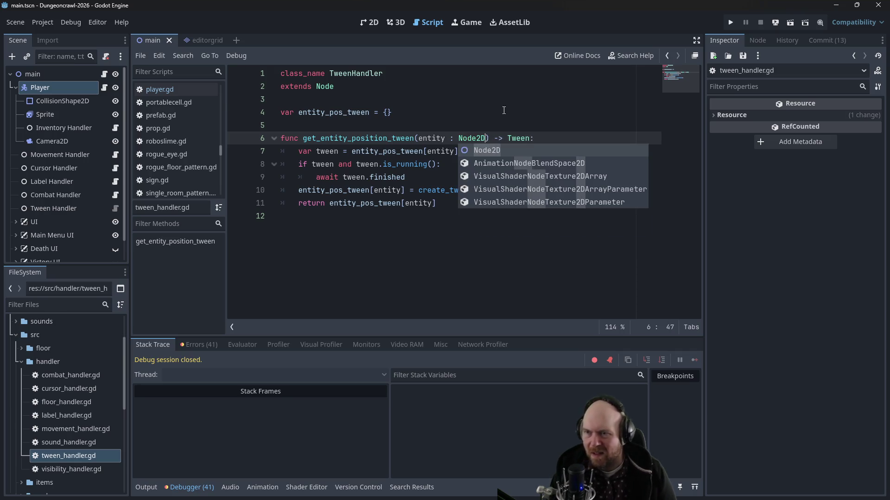
click(513, 99)
Step: Playtest a new game again, stop it, then find where entity_pos_tween is declared before switching to Firefox
click(731, 23)
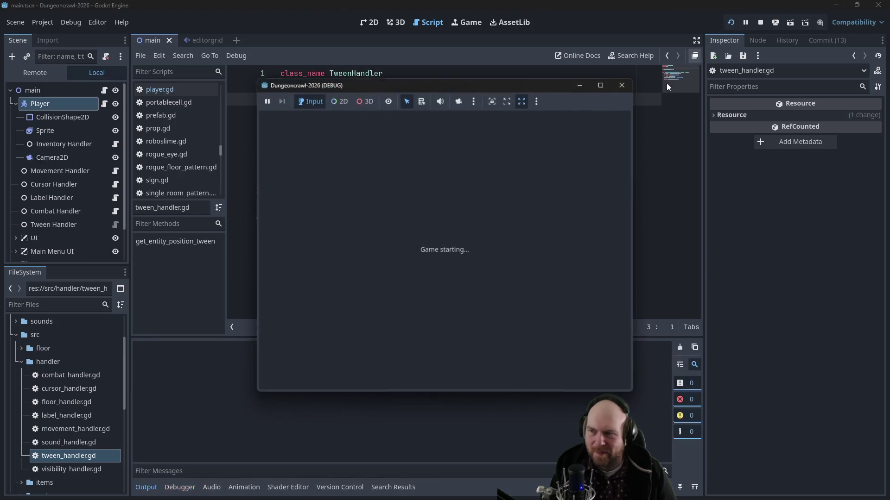
click(426, 229)
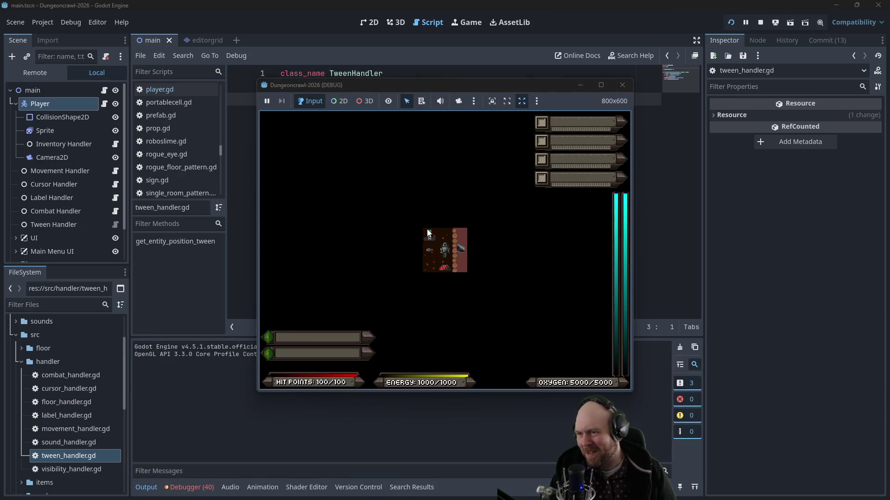
click(427, 229)
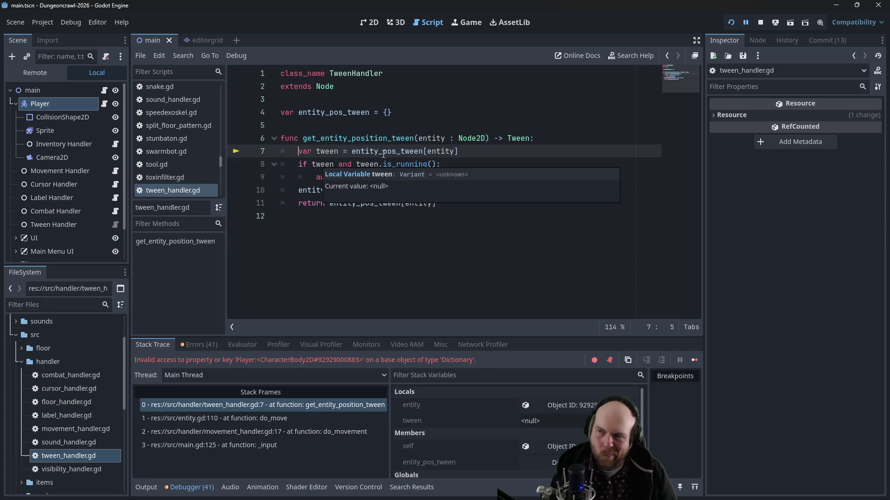
click(760, 23)
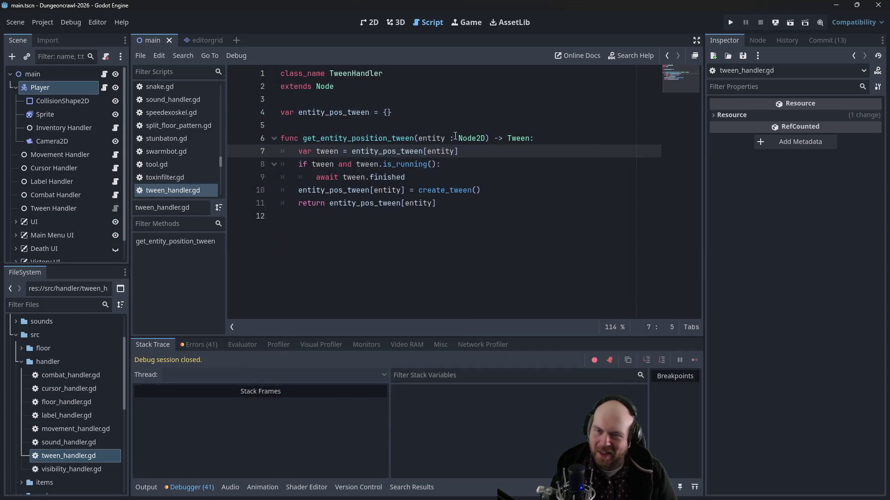
ctrl+click(392, 152)
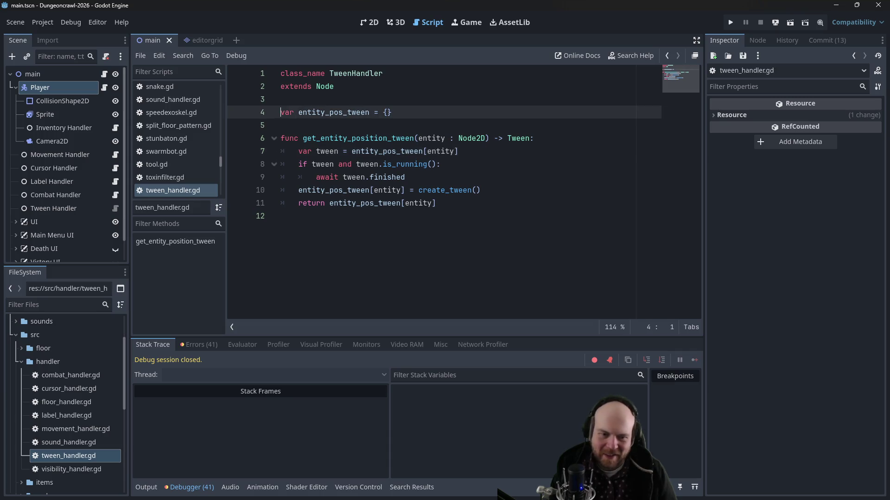
key(alt+Tab)
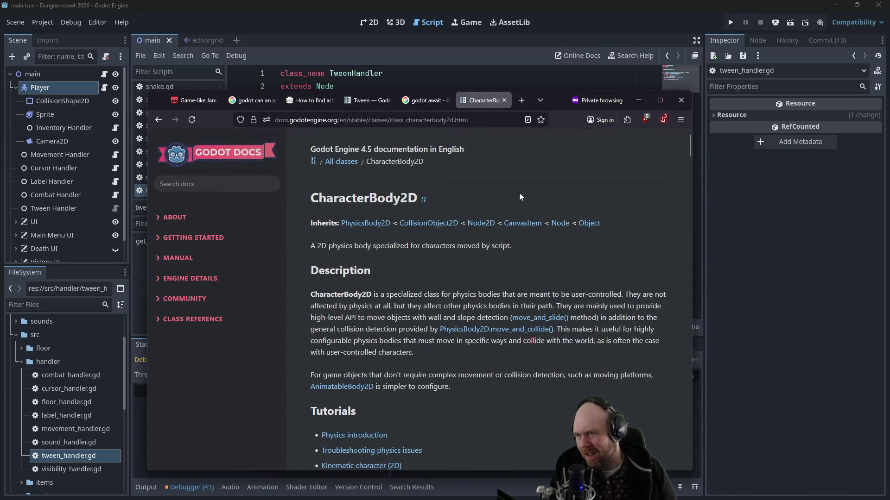
Step: Search Google for 'godot check if dictionary object exists', skim the results, and return to Godot
click(466, 120)
text(godot ch)
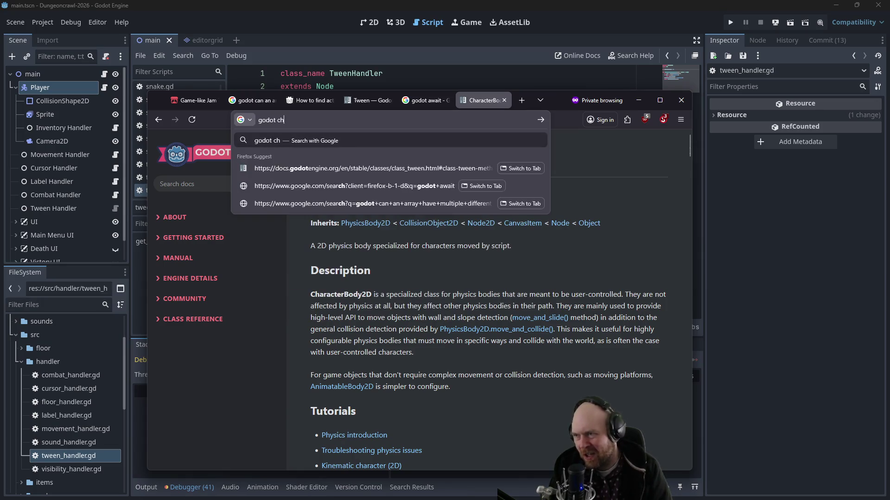
text(eck if dictionary )
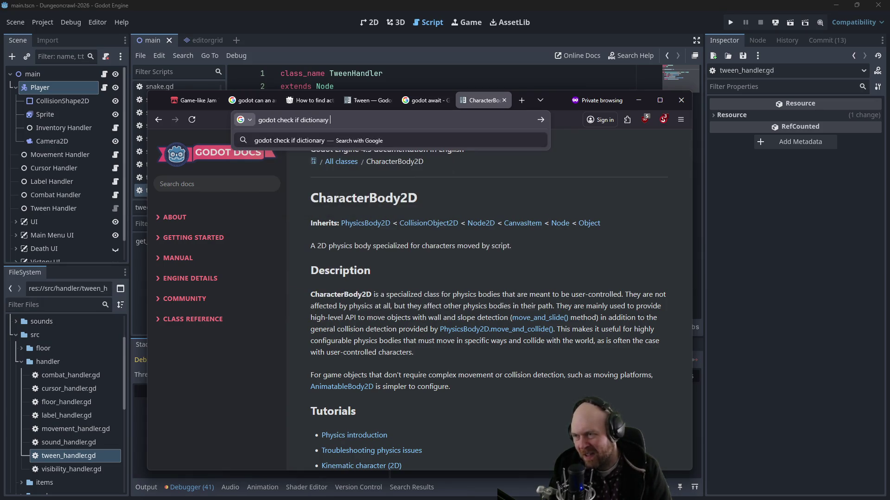
text(object exists)
key(Return)
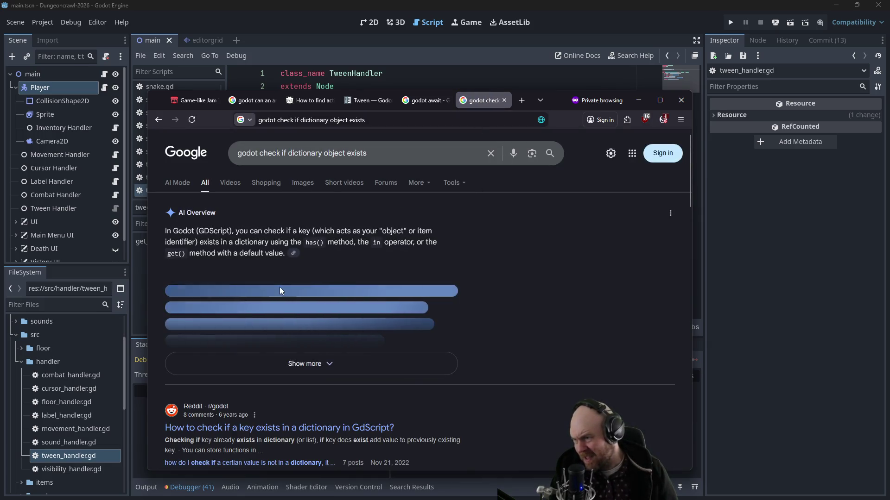
scroll(275, 291, down, 1)
scroll(275, 291, down, 2)
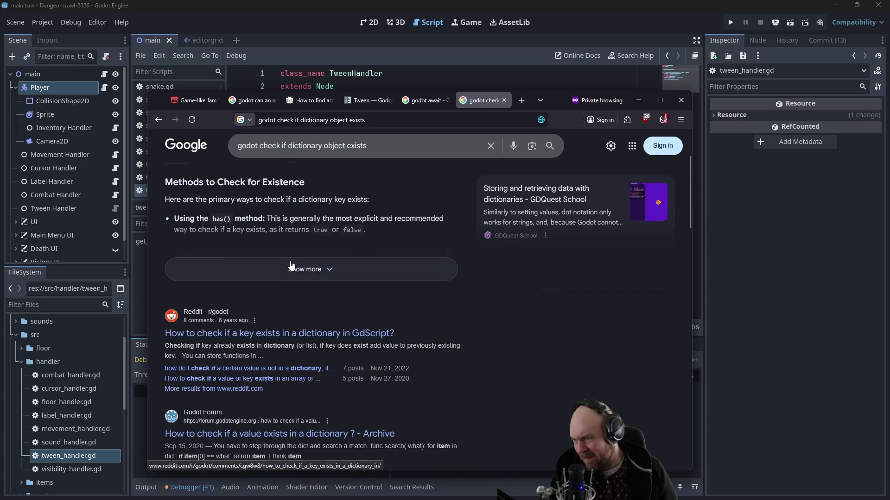
scroll(341, 207, up, 1)
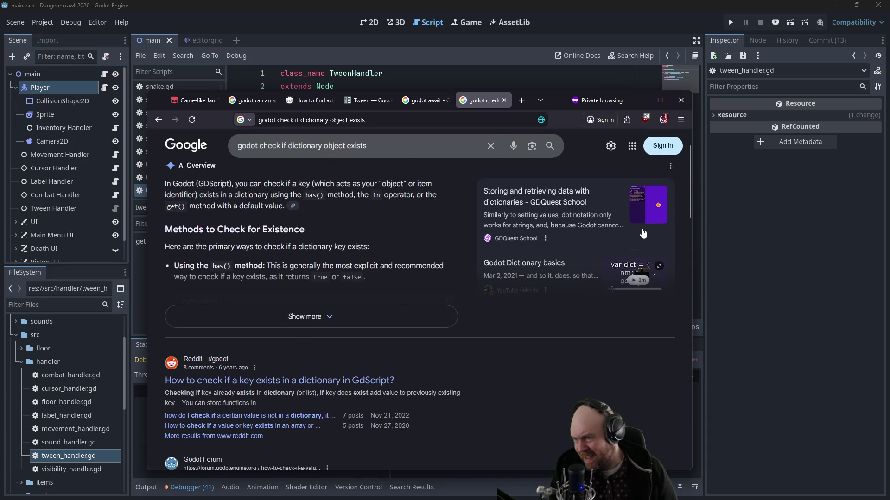
click(746, 256)
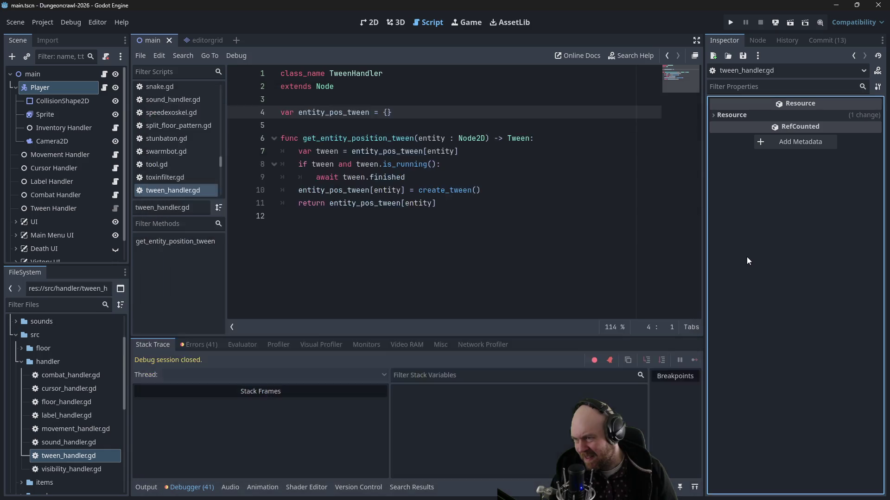
Step: Insert 'if entity_pos_tween.has(entity):' above the tween lookup on line 7
click(340, 151)
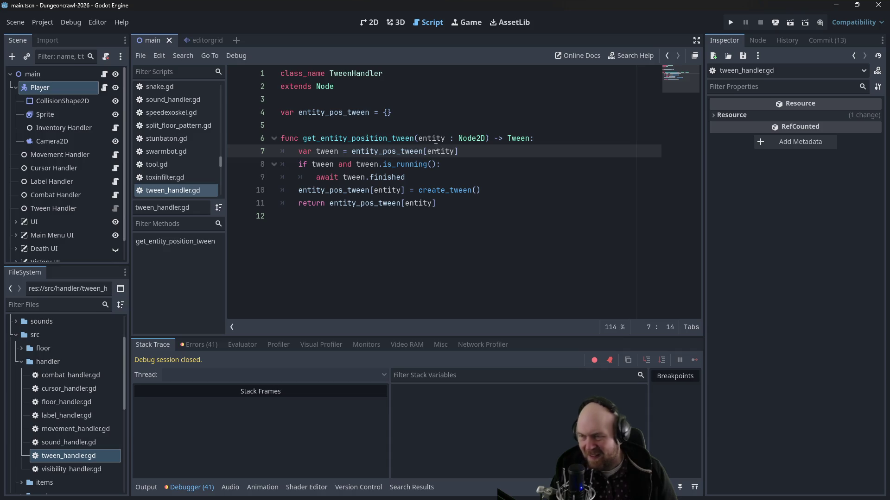
click(298, 153)
key(Return)
key(Up)
text(if ent)
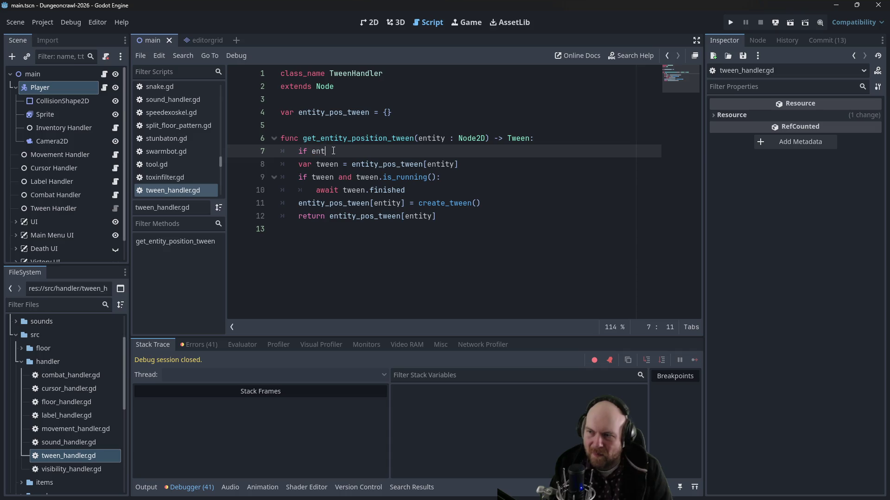
text(ity_pos_tween)
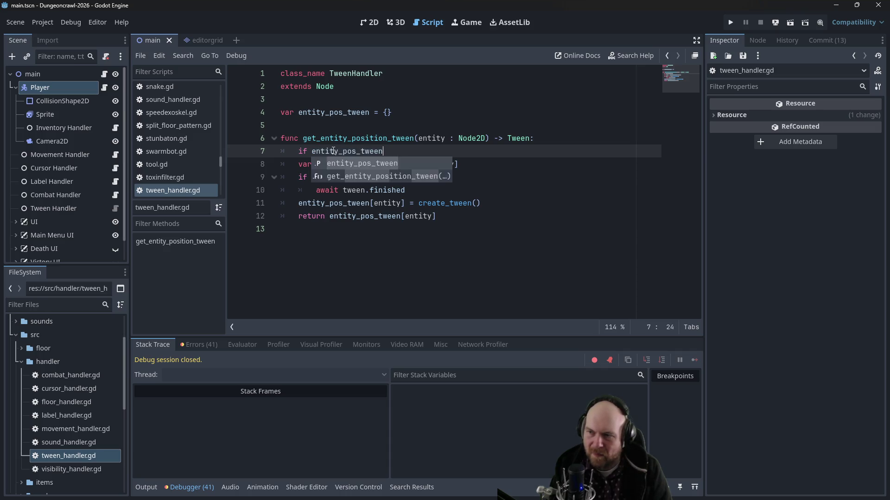
text([entity])
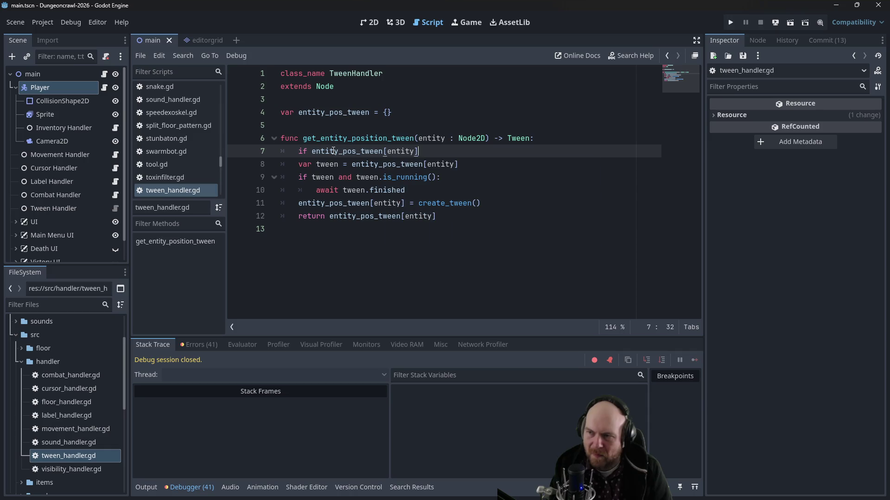
key(BackSpace)
key(BackSpace)
key(BackSpace)
text(as(entity)
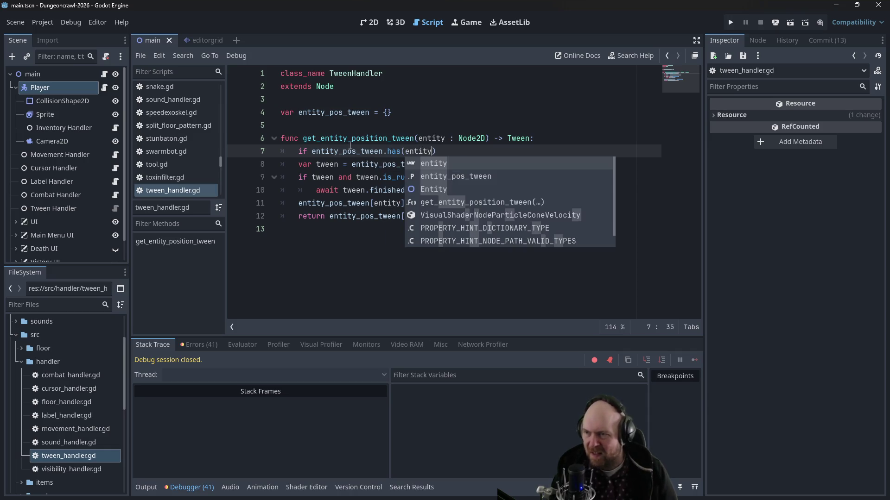
click(347, 151)
text(:)
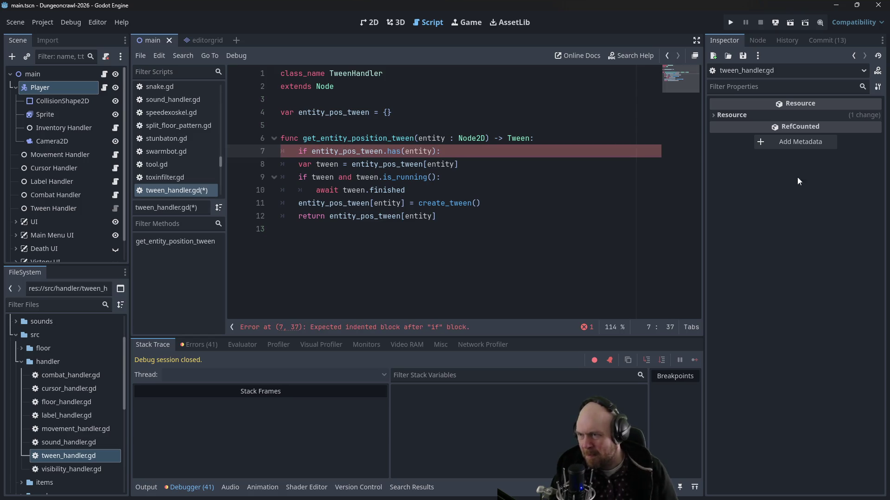
Step: Indent the var tween, is_running check and await lines under the new has() guard
click(297, 164)
key(Tab)
key(Down)
key(Home)
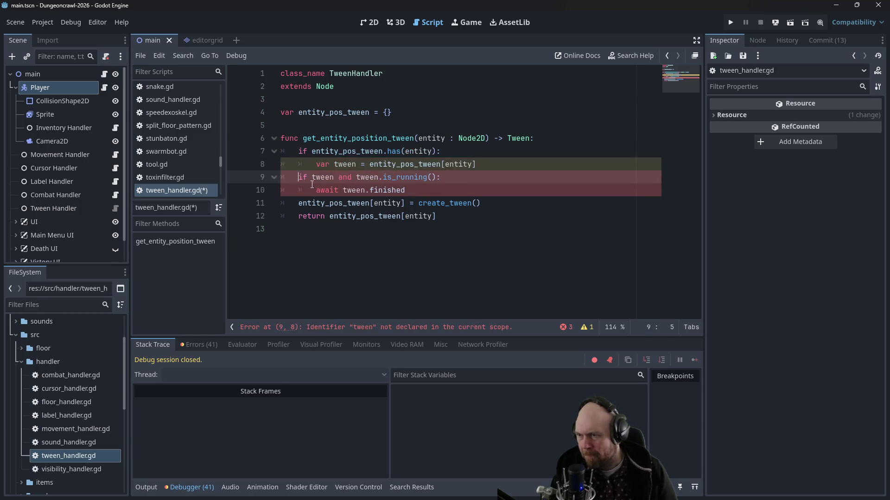
key(Tab)
key(Down)
key(Home)
key(Tab)
click(467, 130)
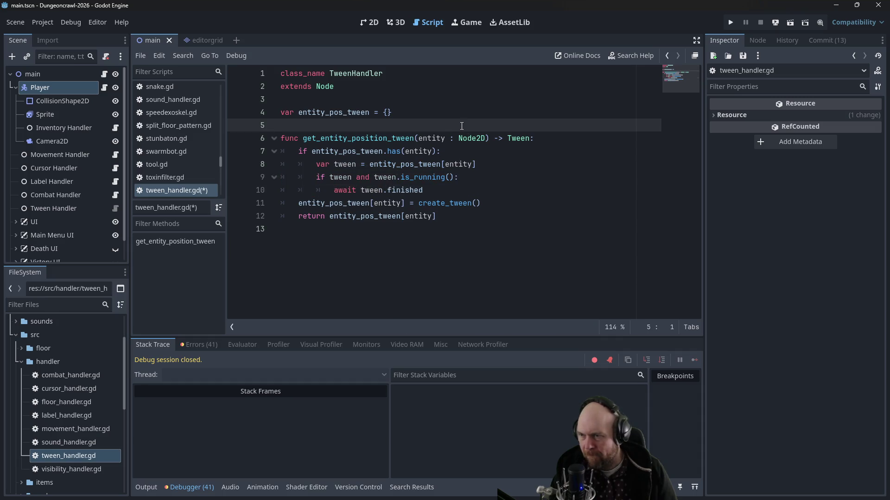
Step: Remove the redundant 'tween and' from the condition and save tween_handler.gd
drag(330, 177, 374, 177)
key(BackSpace)
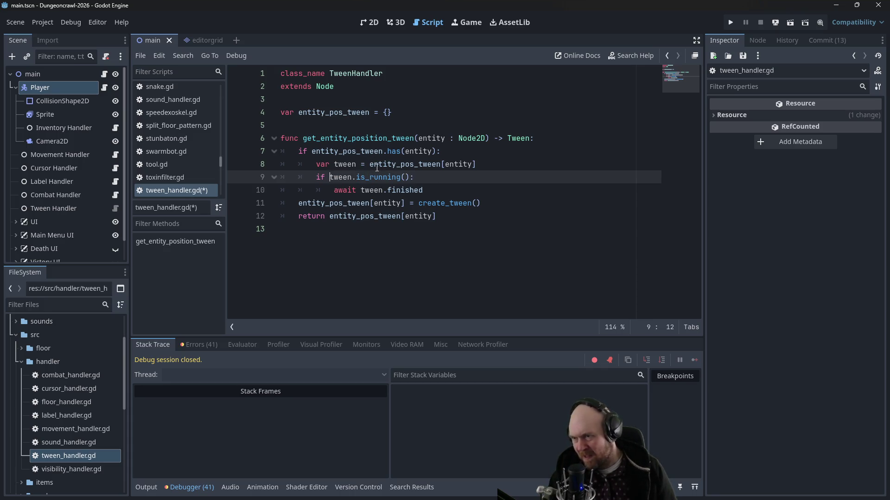
click(418, 138)
key(ctrl+s)
click(566, 92)
Step: Run the game, start playing, and walk onto the ladder to descend to the next level
key(F5)
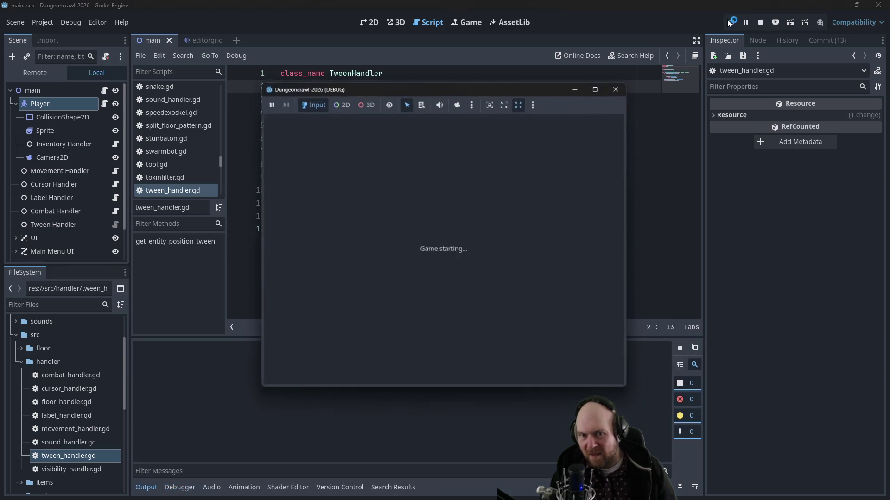
click(422, 255)
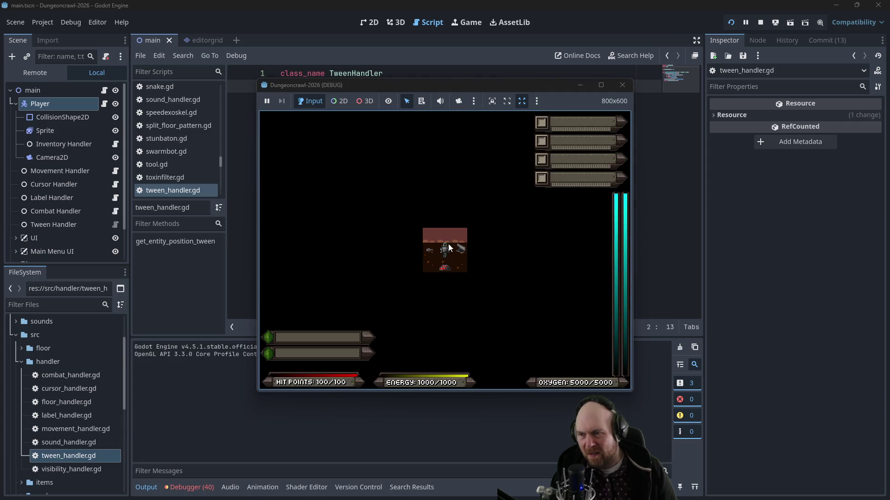
key(Left)
key(Down)
key(Left)
key(Down)
key(Down)
key(Down)
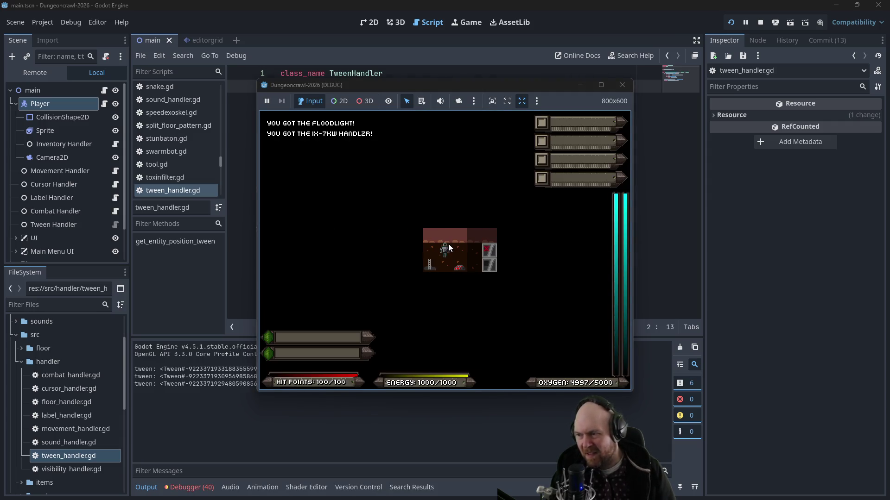
key(Up)
key(Up)
key(Up)
key(Left)
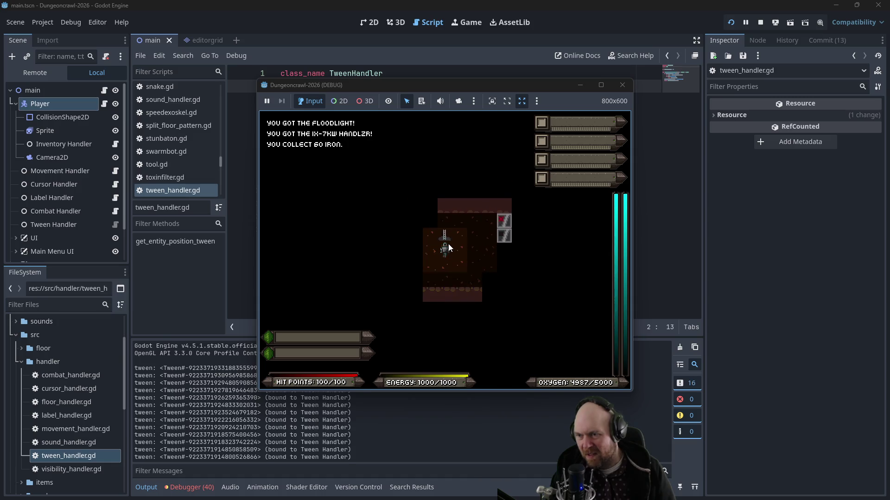
key(n)
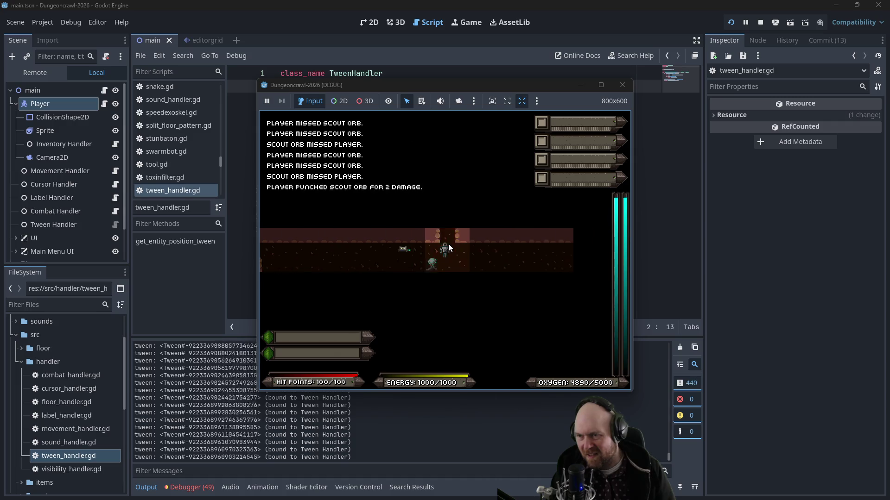
Step: Ready the IX-7KW Handlzr, turn on the floodlight, and fight the Martian butterfly and slime
key(Up)
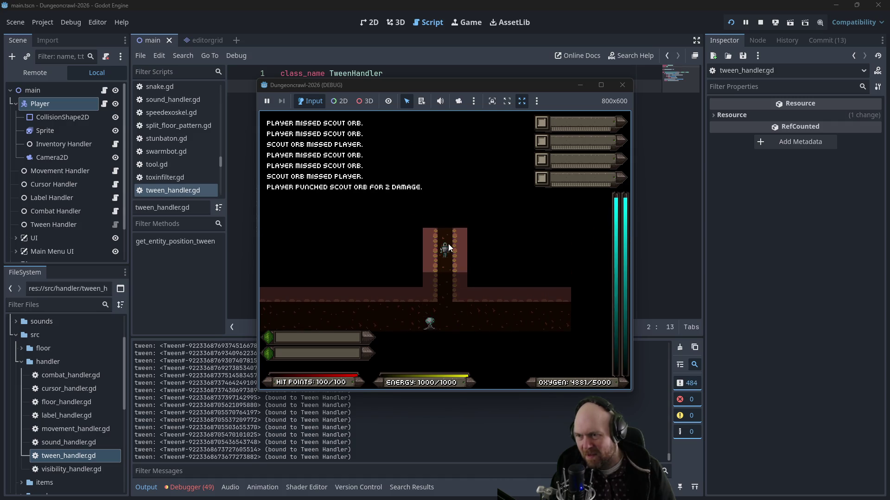
key(i)
key(1)
key(f)
key(Up)
key(Up)
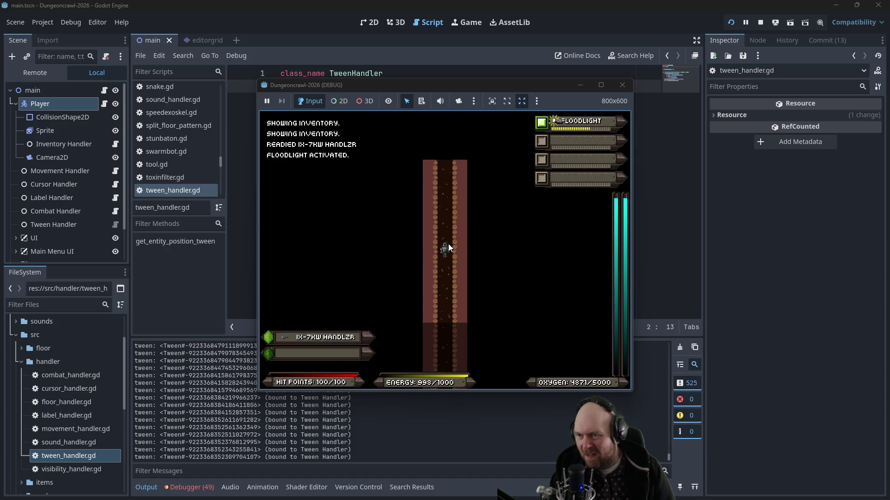
key(Up)
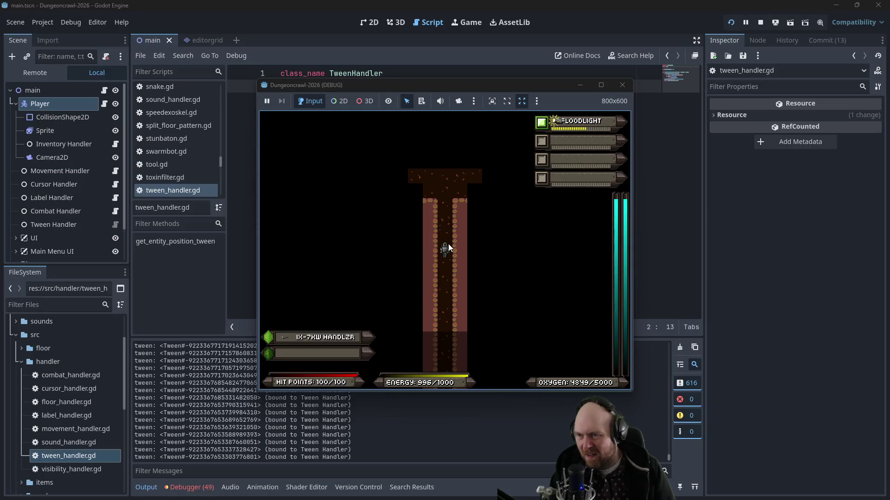
key(Up)
key(Up)
key(Up)
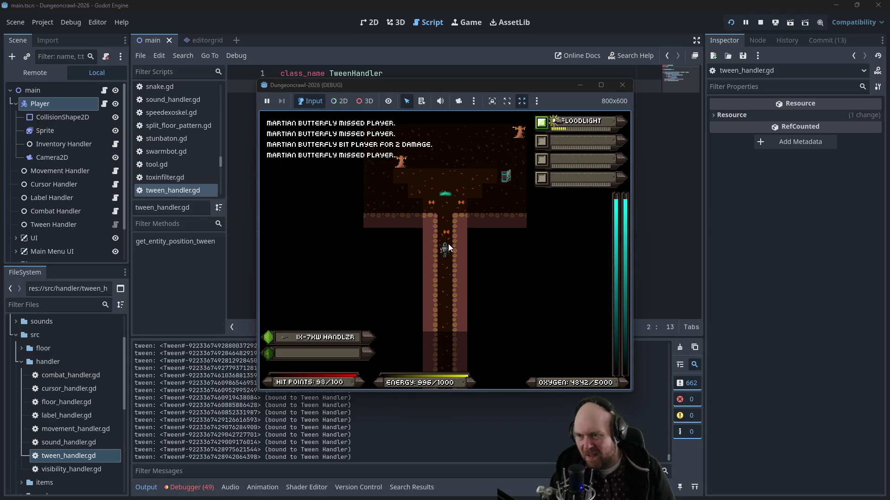
key(Up)
key(Up)
key(Up)
key(Up)
key(Up)
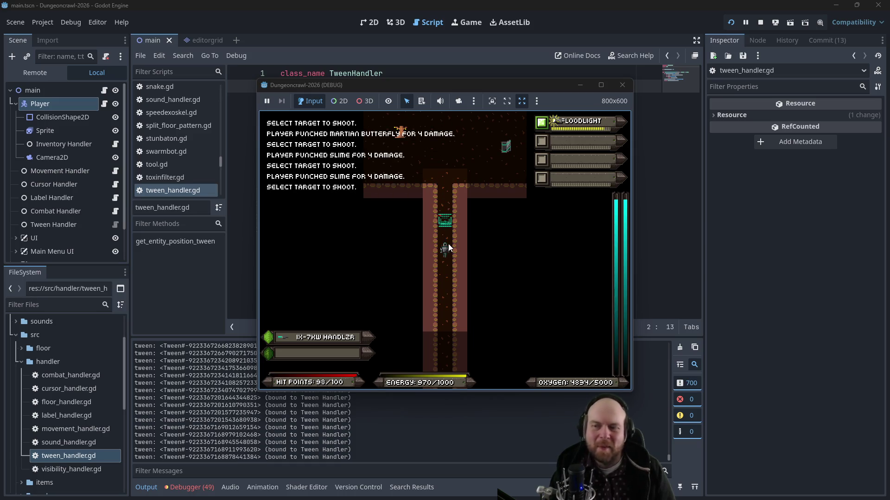
key(Up)
key(Up)
key(Up)
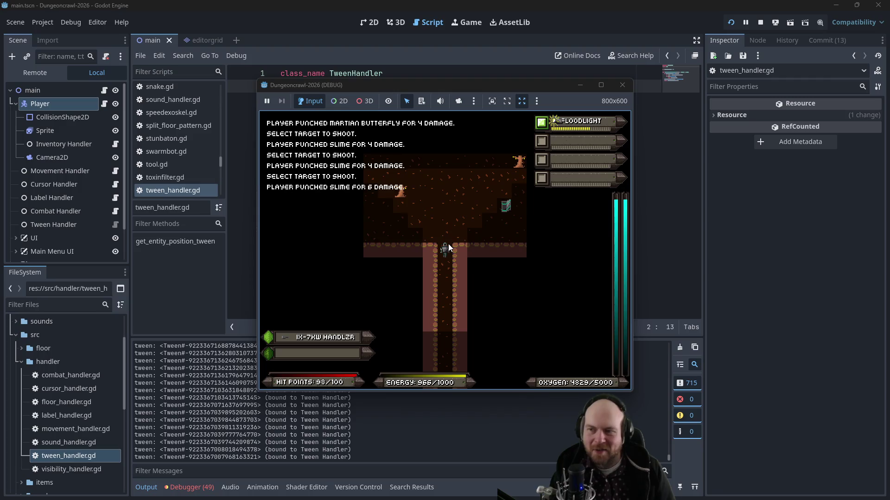
Step: Grab the key, attack the butterfly again, collect loot, then stop the running game
key(Up)
key(Up)
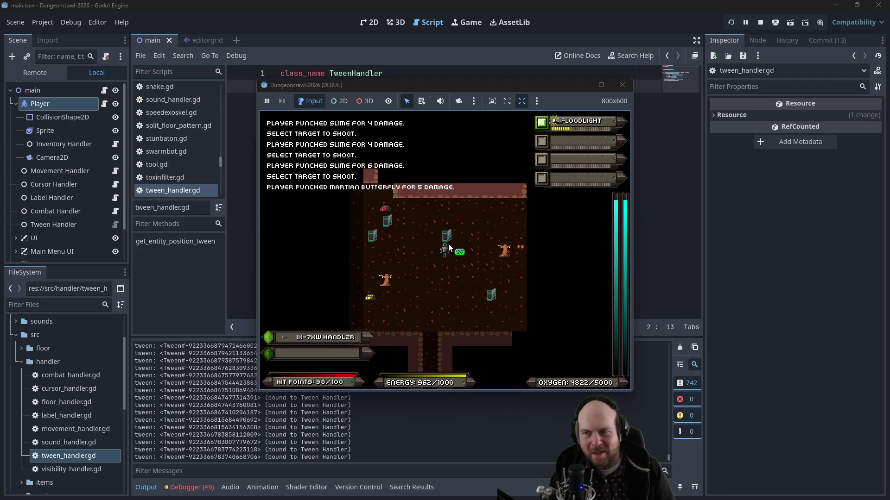
key(Right)
key(Right)
key(Up)
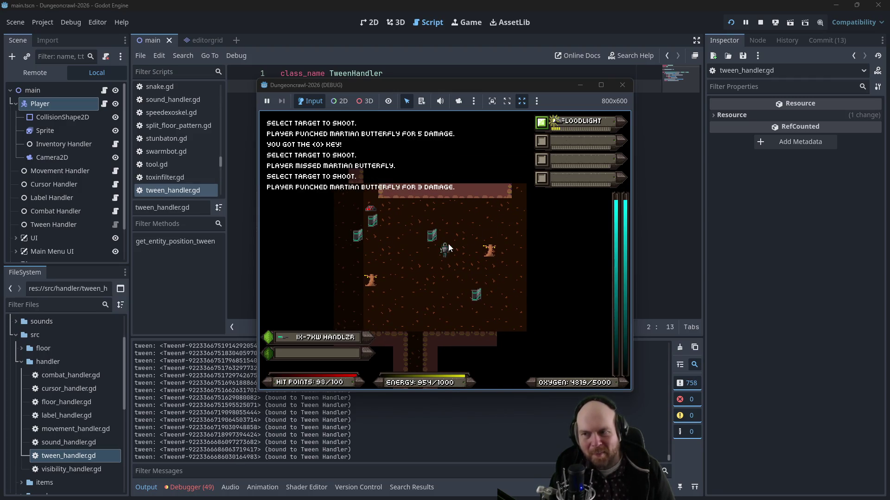
key(Left)
key(Left)
key(Left)
key(Down)
key(Down)
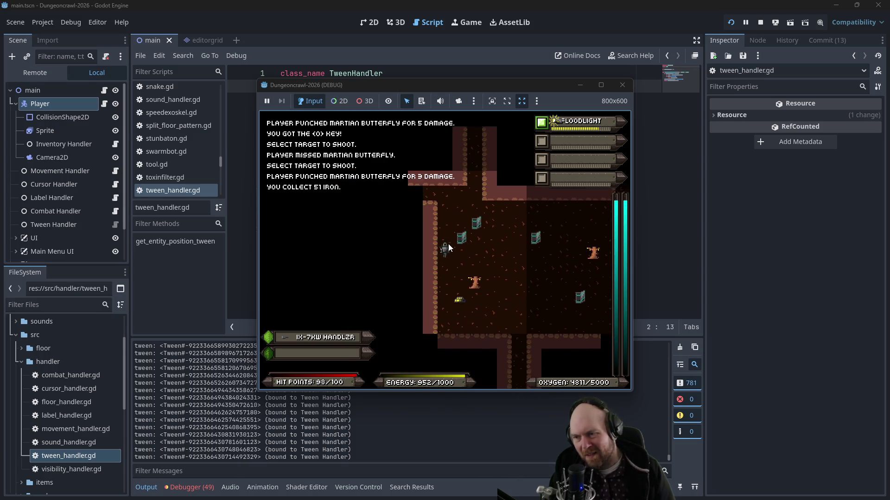
key(Left)
key(Down)
key(Down)
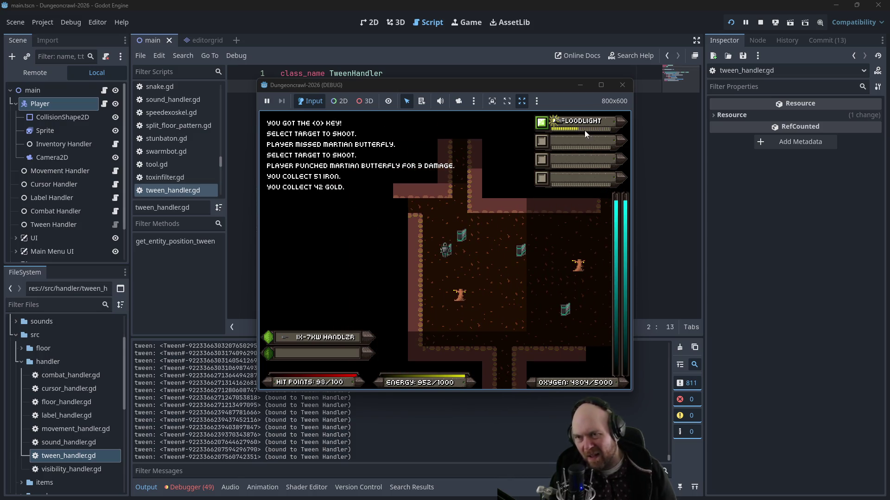
click(622, 84)
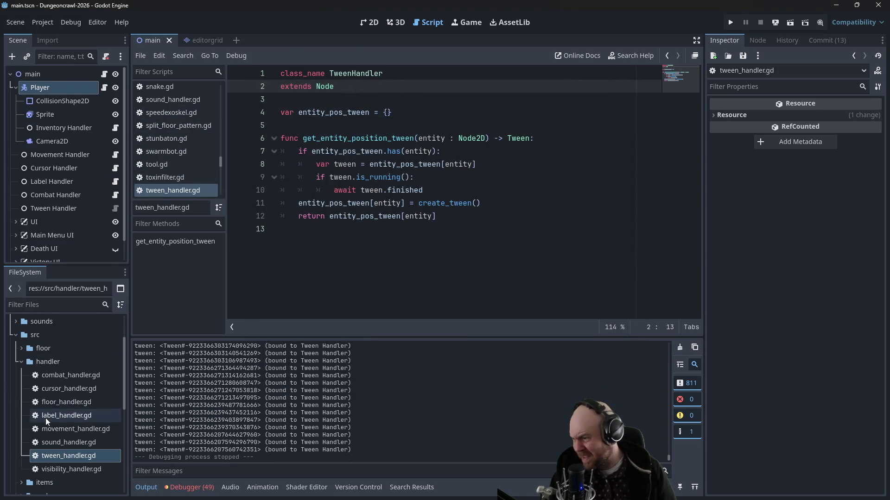
Step: Open combat_handler.gd, uncomment tween lines 94–104 with Ctrl+K, and run the project
scroll(52, 434, down, 3)
scroll(53, 434, down, 2)
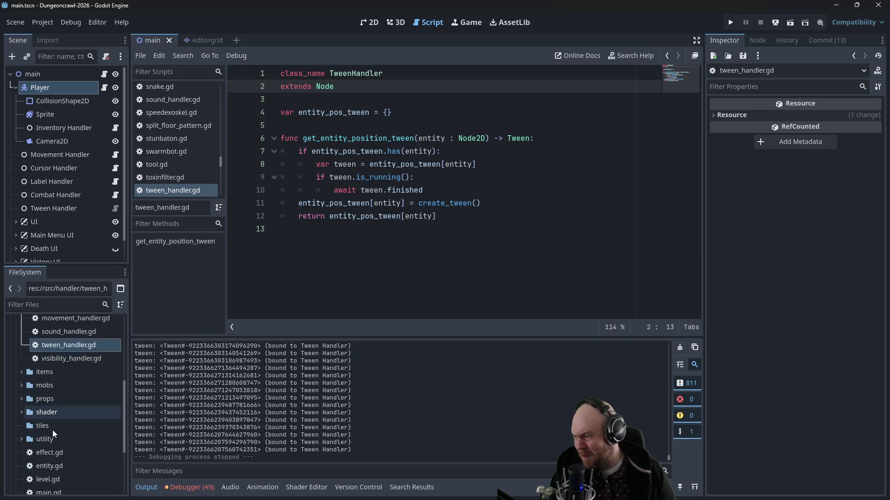
drag(221, 162, 215, 83)
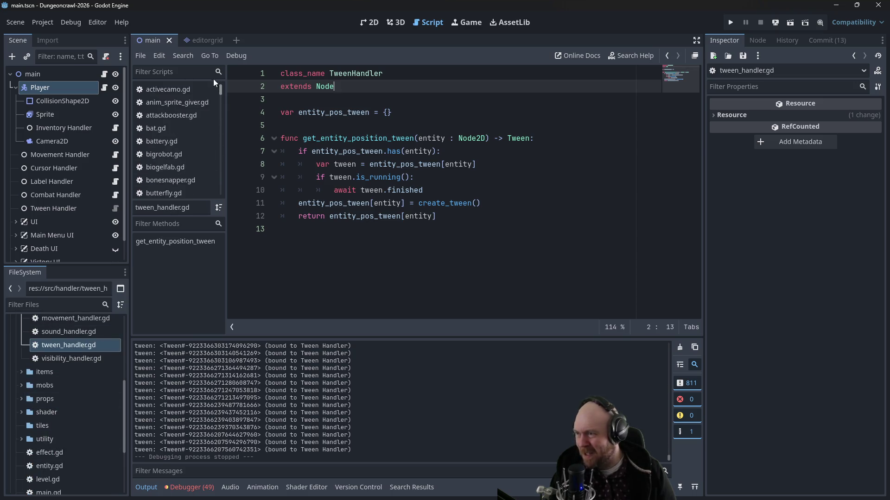
scroll(162, 171, down, 2)
click(163, 163)
mouse_move(307, 203)
mouse_down()
mouse_move(325, 112)
mouse_move(284, 139)
mouse_move(280, 176)
mouse_up()
key(ctrl+k)
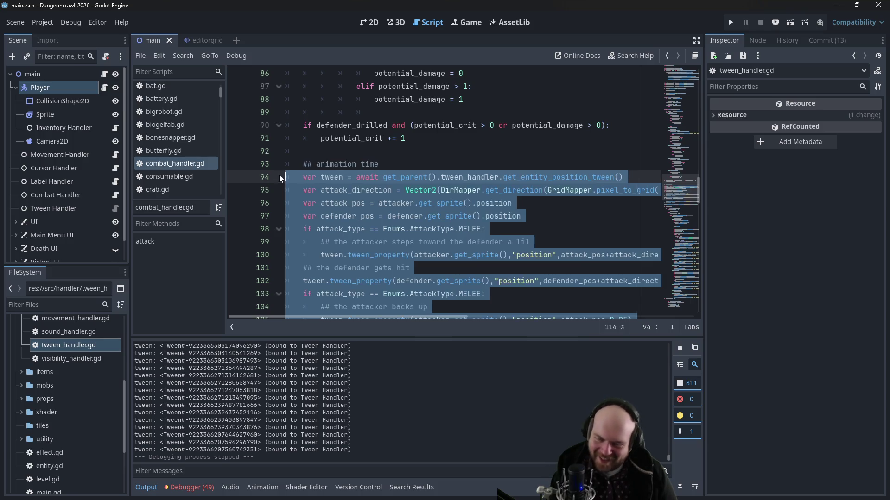
click(729, 23)
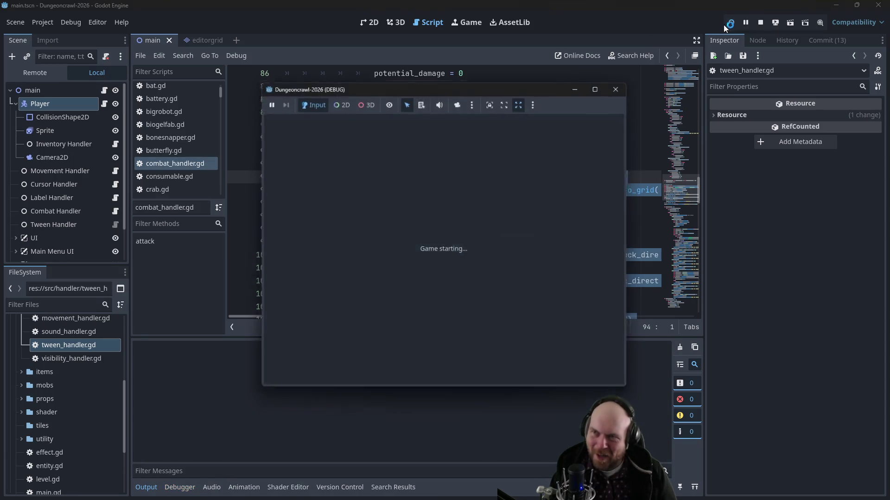
Step: Start a new game, equip the Floodlight and IX-7KW Handlzr, and descend a level
click(402, 243)
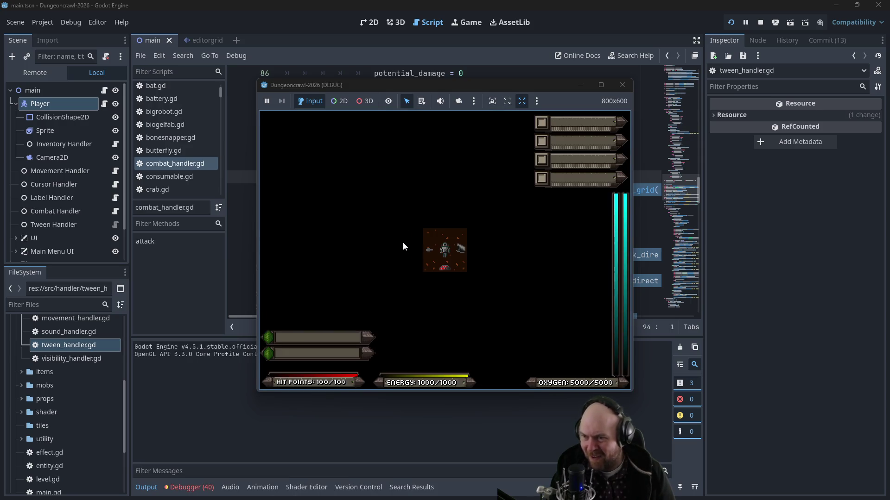
key(i)
key(i)
key(1)
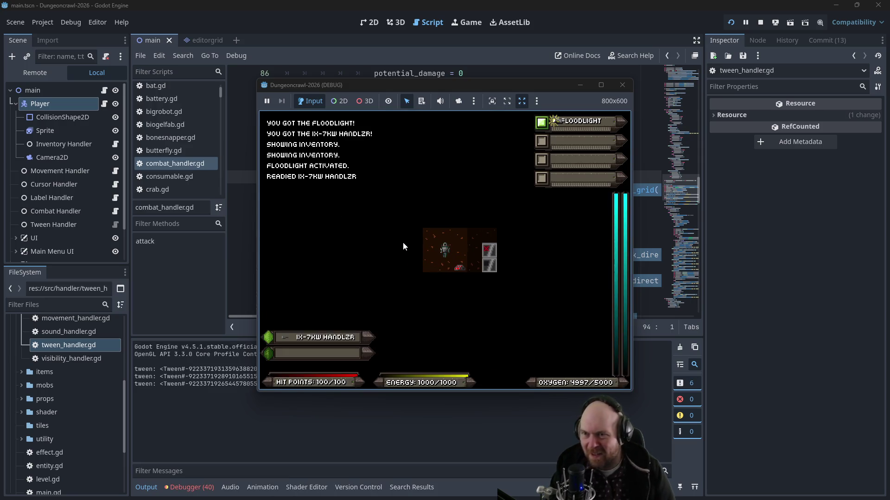
key(greater)
key(y)
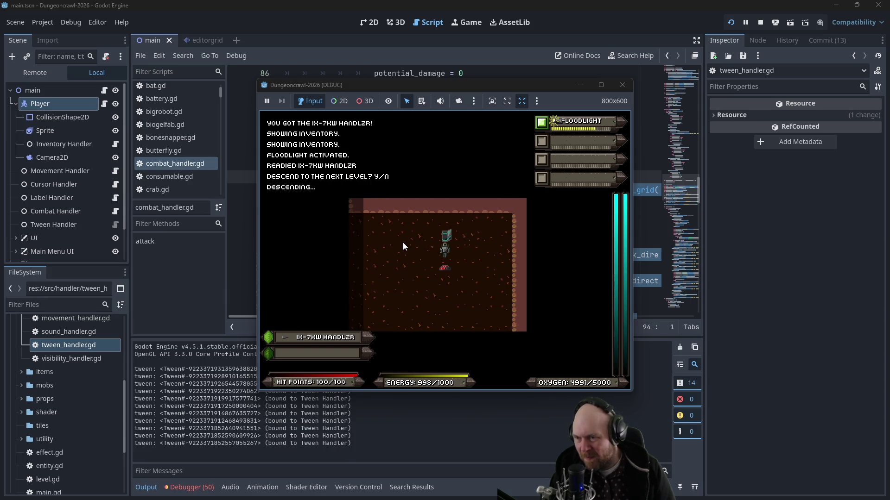
Step: Walk down the corridor into combat until the line 94 error halts the run, then stop it
key(Down)
key(Right)
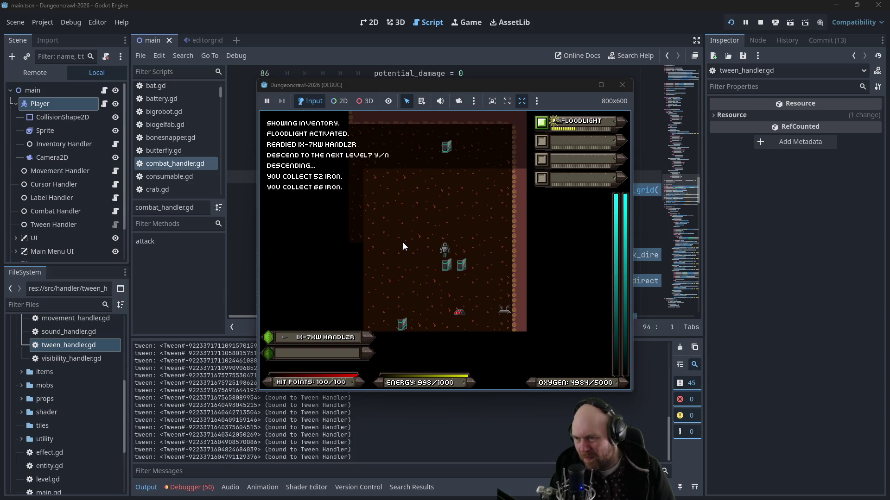
key(Down)
key(Left)
key(Left)
key(Left)
key(Down)
key(Down)
key(Down)
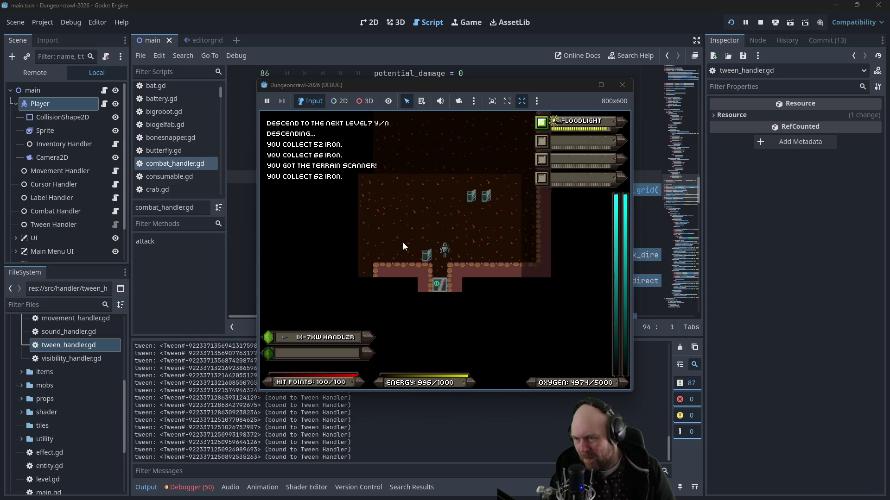
key(Down)
key(Down)
key(Down)
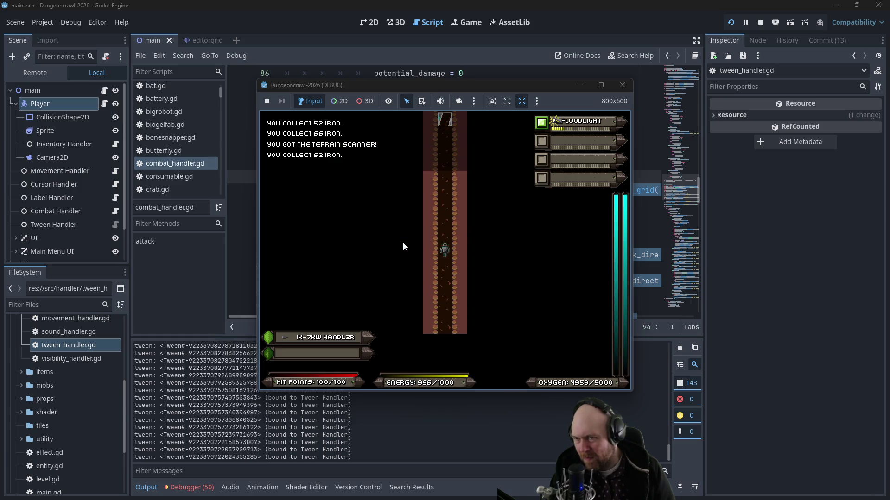
key(Down)
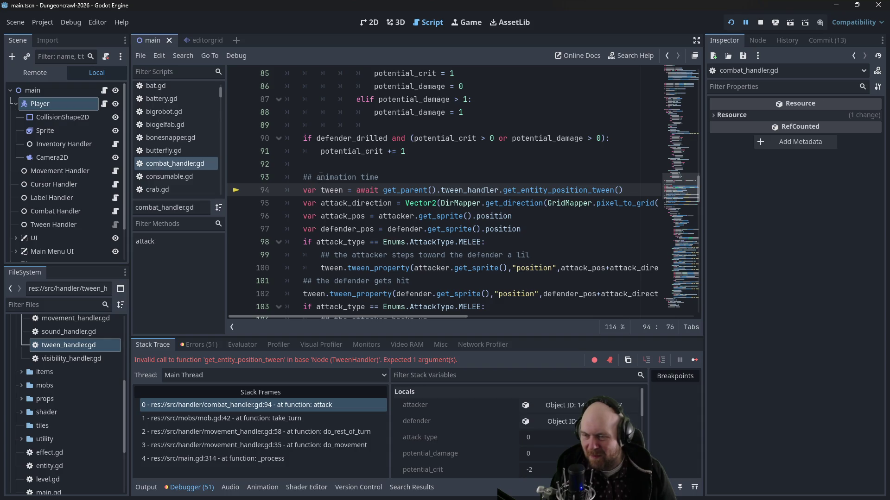
click(759, 23)
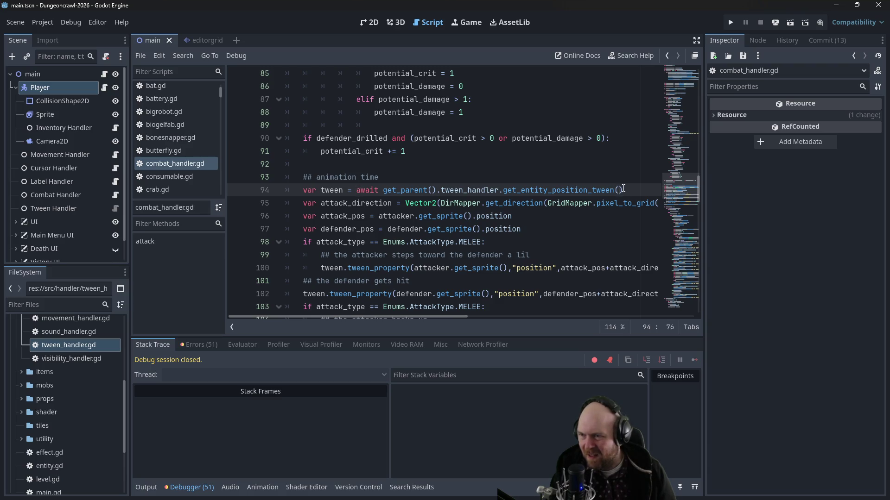
Step: Rename line 94's tween to attacker_tween and start a new var line beneath it
text(attacker)
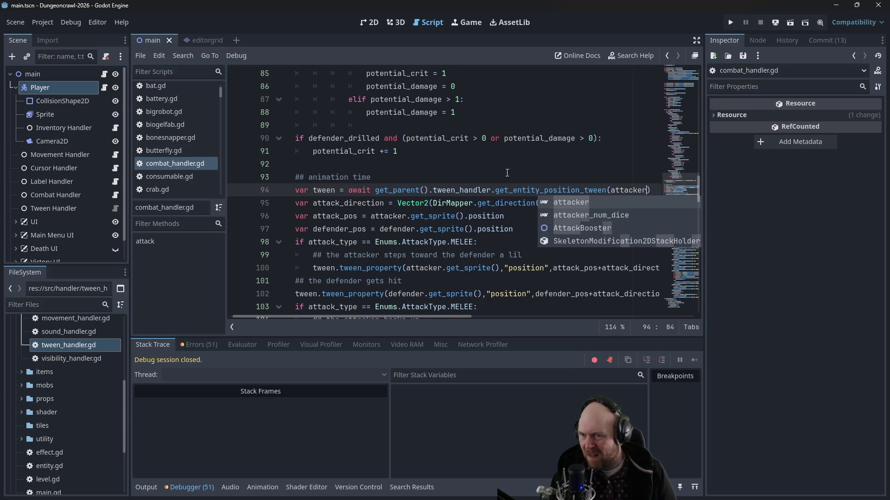
click(313, 190)
text(attacker_)
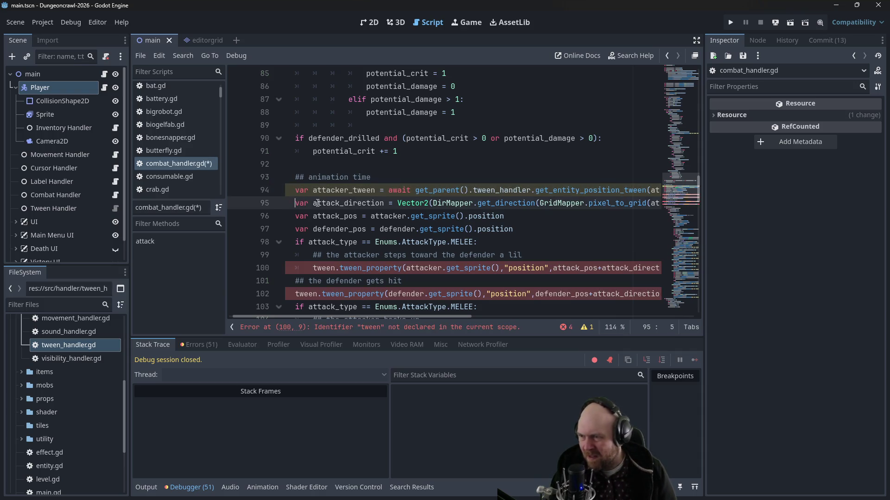
key(ctrl+Return)
text(var defender_tween = awai)
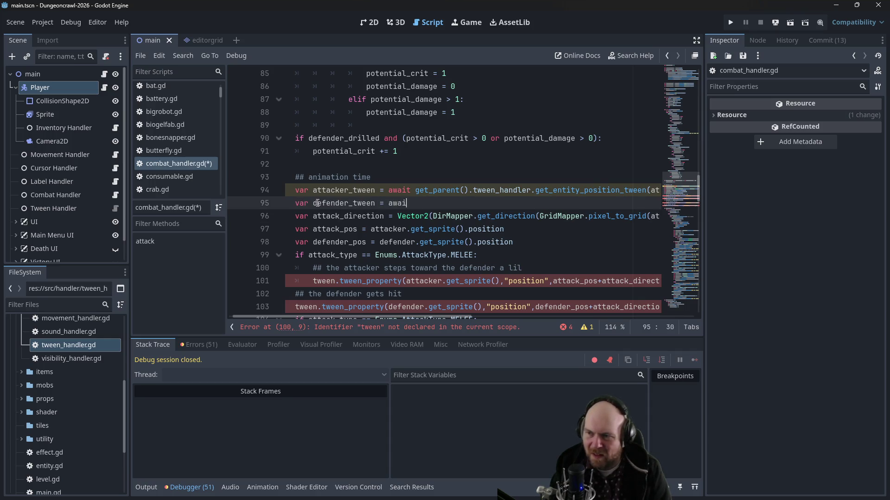
text(t)
Step: Copy the tween-handler call onto line 95 and change its argument to defender
drag(415, 190, 651, 188)
key(ctrl+c)
click(533, 205)
key(ctrl+v)
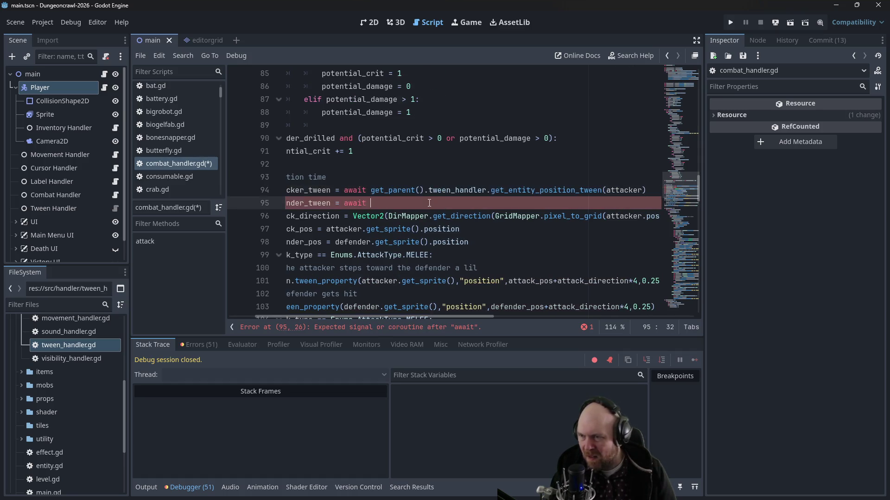
double_click(607, 205)
text(defender)
click(465, 242)
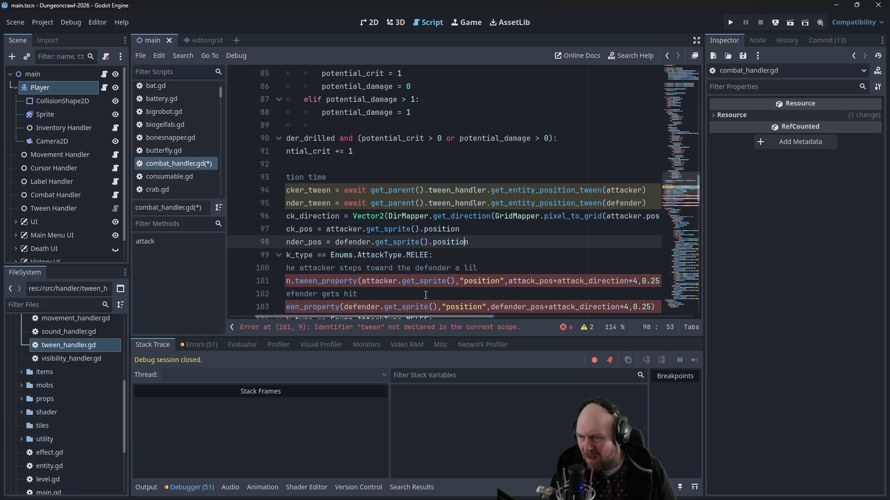
Step: Rename the tween calls on lines 101 and 103 to attacker_tween and defender_tween
drag(387, 319, 348, 319)
click(394, 282)
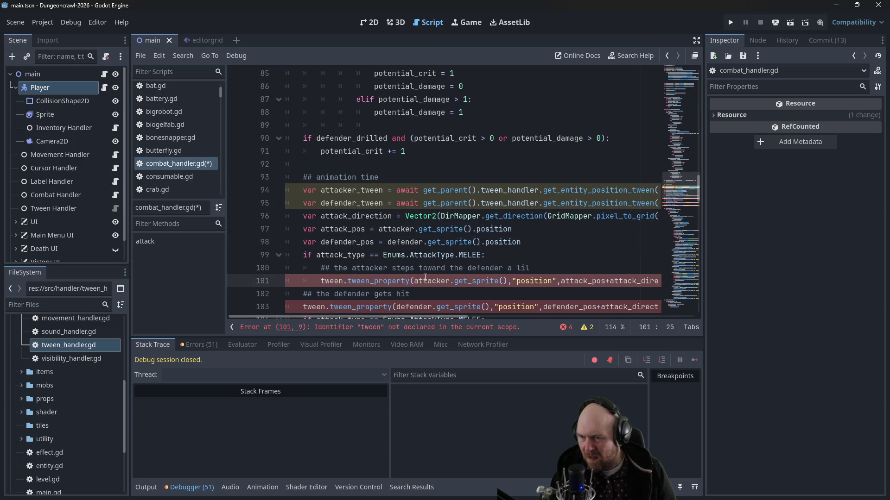
scroll(425, 278, down, 1)
text(attacker_)
key(Down)
key(Down)
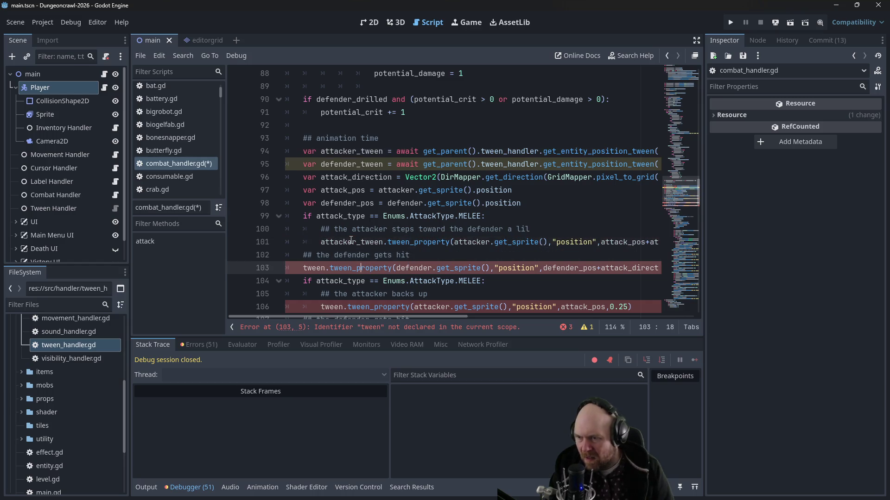
key(Home)
text(defender_)
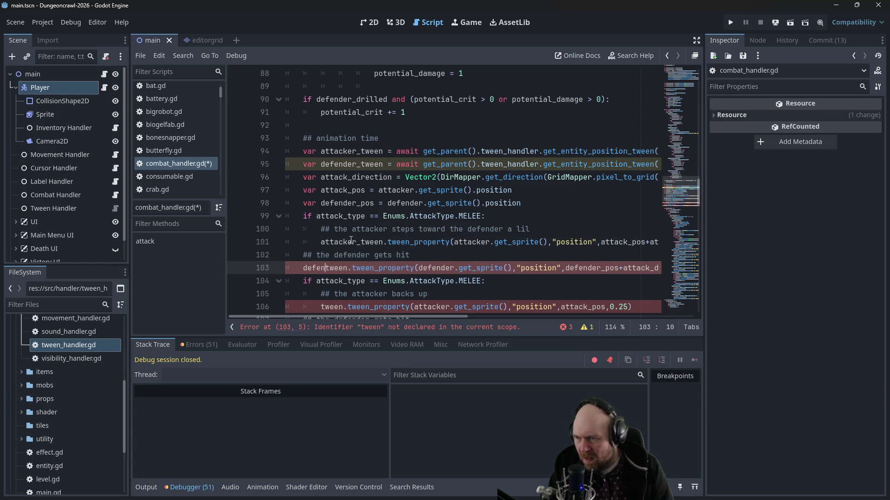
key(BackSpace)
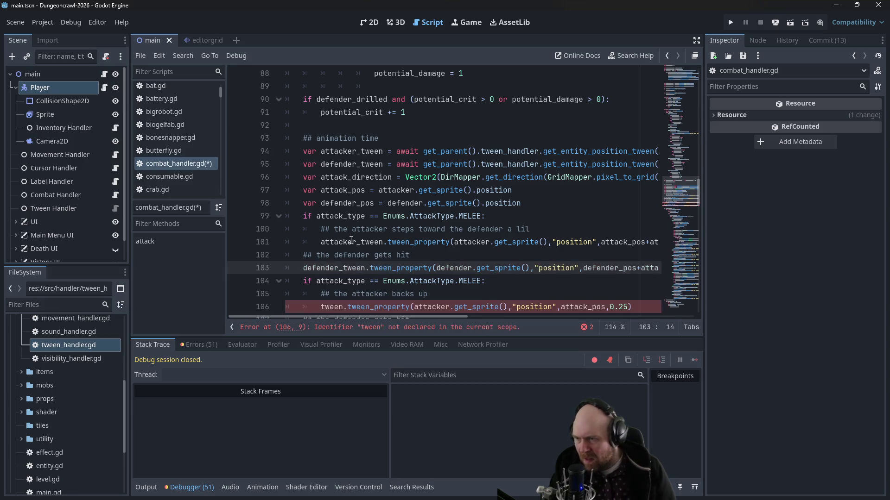
Step: Rename lines 106 and 108 to attacker_tween and defender_tween, save, and run the project
scroll(312, 256, down, 1)
click(315, 268)
text(attacker_)
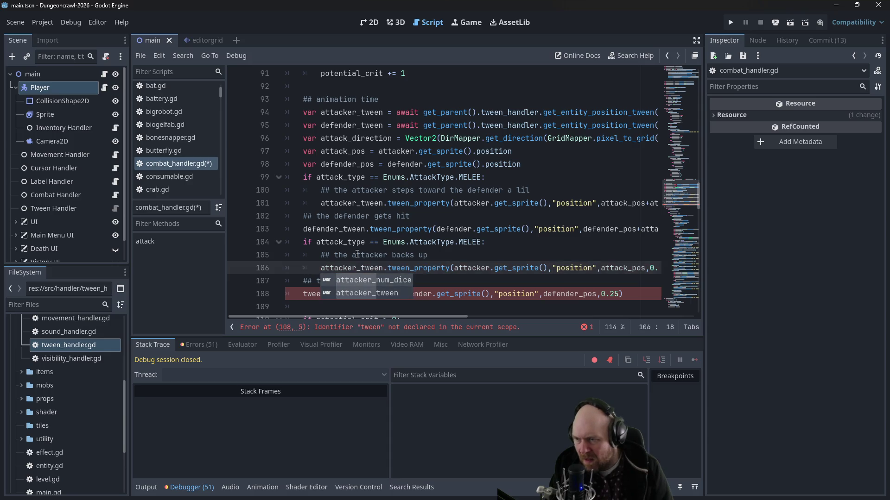
key(Escape)
key(Down)
key(Down)
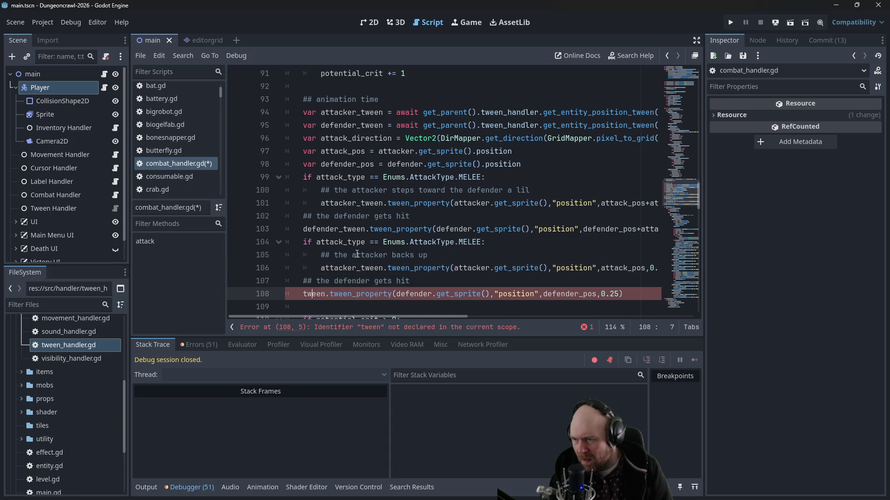
text(defender_)
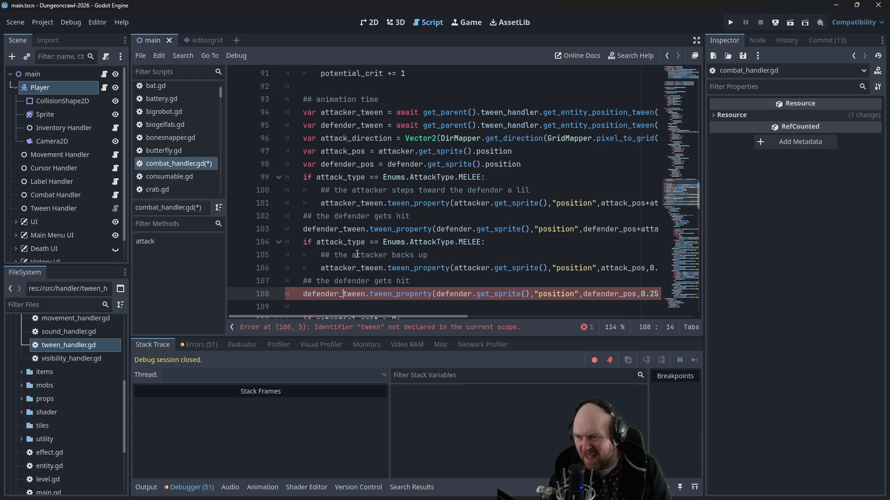
key(ctrl+s)
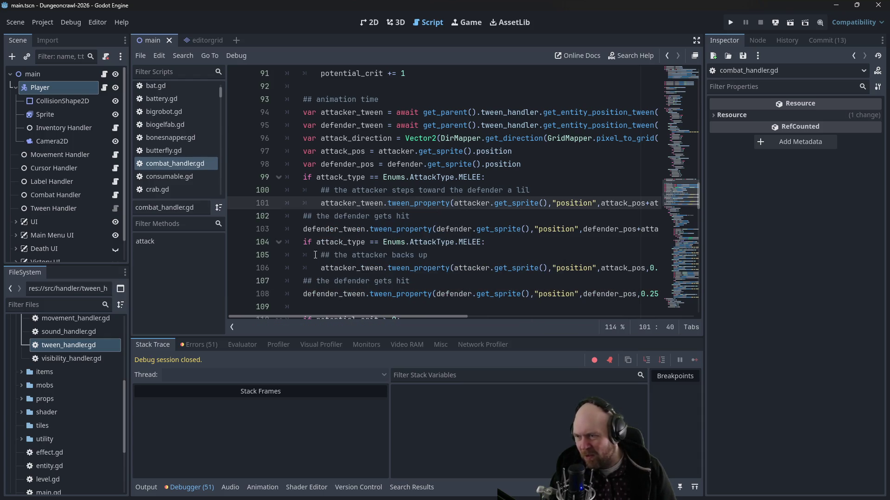
click(729, 22)
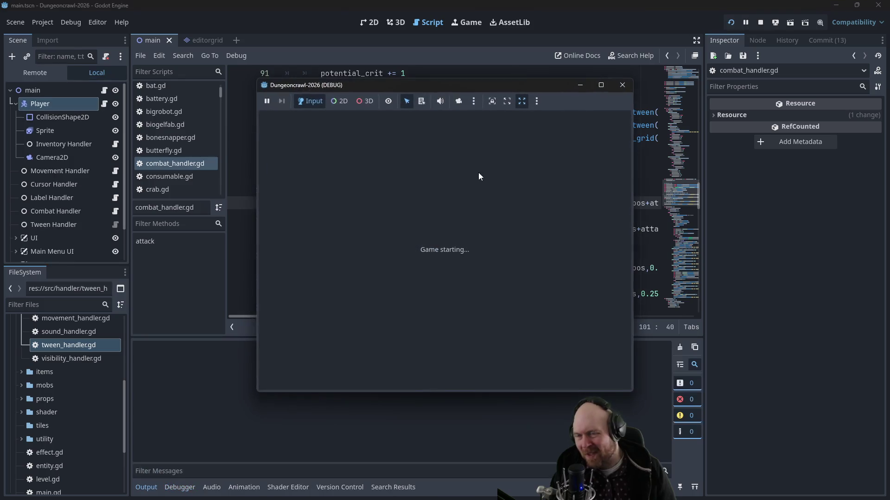
Step: Start a new game, walk up the shaft, switch off the floodlight, and explore a new room
click(405, 241)
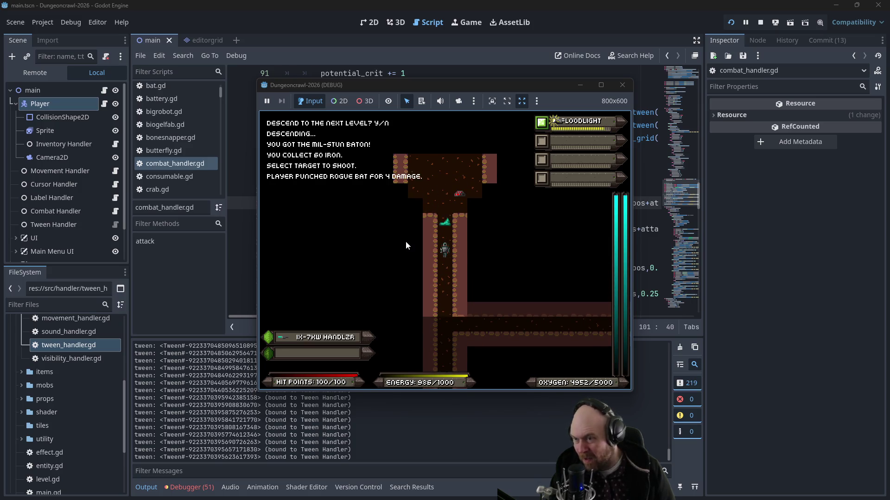
key(Up)
key(Up)
key(Up)
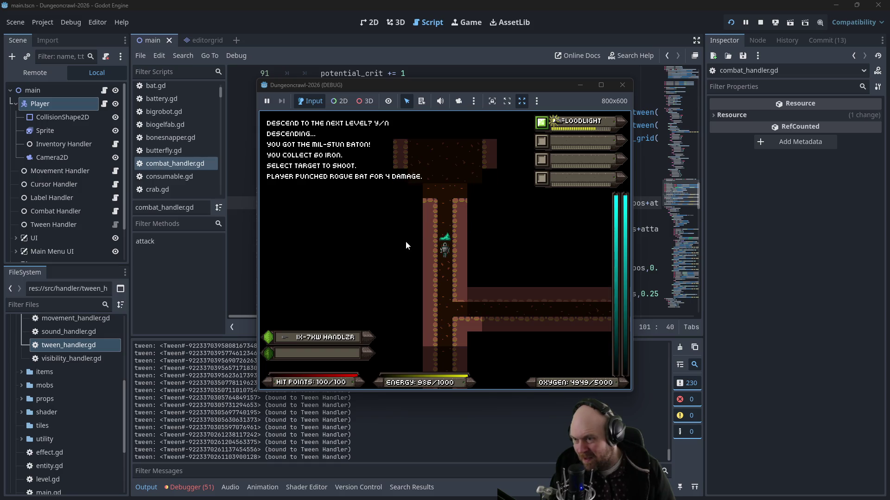
key(Up)
key(Up)
key(Up)
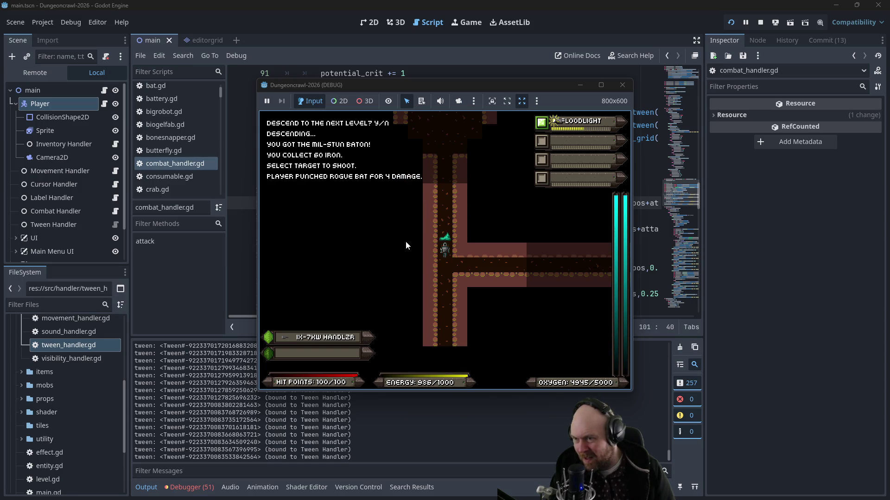
key(1)
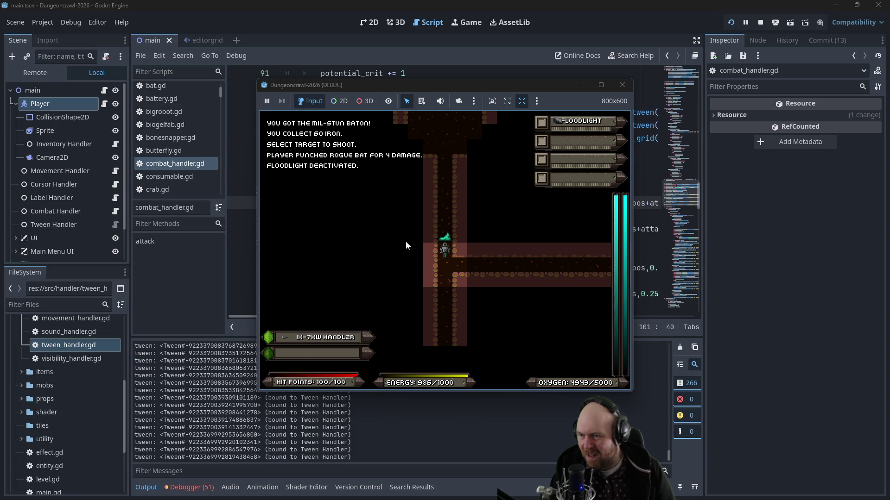
key(Down)
key(Down)
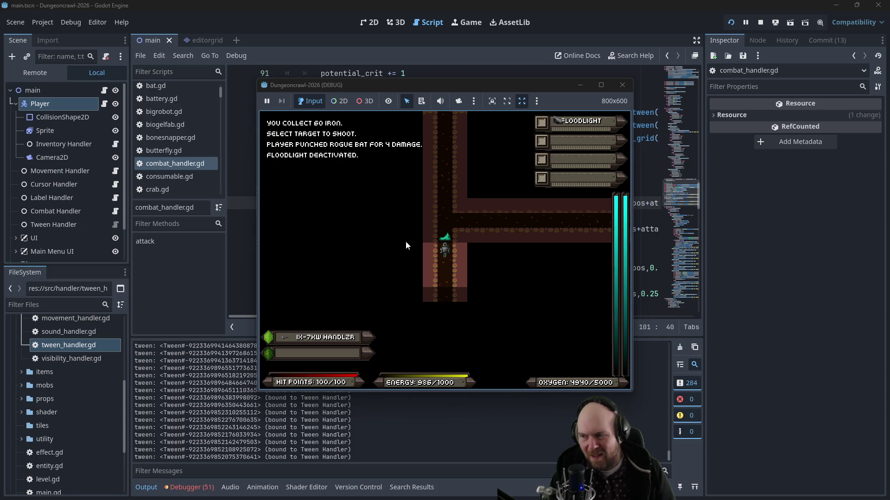
key(Down)
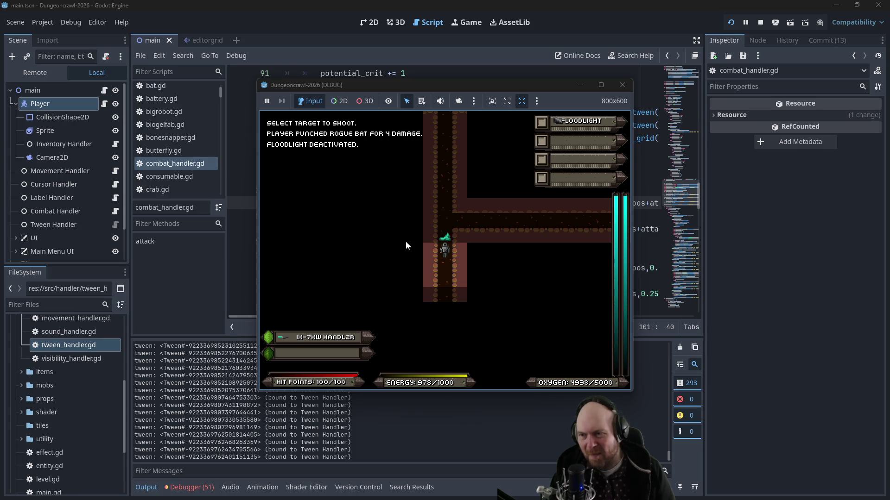
key(Down)
key(Down)
key(Down)
key(Down)
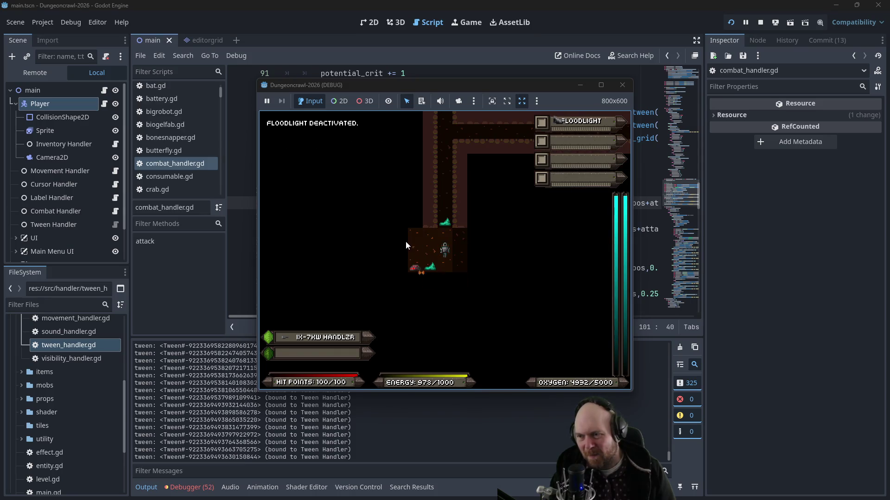
key(Right)
key(Right)
key(Right)
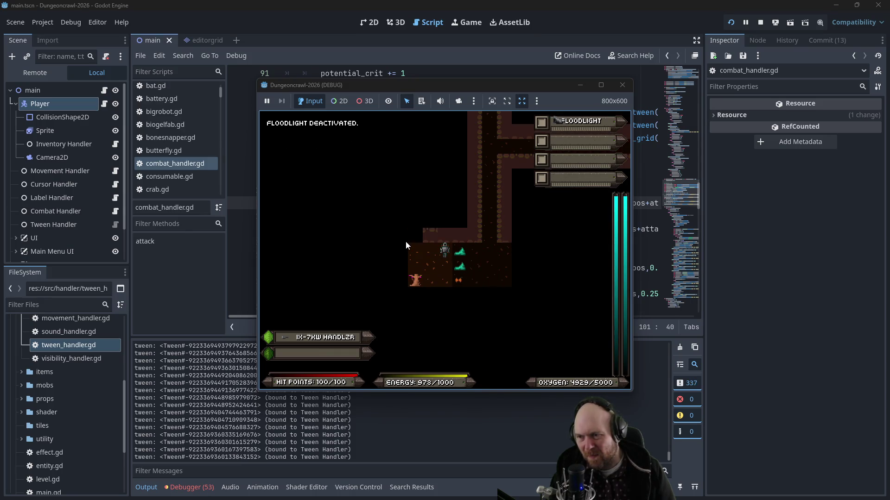
key(Left)
key(Left)
key(Up)
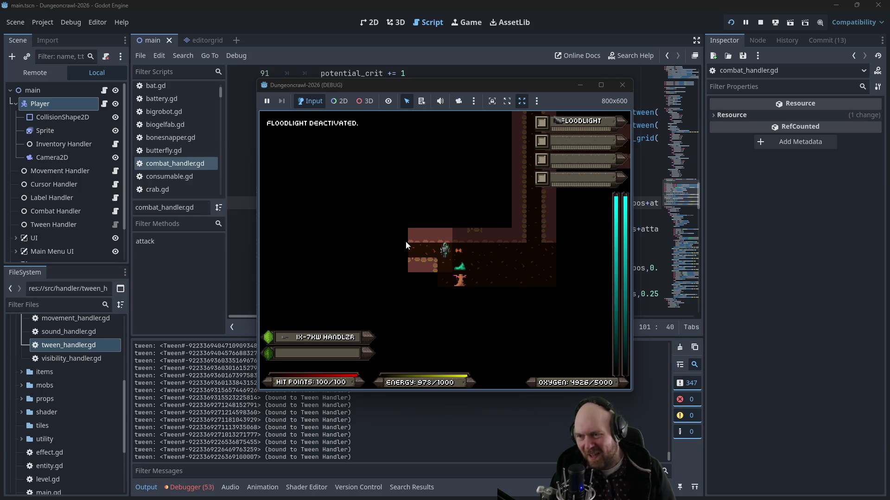
key(Left)
Step: Try shooting the butterfly, ready the IX-7KW Handlzr, then close the game
key(f)
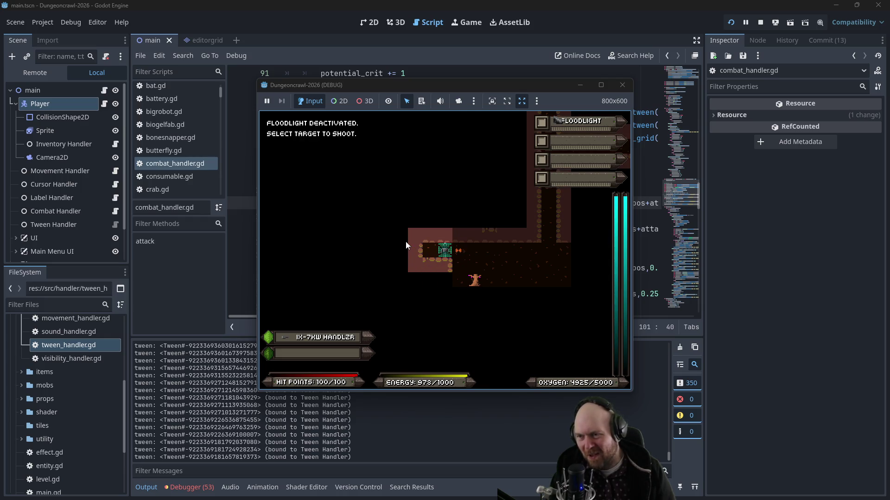
key(f)
key(f)
key(f)
key(f)
key(f)
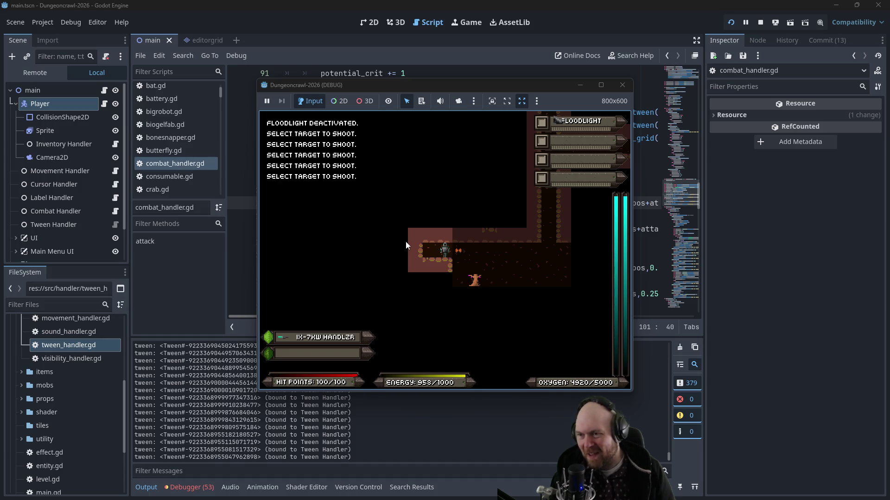
key(Return)
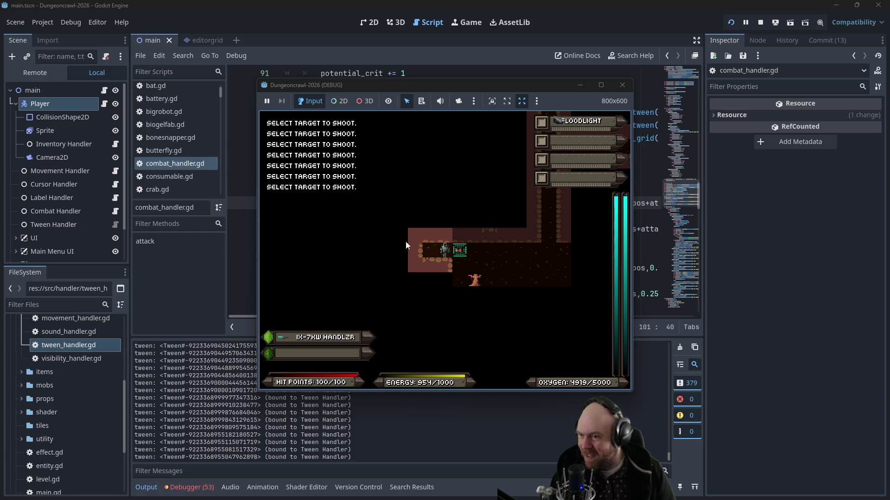
key(f)
key(Return)
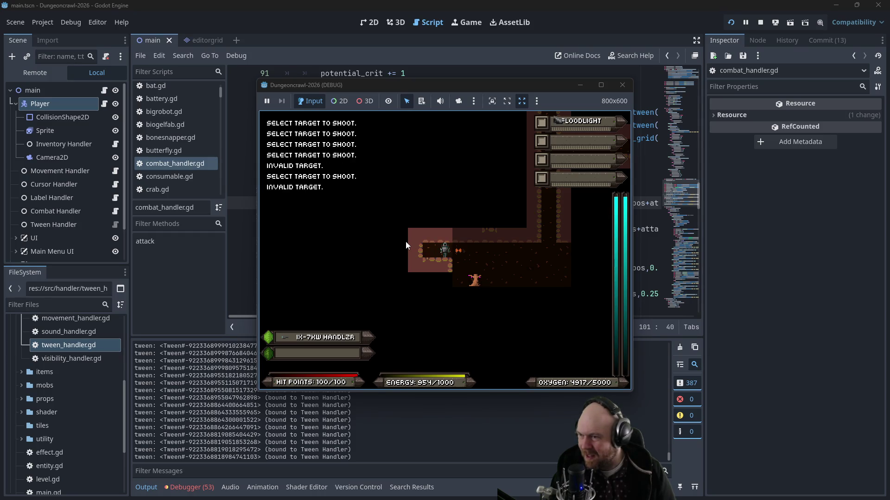
key(f)
key(Return)
key(f)
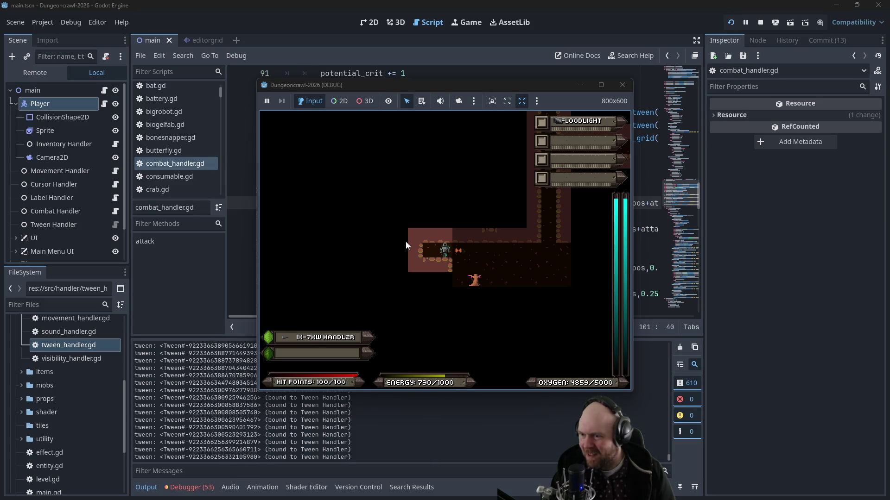
key(f)
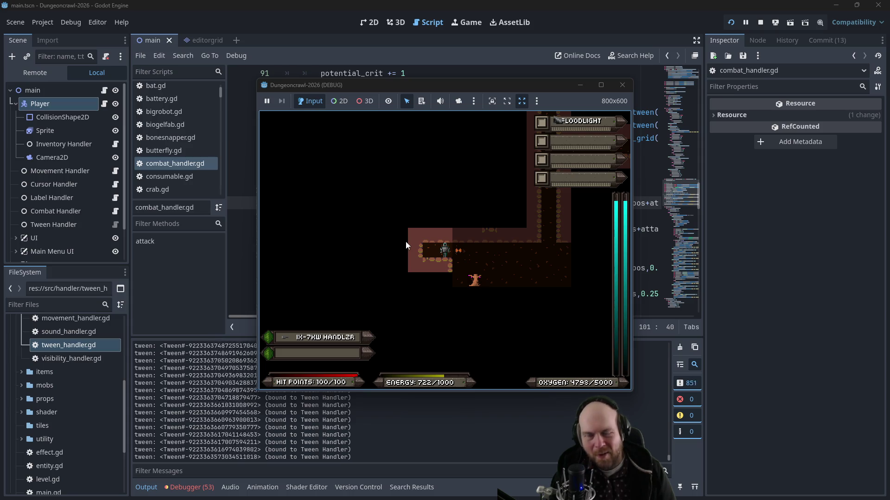
click(406, 242)
key(f)
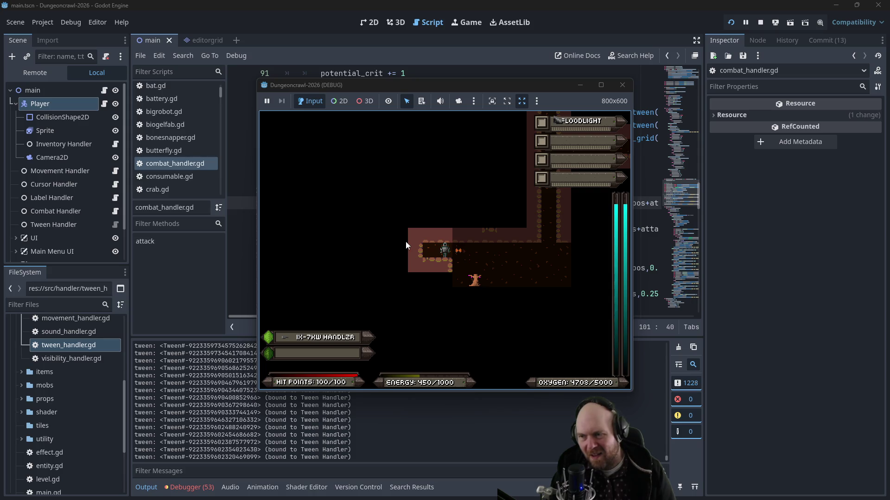
click(623, 85)
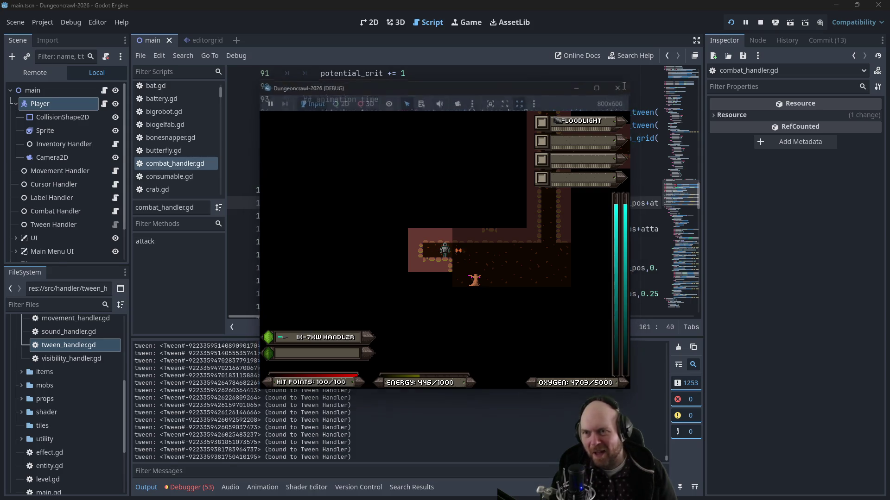
Step: Stop the game and look over tween_handler.gd in the script editor
click(496, 113)
scroll(171, 153, up, 3)
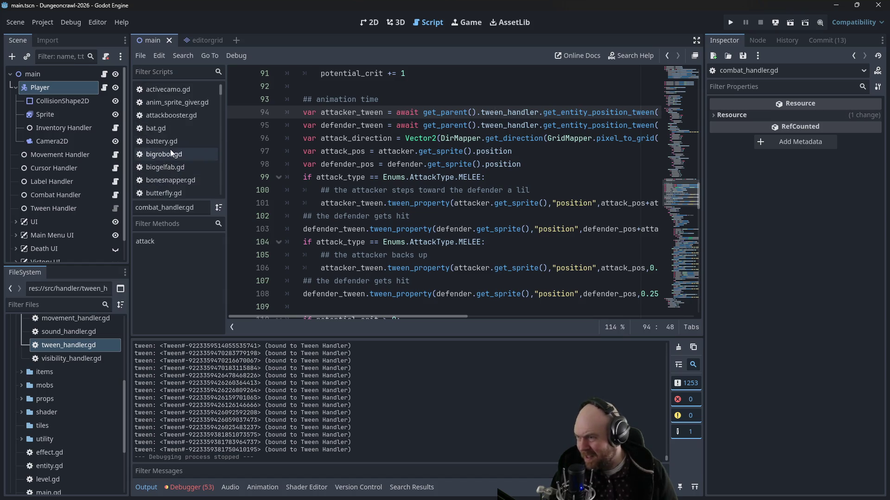
scroll(174, 154, down, 5)
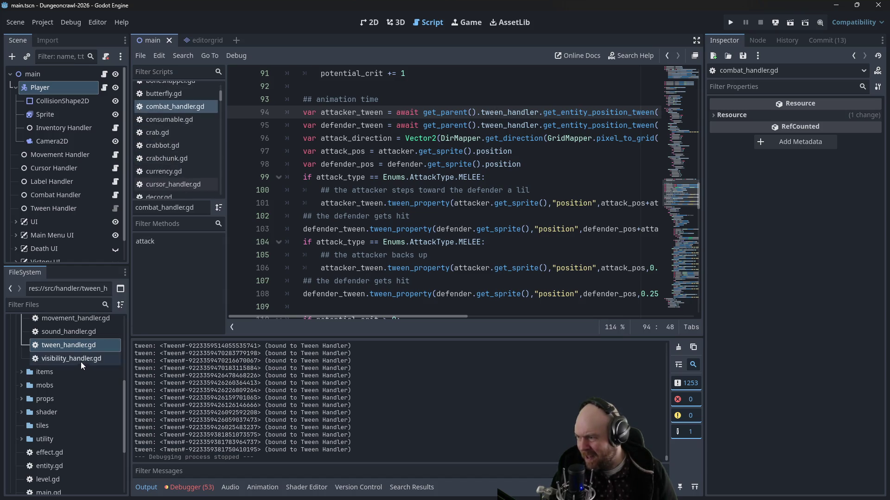
double_click(71, 346)
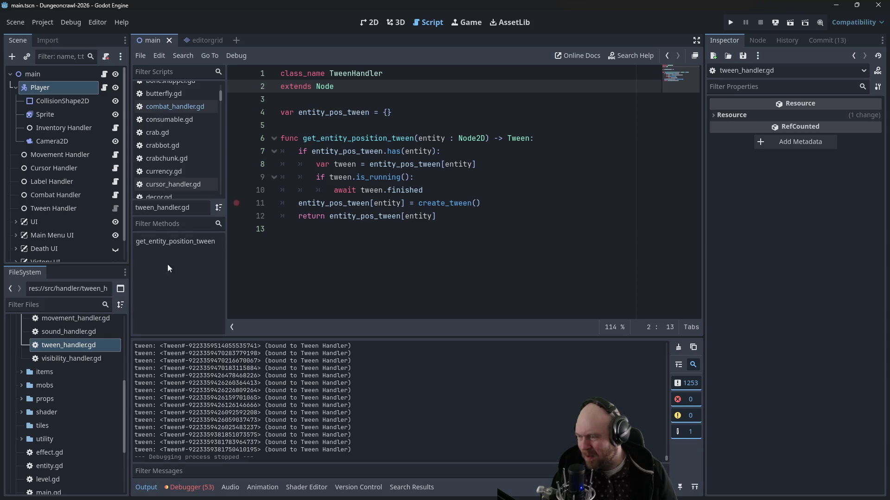
scroll(68, 374, up, 5)
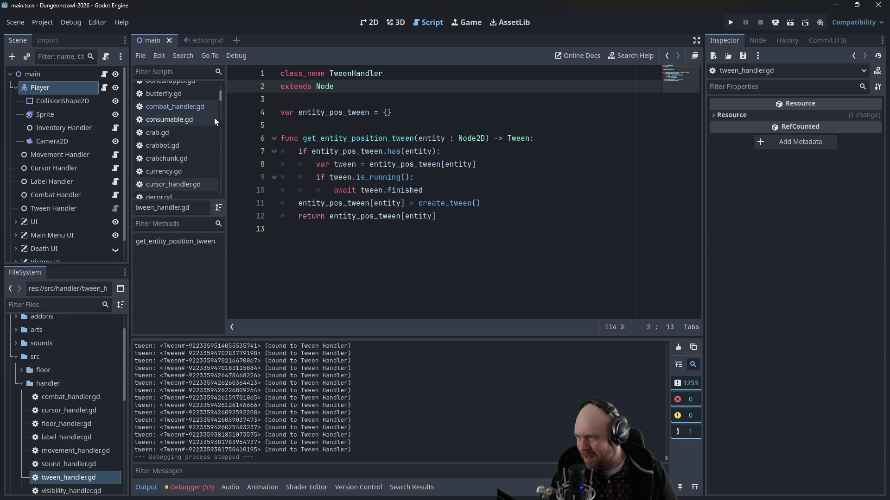
scroll(222, 108, down, 5)
scroll(223, 112, down, 7)
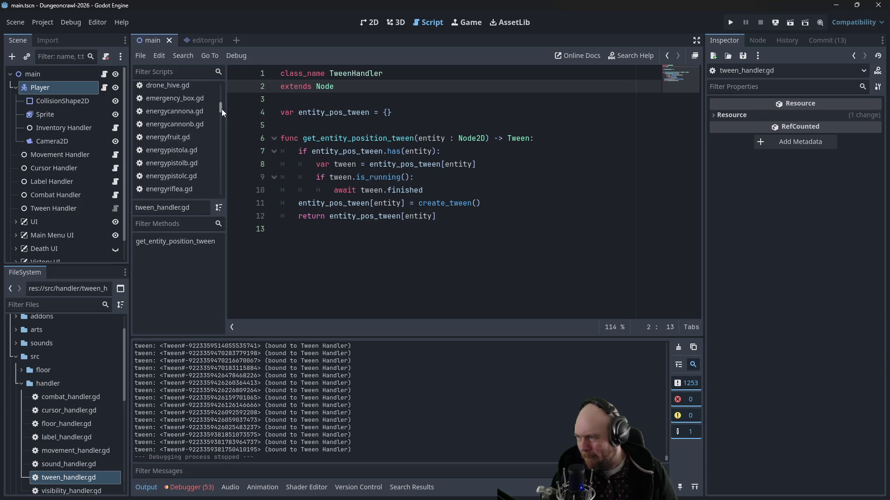
Step: In entity.gd, find and delete the tween print statement on line 117
click(176, 165)
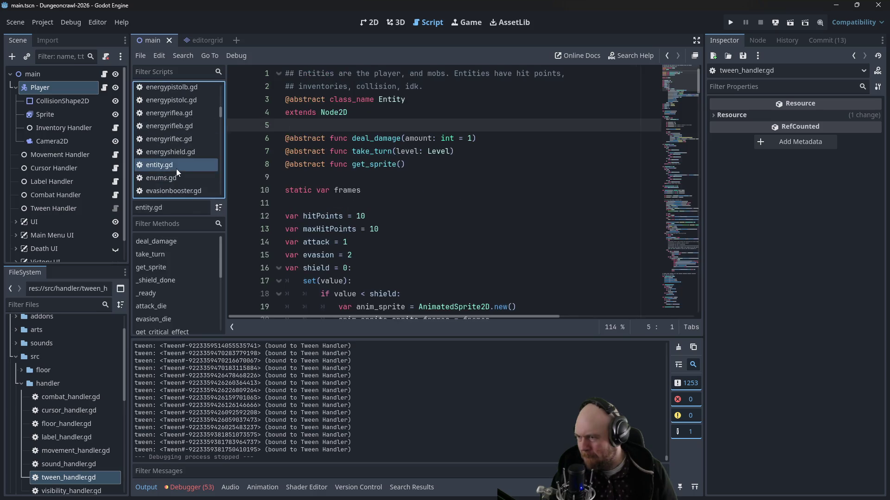
scroll(494, 176, down, 4)
click(583, 151)
key(ctrl+f)
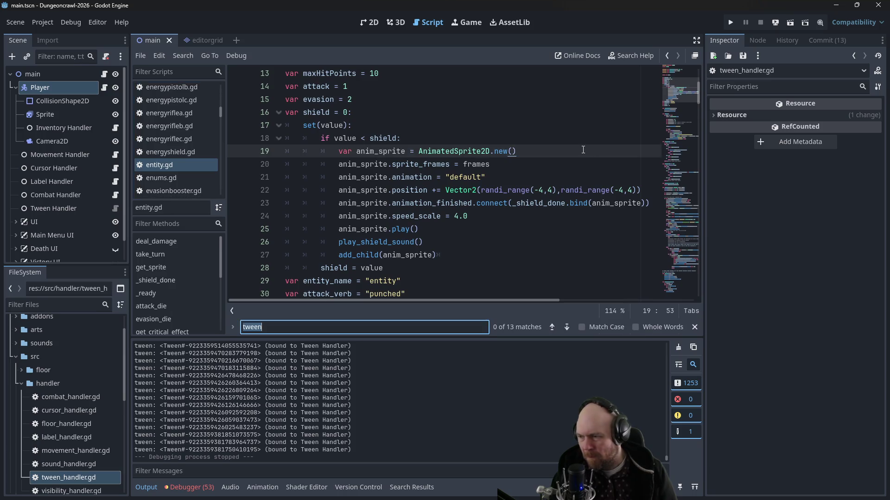
text(print)
drag(423, 177, 276, 179)
key(Delete)
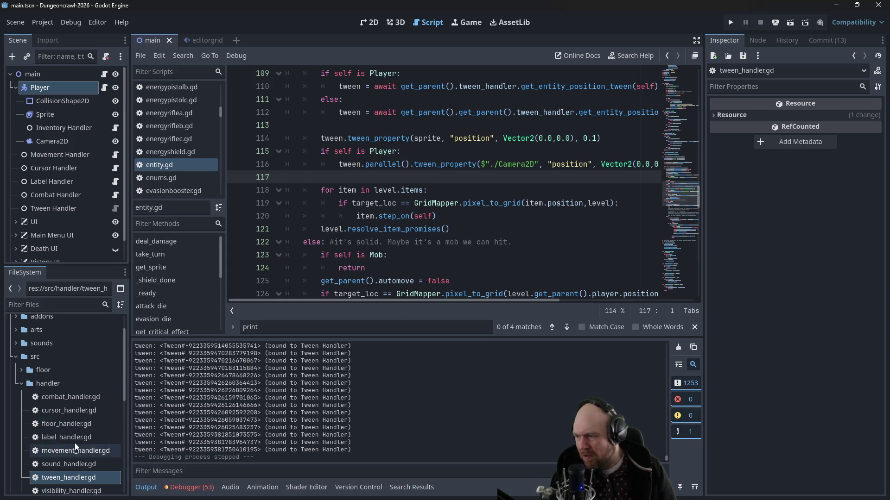
Step: Comment out the defender tween lines 103 and 108 in combat_handler.gd and run the game
click(73, 410)
double_click(70, 398)
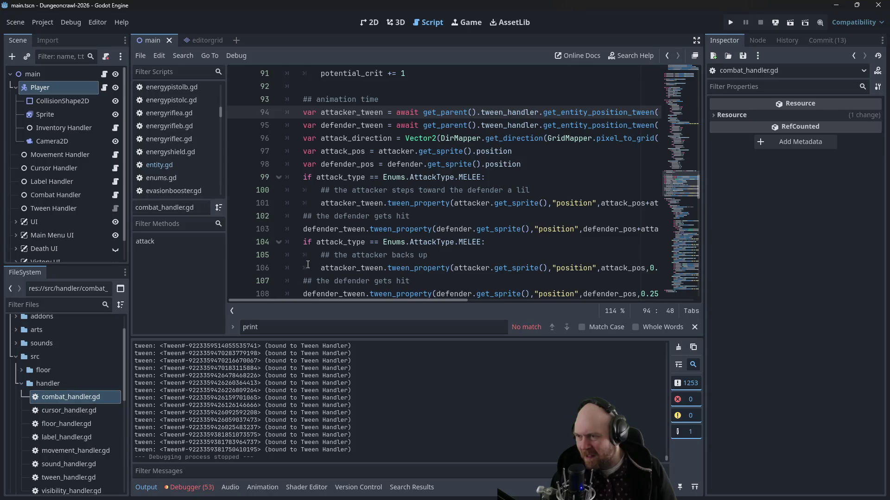
click(336, 228)
scroll(306, 229, down, 3)
key(ctrl+k)
click(304, 242)
click(304, 255)
key(ctrl+k)
key(F5)
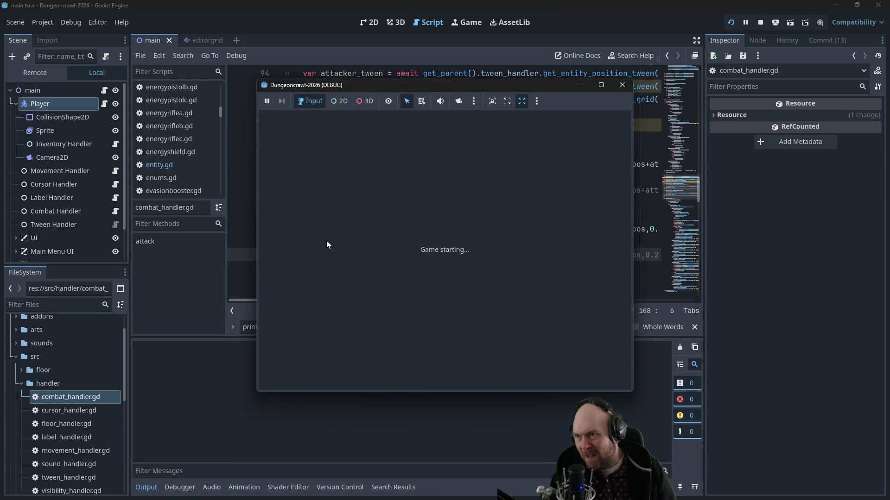
Step: Restart the game a couple of times, then begin a new game
click(391, 252)
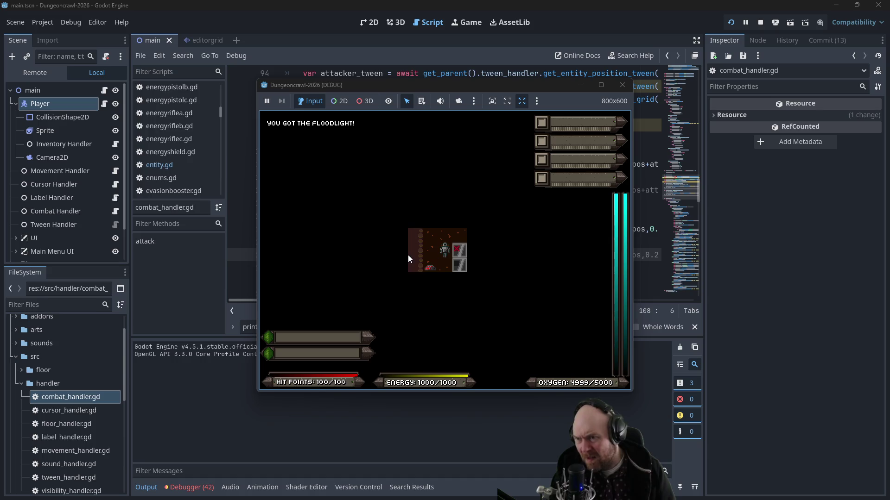
click(623, 85)
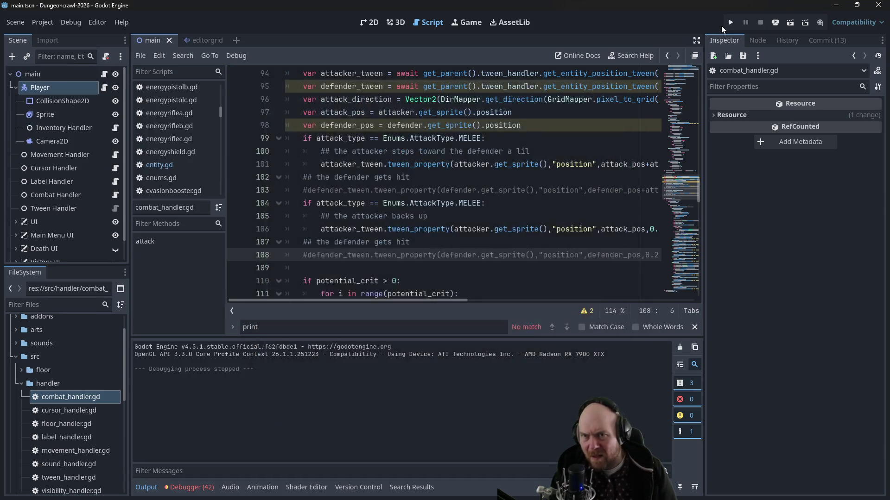
click(725, 24)
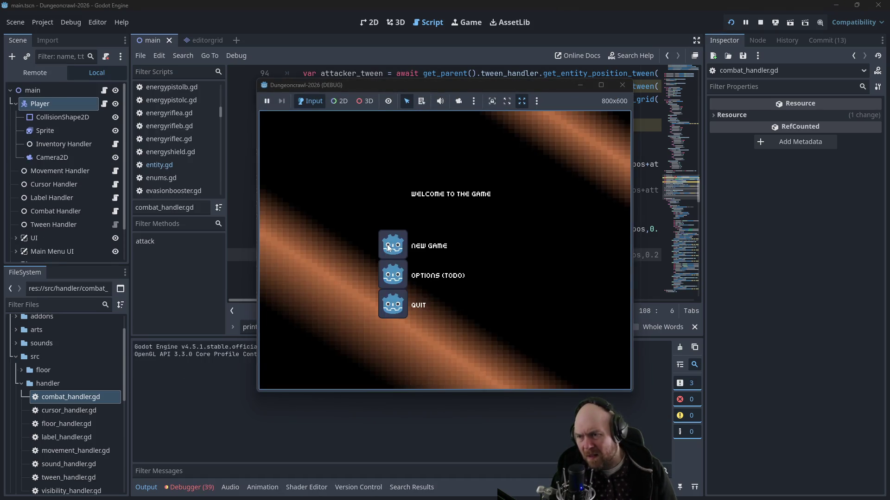
click(389, 248)
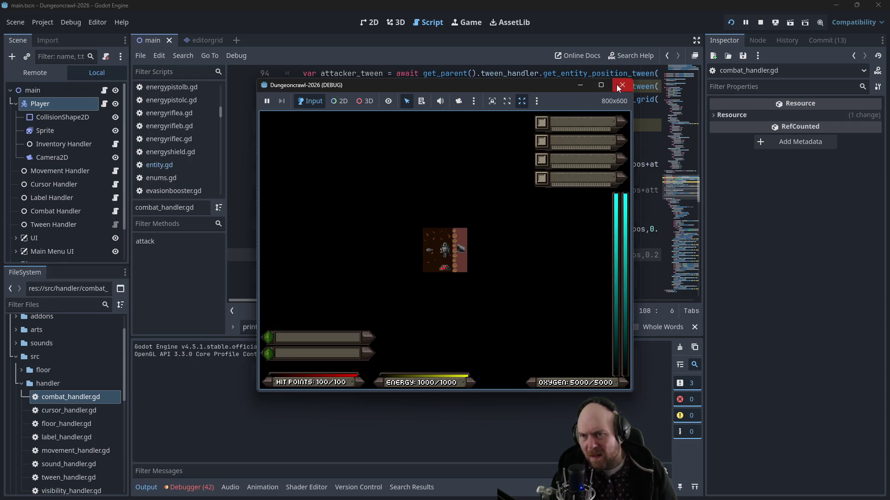
click(622, 85)
click(731, 22)
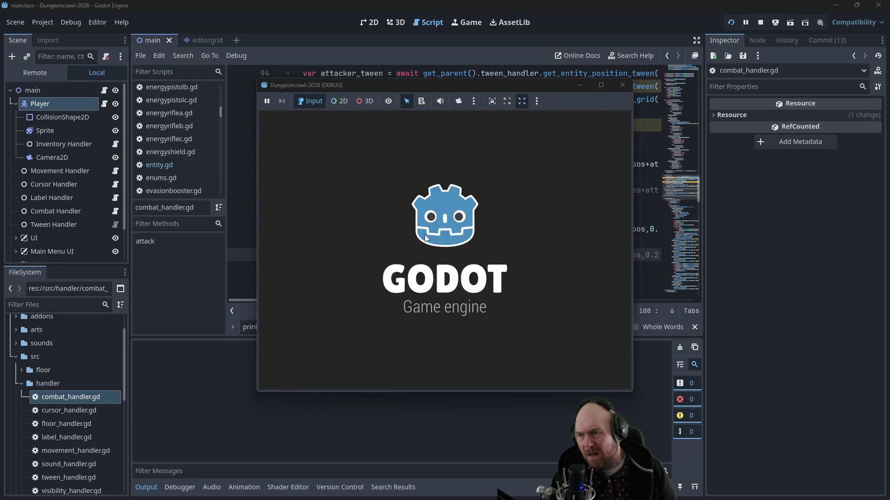
click(397, 244)
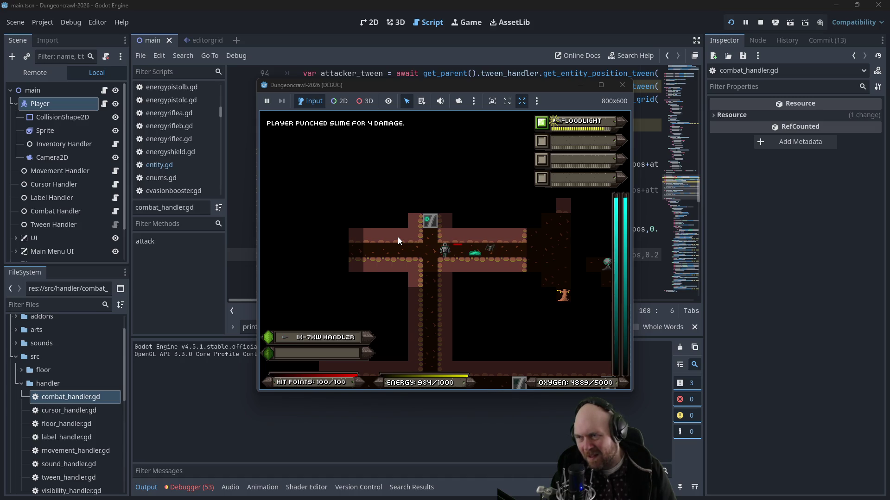
Step: Move next to the slime, punch it, and switch off the floodlight
key(1)
key(space)
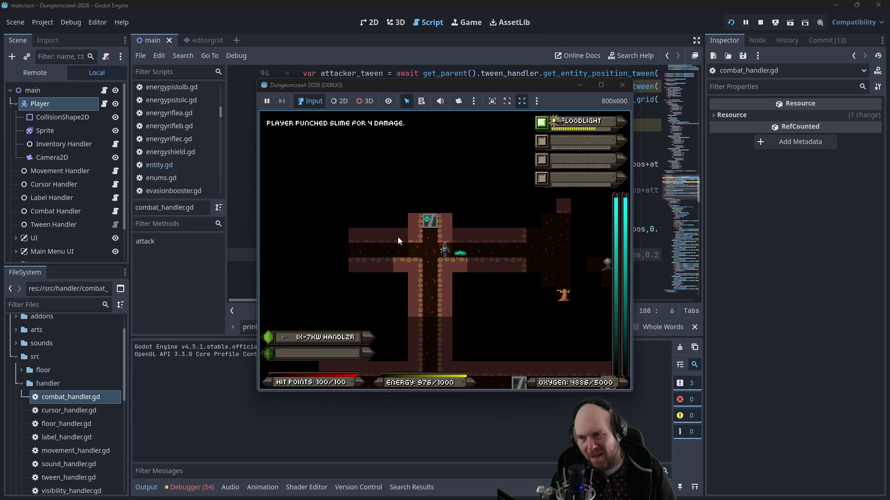
key(q)
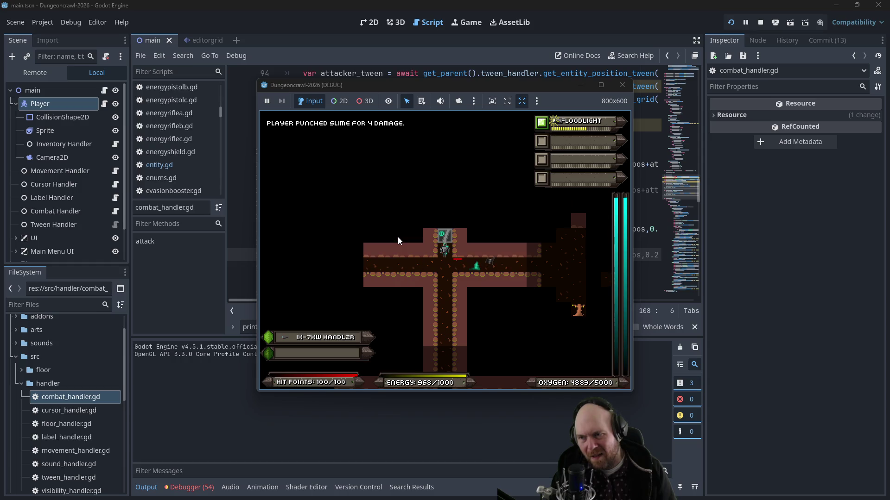
key(s)
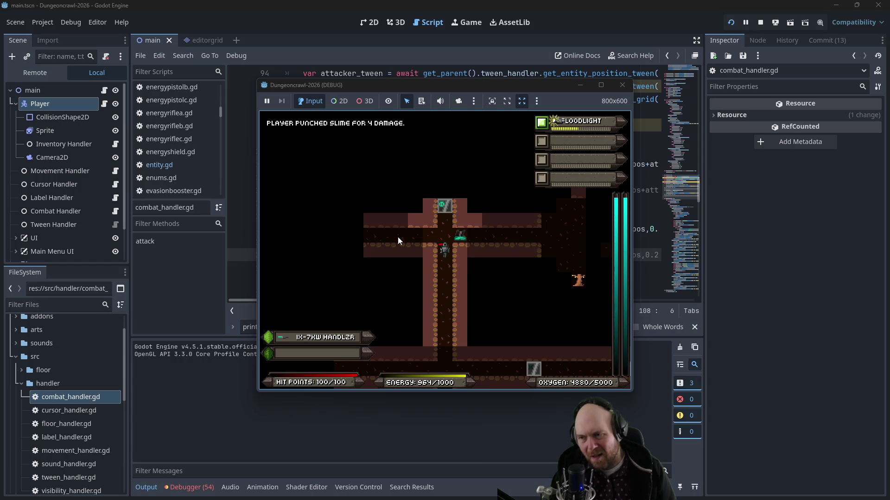
key(e)
key(1)
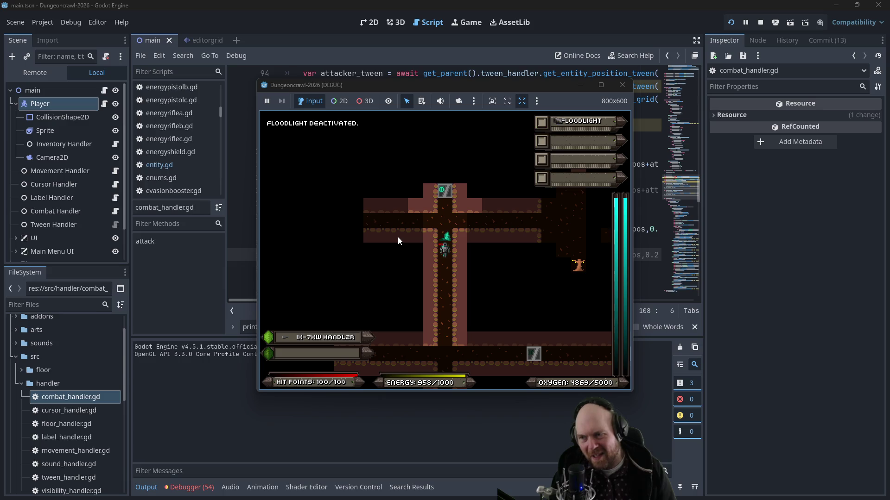
Step: Walk down past the crossroads and then north up the corridor
key(s)
key(s)
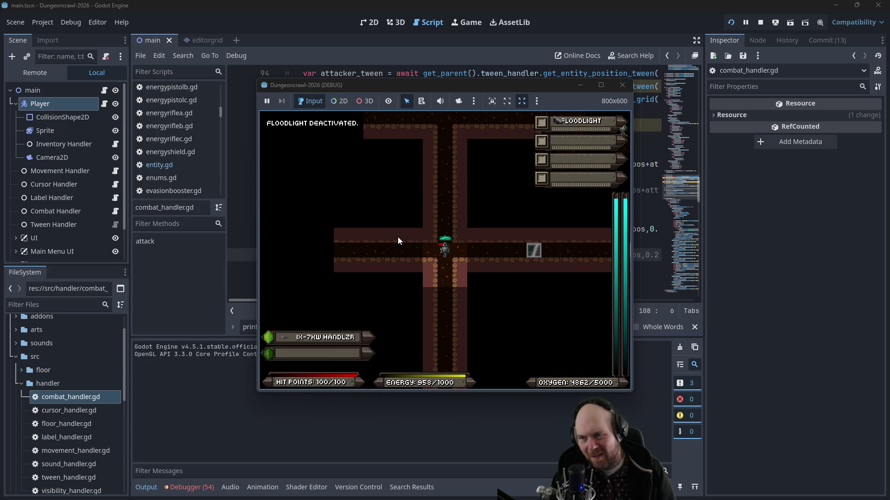
key(s)
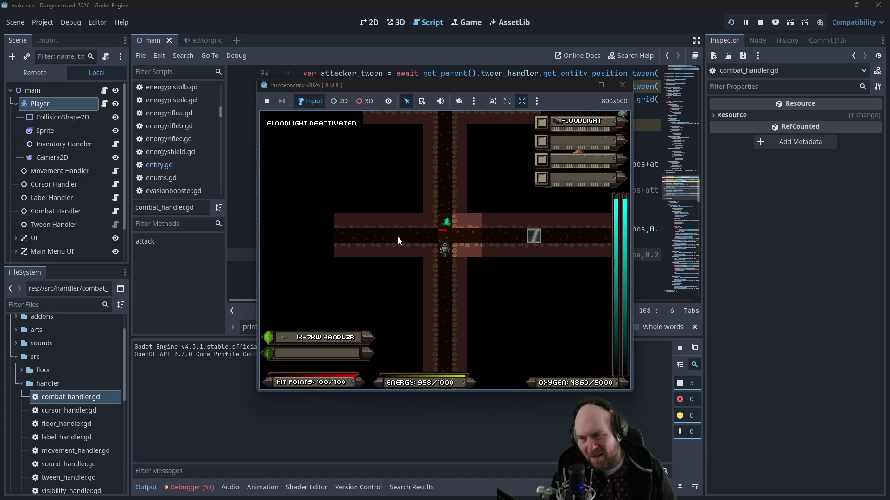
key(a)
key(d)
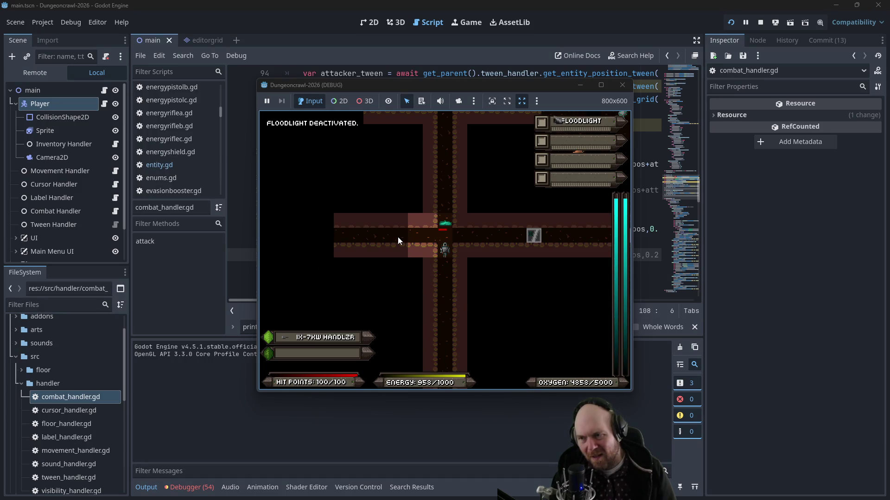
key(q)
key(c)
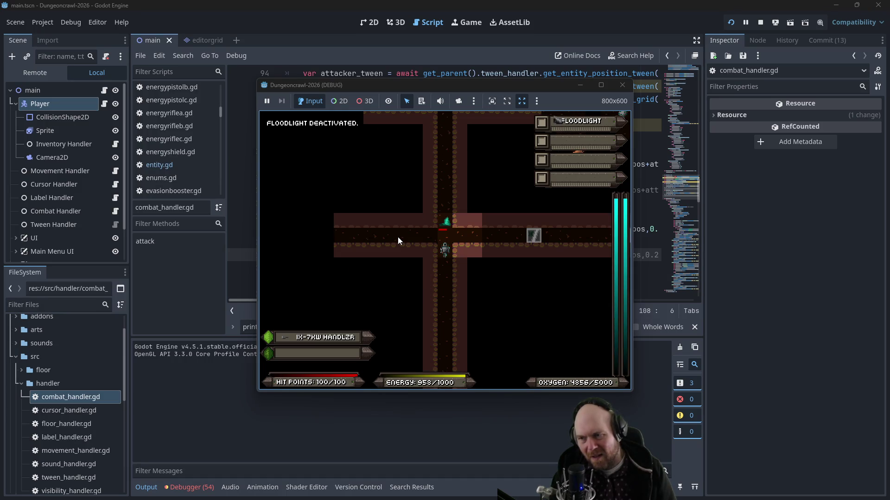
key(e)
key(q)
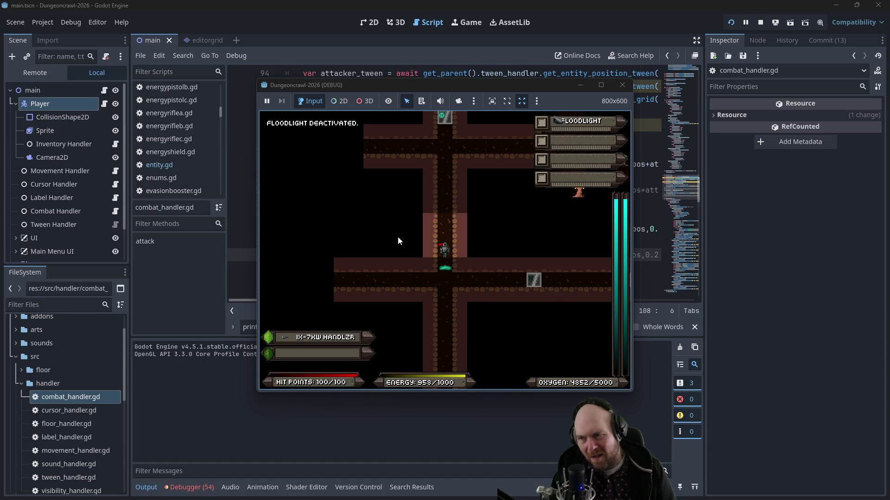
key(w)
key(w)
key(w)
key(w)
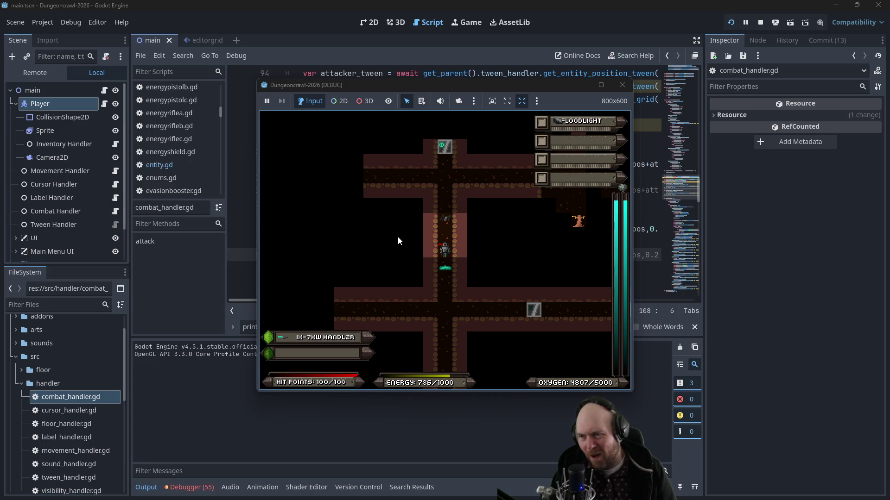
Step: Close the game, add print("what I am attacking right now: ", defender) on line 94, and relaunch
click(623, 85)
click(388, 125)
scroll(354, 186, up, 2)
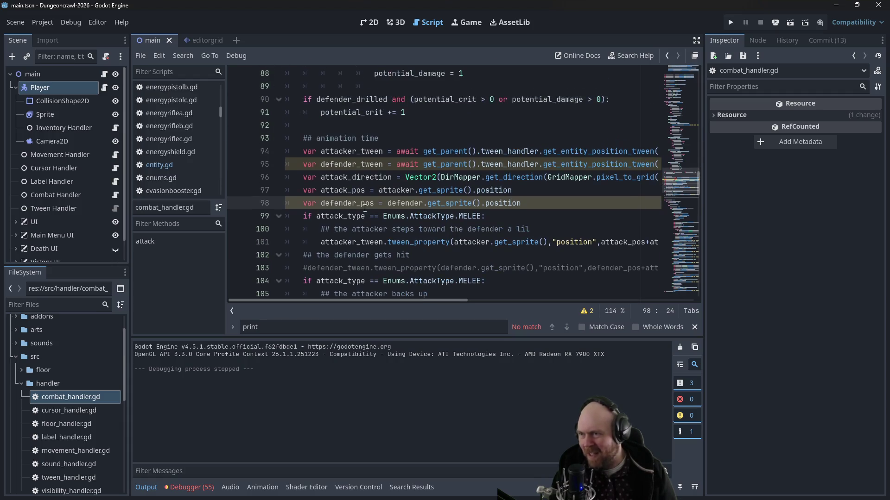
click(391, 137)
key(Return)
text(print("what I am attacking right now: ",)
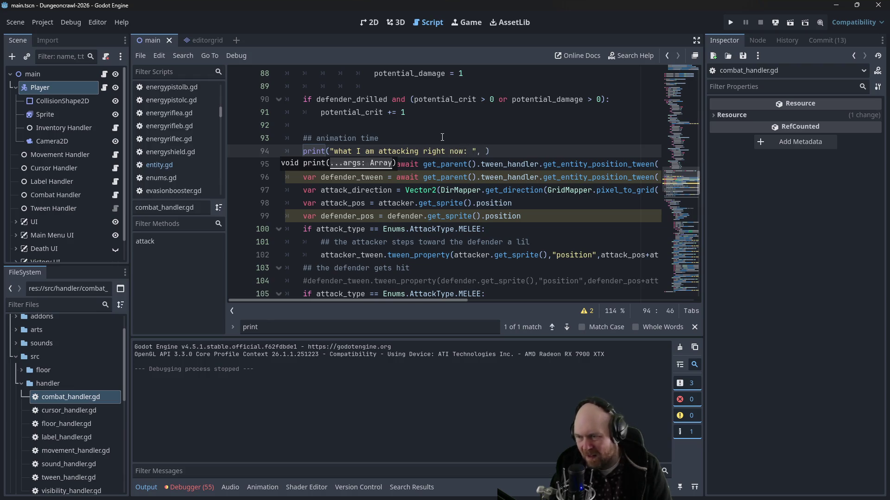
text(er)
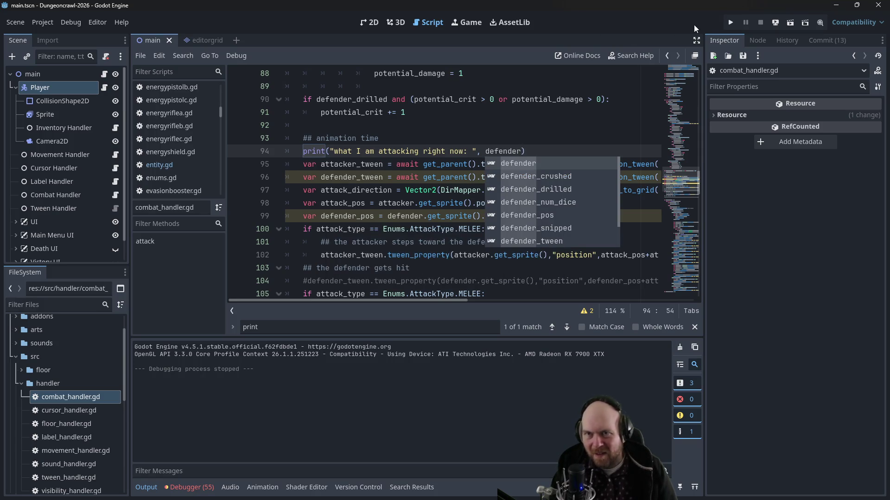
click(730, 23)
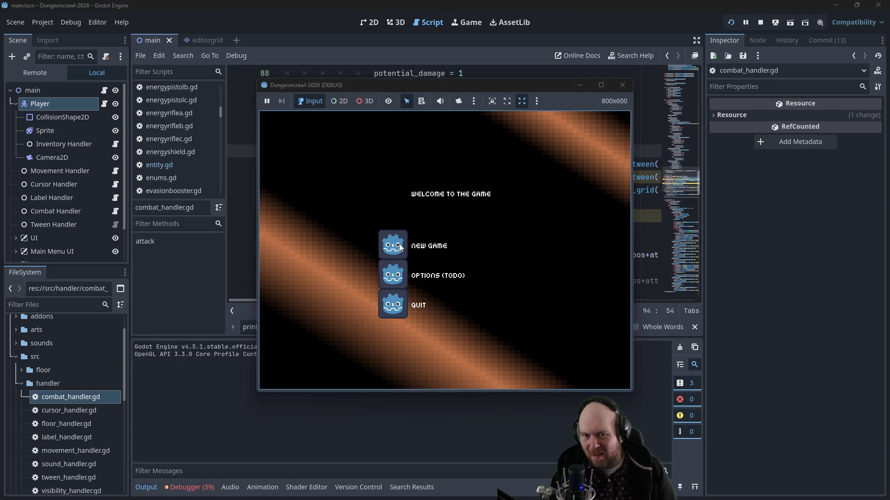
Step: Start a new game, then close, relaunch, and start a new game again
click(400, 239)
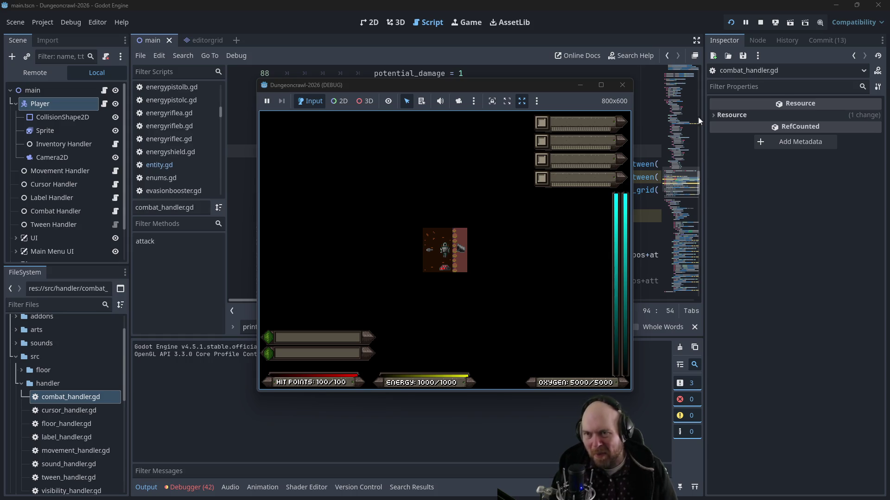
click(628, 85)
click(731, 22)
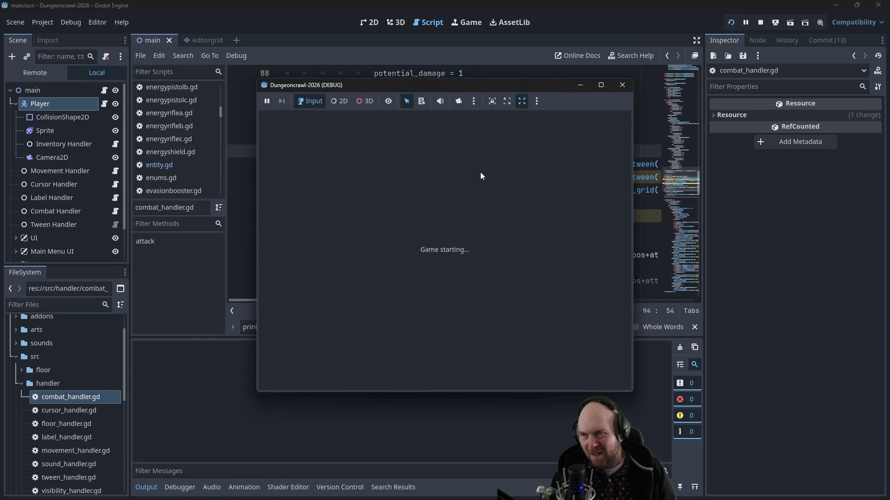
click(402, 235)
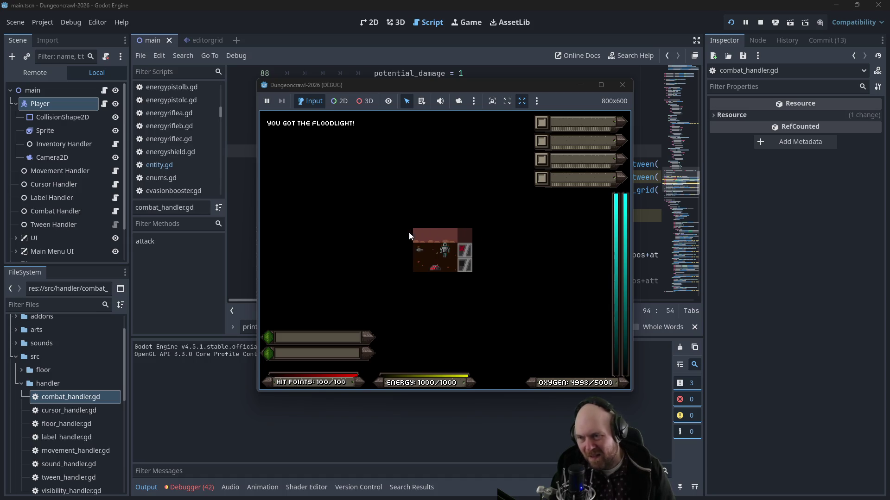
Step: Descend a level and walk south into the Martian butterfly until the line 97 error halts the run
key(Down)
key(Down)
key(Down)
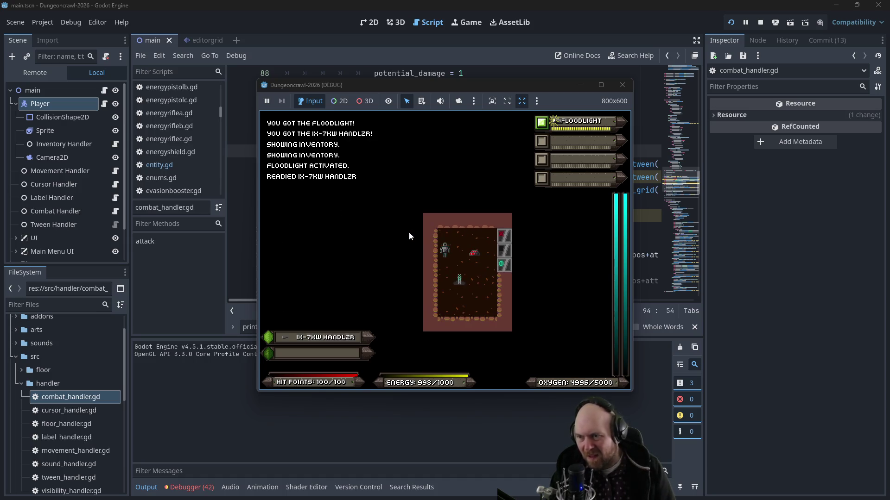
key(y)
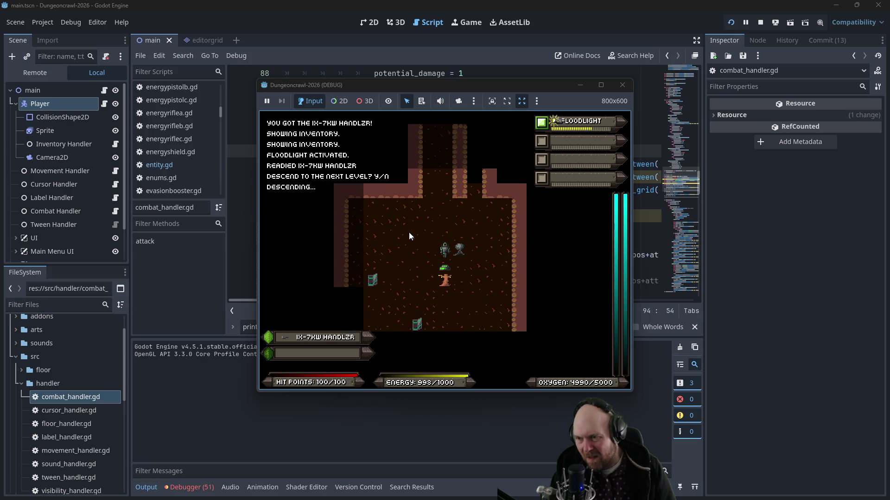
key(Down)
key(Down)
key(Down)
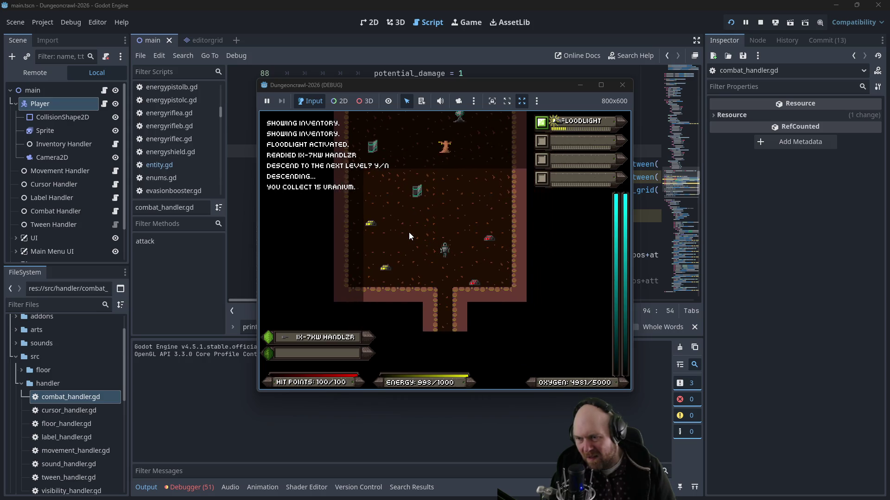
key(Down)
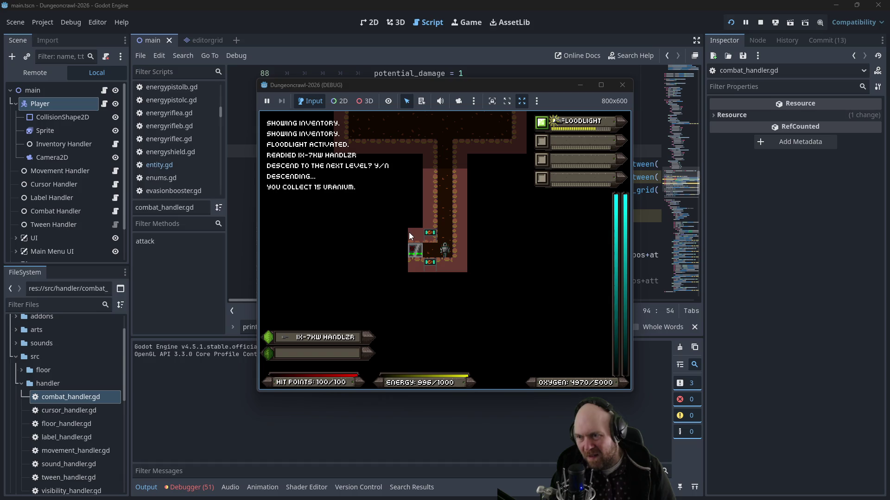
key(Down)
key(Down)
key(Down)
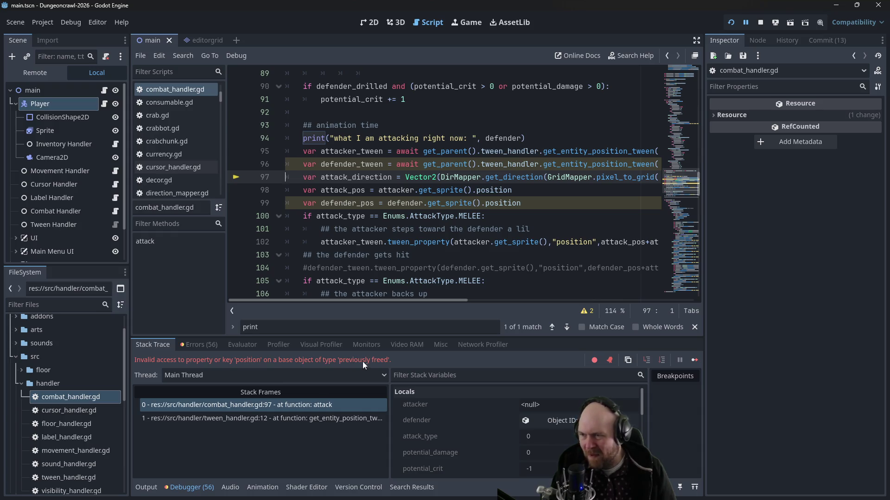
Step: Inspect the tween_handler.gd line 12 and combat_handler.gd line 97 stack frames, then resume execution
mouse_move(380, 301)
mouse_down()
mouse_move(539, 281)
mouse_move(357, 271)
mouse_up()
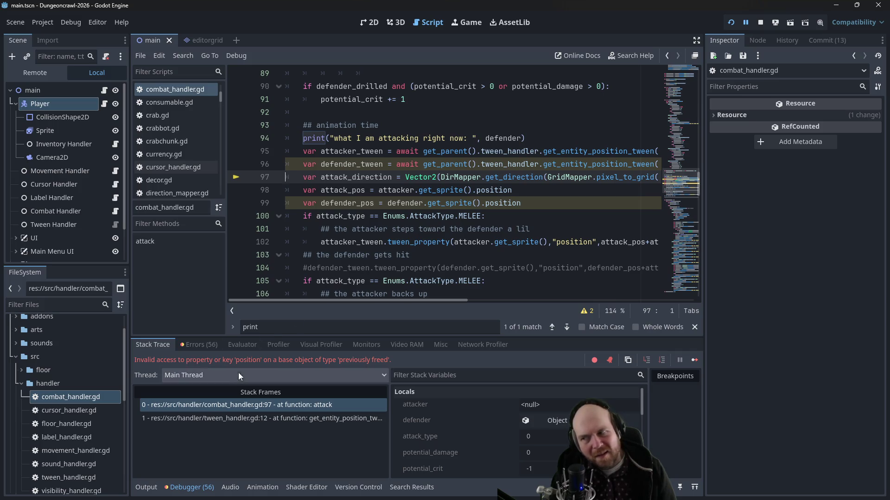
click(244, 420)
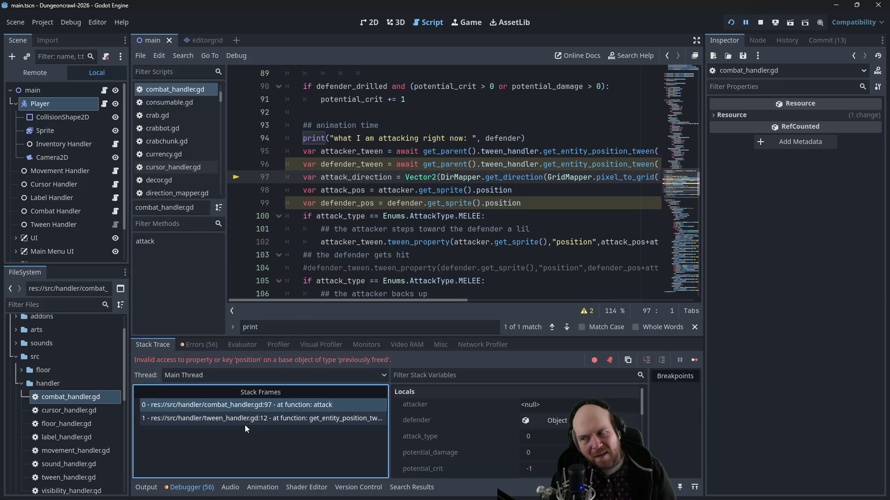
click(244, 406)
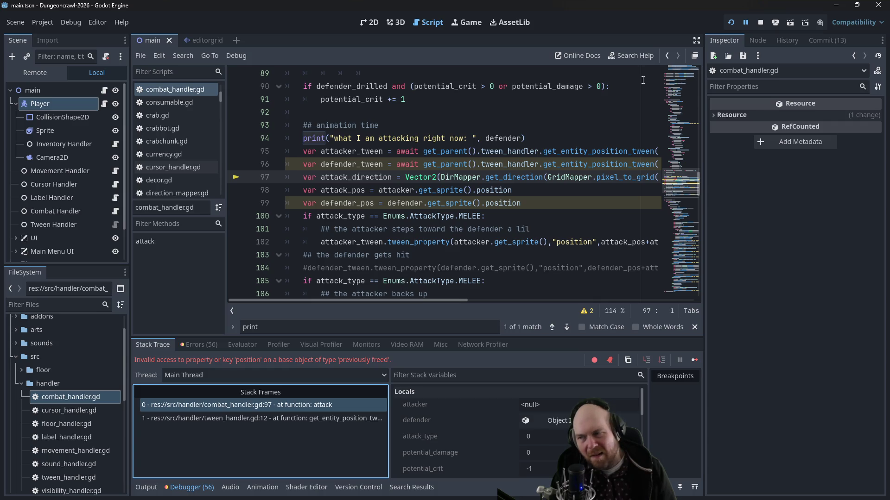
click(746, 23)
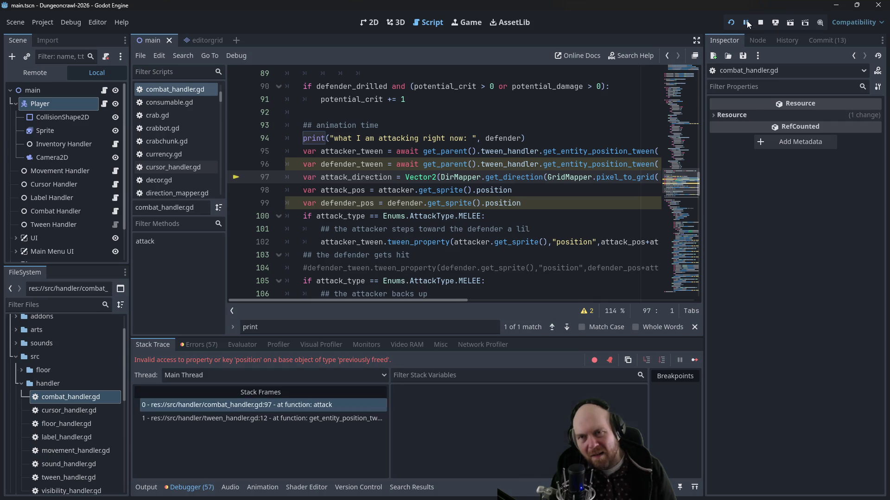